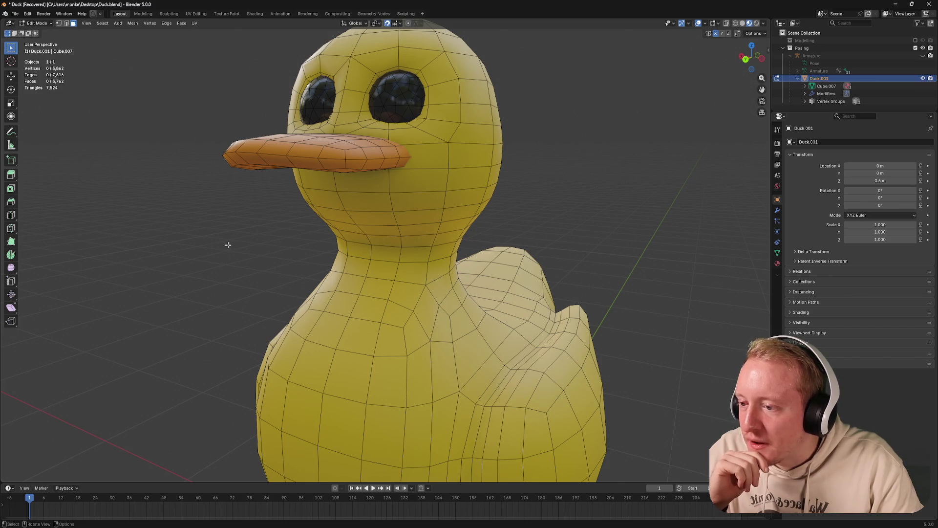
Orbit around the duck and unhide the lower-beak piece under the bill, raising the count to 4,065 vertices
{"action": "left_click_drag", "start_coordinate": [226, 244], "coordinate": [220, 240]}
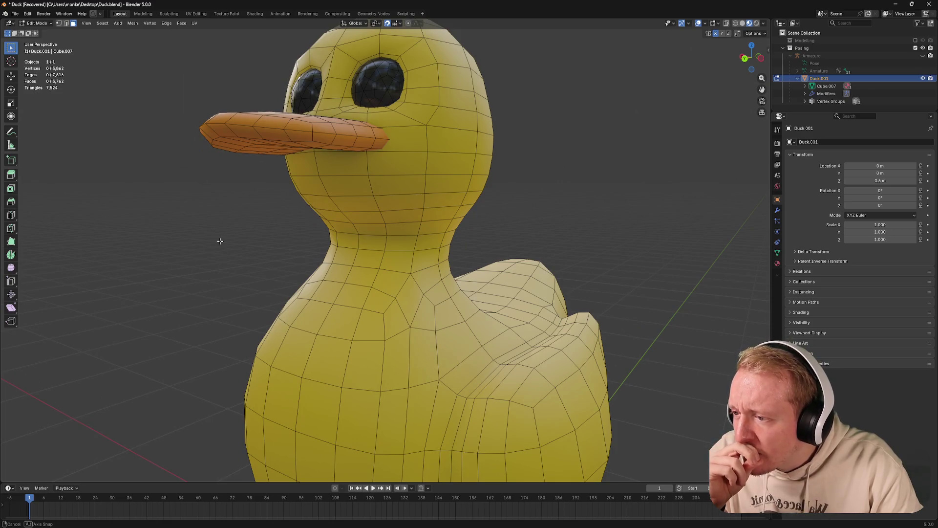
{"action": "left_click_drag", "start_coordinate": [220, 241], "coordinate": [222, 242]}
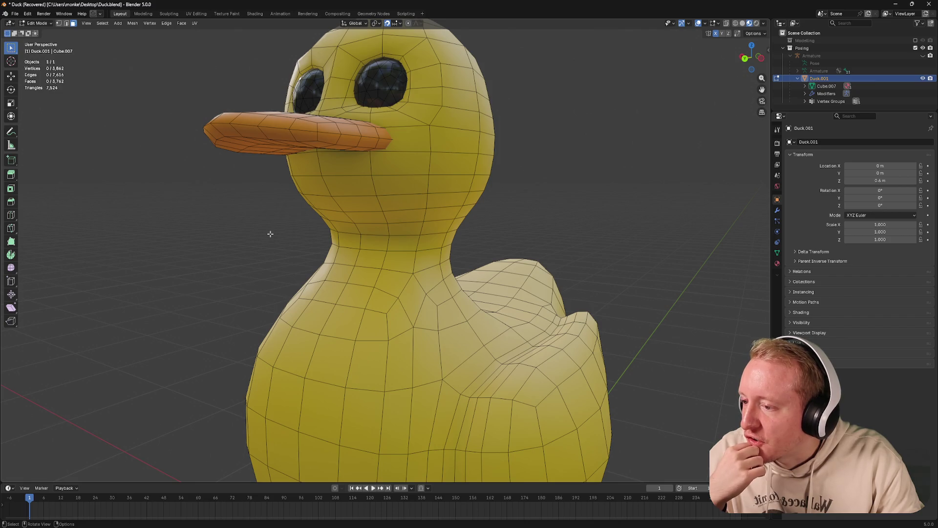
{"action": "left_click_drag", "start_coordinate": [269, 234], "coordinate": [268, 234]}
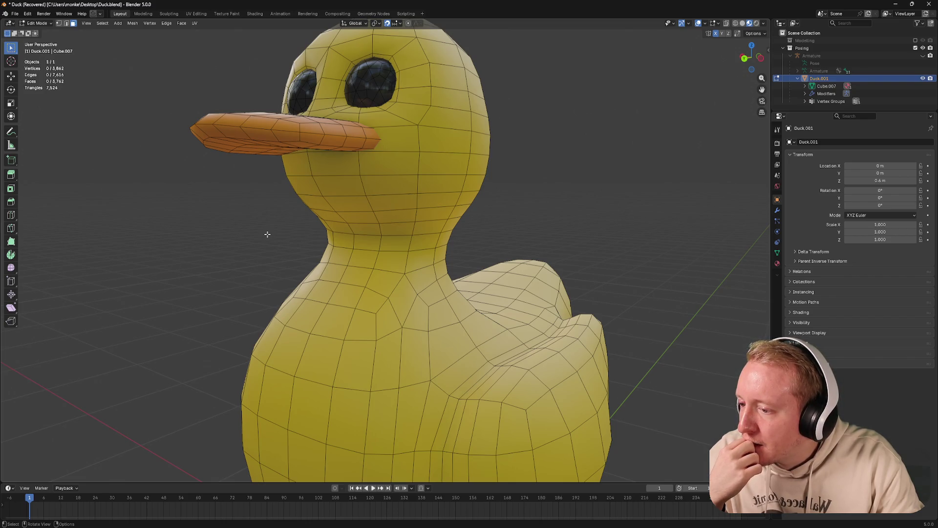
{"action": "key", "text": "alt+h"}
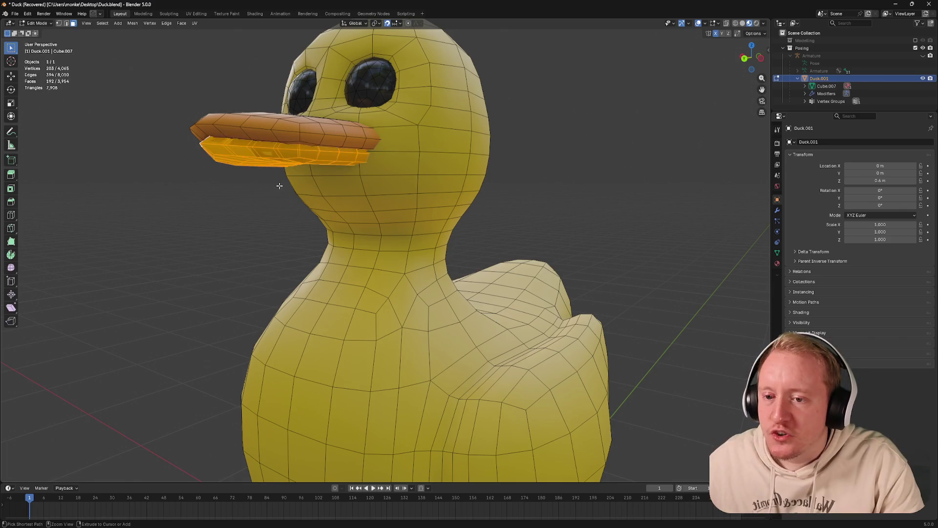
Select the whole connected lower beak and delete its vertices
{"action": "scroll", "scroll_direction": "up", "scroll_amount": 3}
{"action": "left_click", "coordinate": [285, 131]}
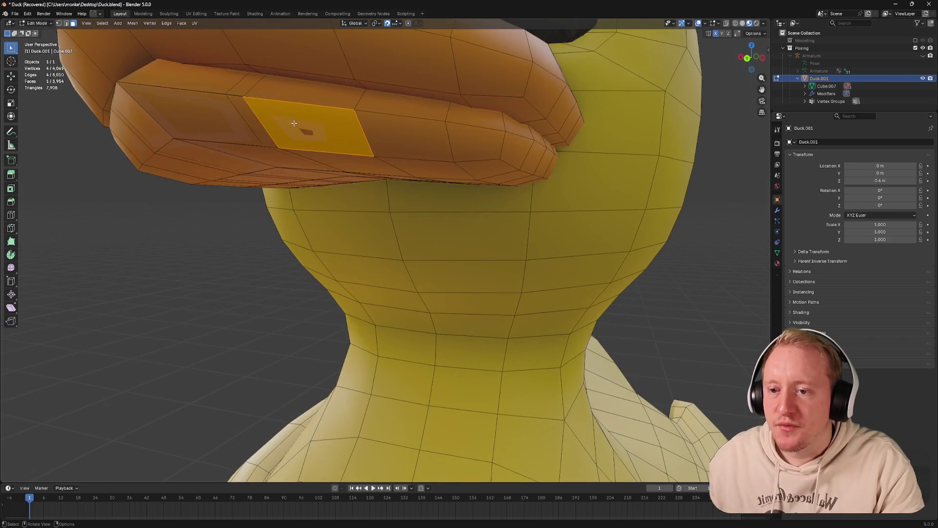
{"action": "scroll", "scroll_direction": "down", "scroll_amount": 3}
{"action": "key", "text": "x"}
{"action": "key", "text": "Escape"}
{"action": "left_click_drag", "start_coordinate": [385, 247], "coordinate": [397, 237]}
{"action": "left_click", "coordinate": [394, 266]}
{"action": "key", "text": "Tab"}
{"action": "key", "text": "Tab"}
{"action": "left_click", "coordinate": [328, 251]}
{"action": "key", "text": "ctrl+l"}
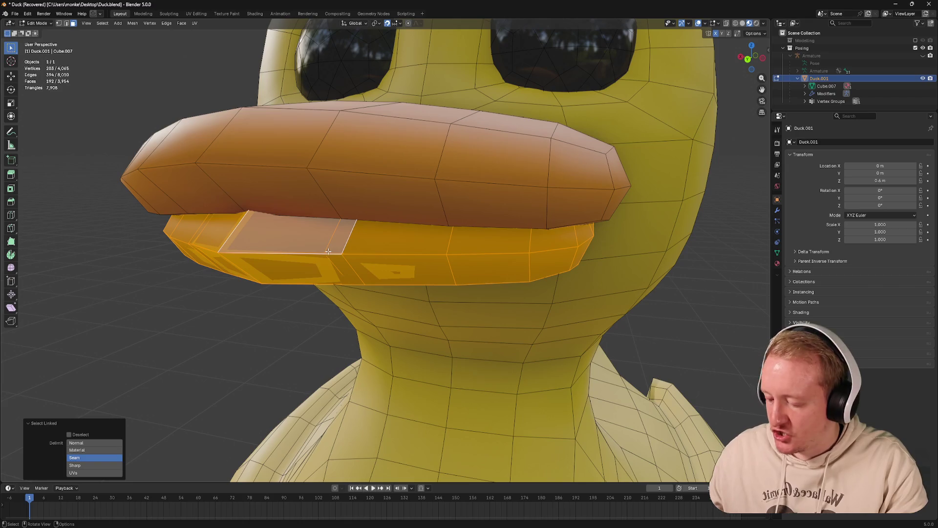
{"action": "key", "text": "x"}
{"action": "left_click", "coordinate": [318, 244]}
Duplicate the upper beak and move the copy down 0.06 m along Z
{"action": "left_click_drag", "start_coordinate": [318, 244], "coordinate": [317, 221]}
{"action": "right_click", "coordinate": [317, 221]}
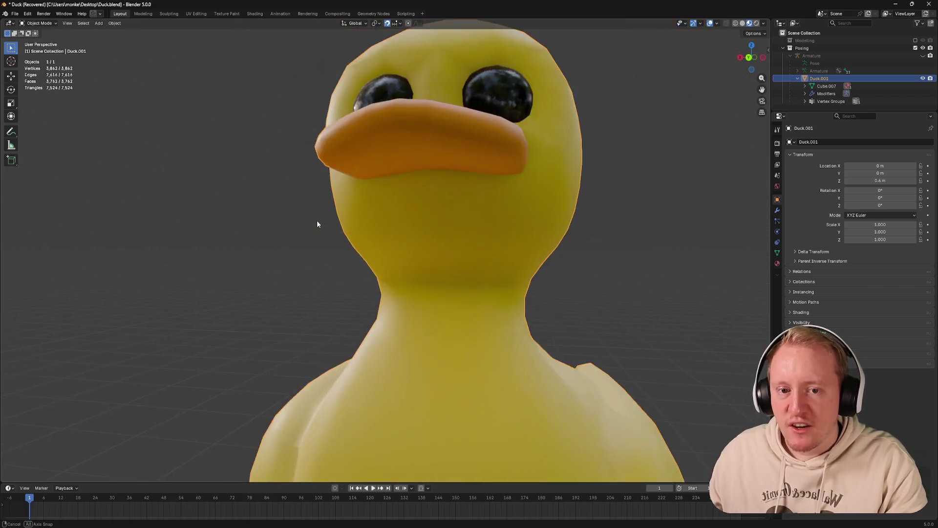
{"action": "left_click", "coordinate": [378, 143]}
{"action": "key", "text": "ctrl+l"}
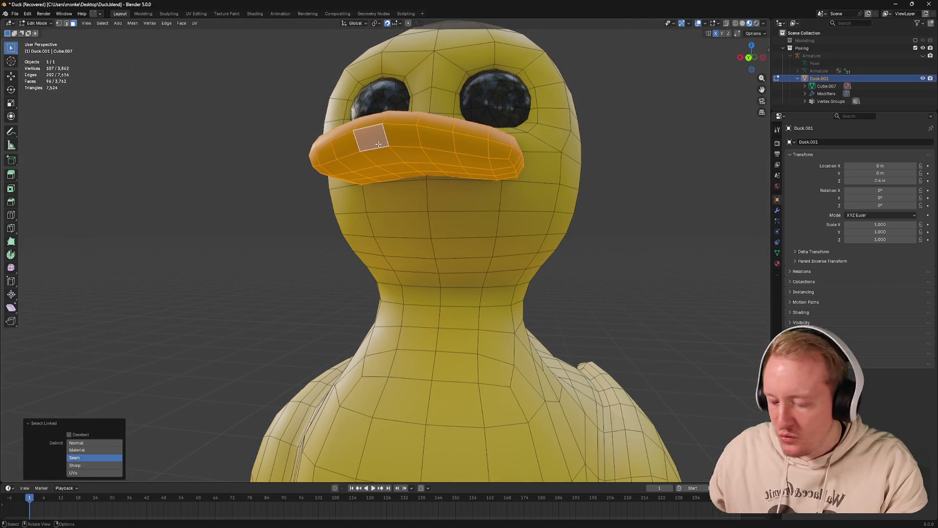
{"action": "key", "text": "shift+d"}
{"action": "key", "text": "Escape"}
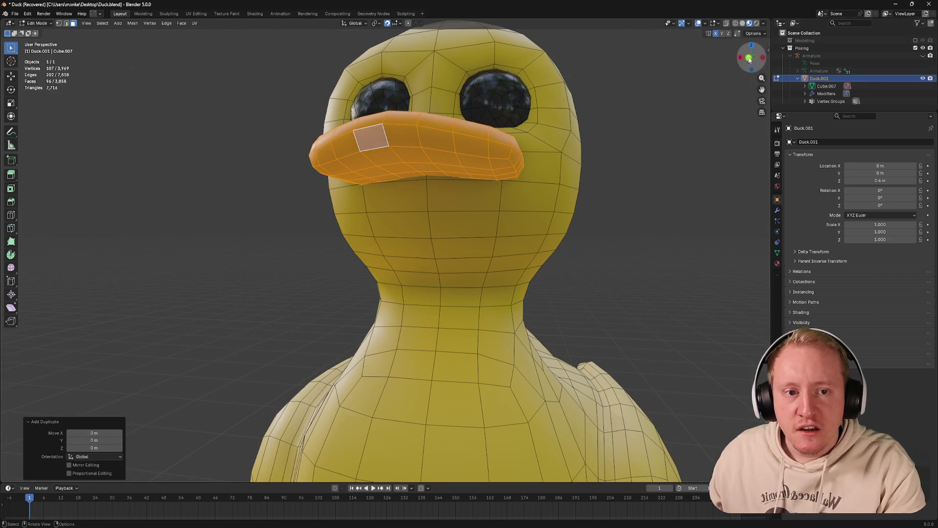
{"action": "left_click", "coordinate": [748, 58]}
{"action": "key", "text": "g"}
{"action": "key", "text": "z"}
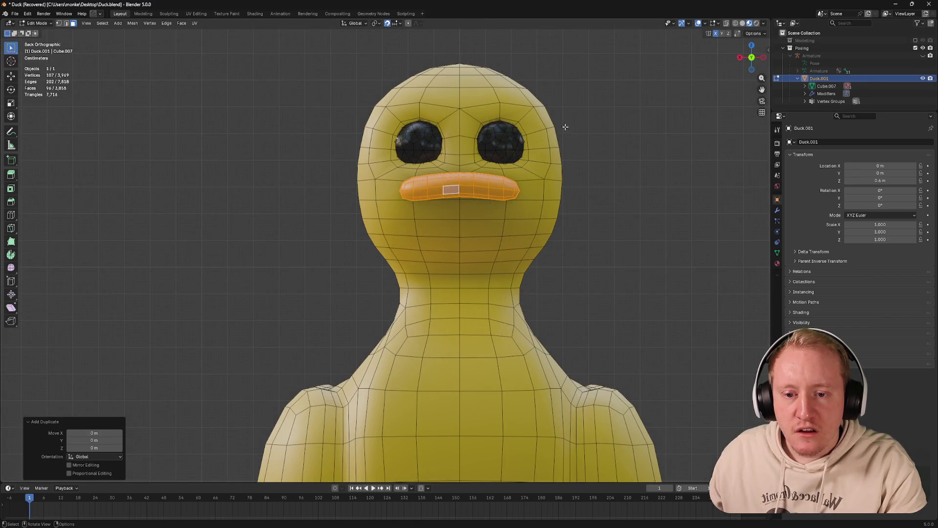
{"action": "left_click", "coordinate": [566, 135]}
Scale the copied beak to 0.808, view from the side, and unhide all geometry
{"action": "key", "text": "s"}
{"action": "left_click", "coordinate": [557, 137]}
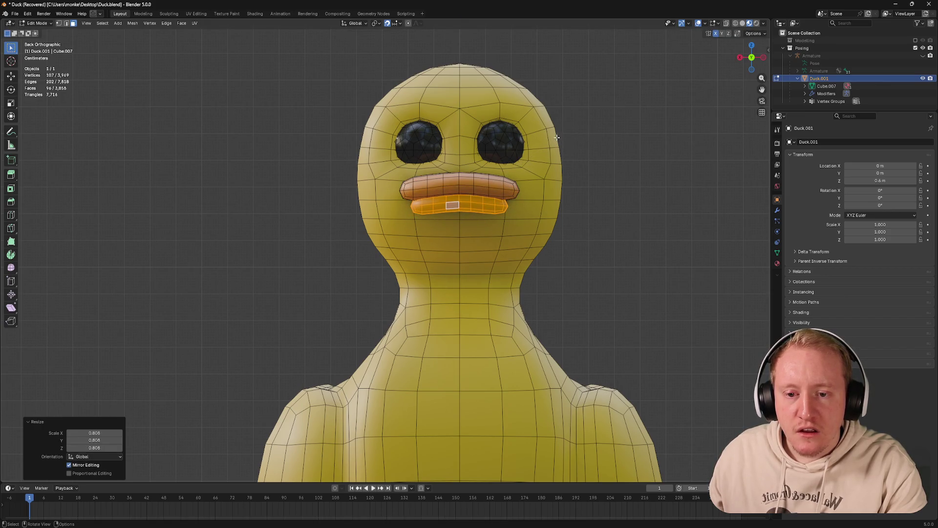
{"action": "left_click_drag", "start_coordinate": [553, 129], "coordinate": [496, 134]}
{"action": "left_click", "coordinate": [758, 58]}
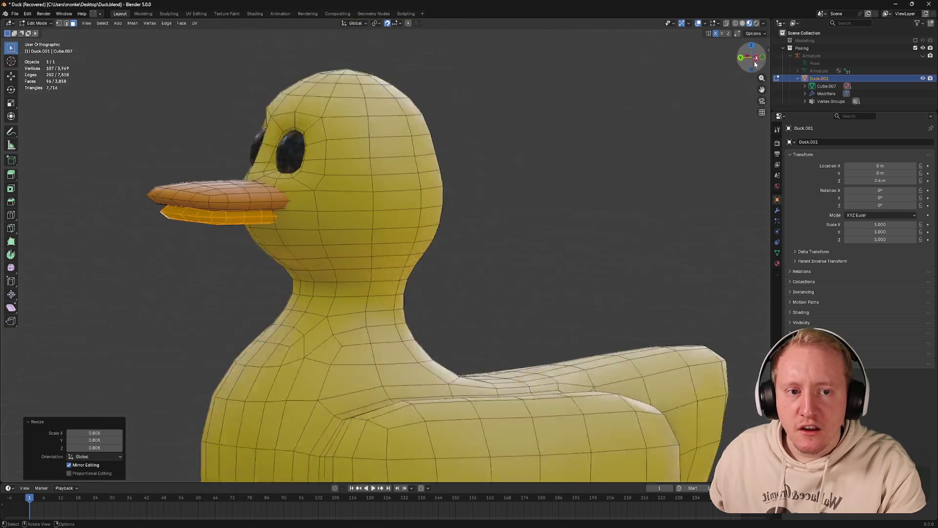
{"action": "key", "text": "alt+h"}
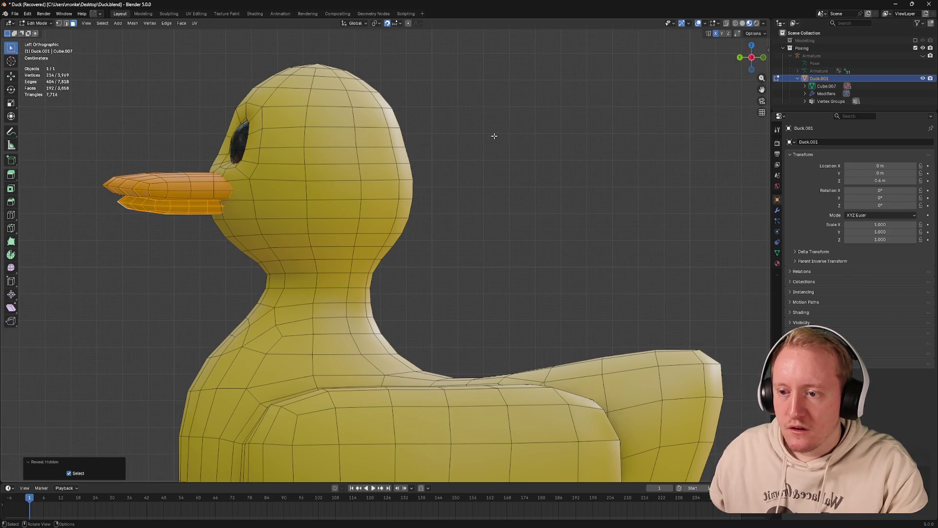
Select and delete the whole upper beak, then undo the deletion
{"action": "left_click_drag", "start_coordinate": [494, 136], "coordinate": [531, 145]}
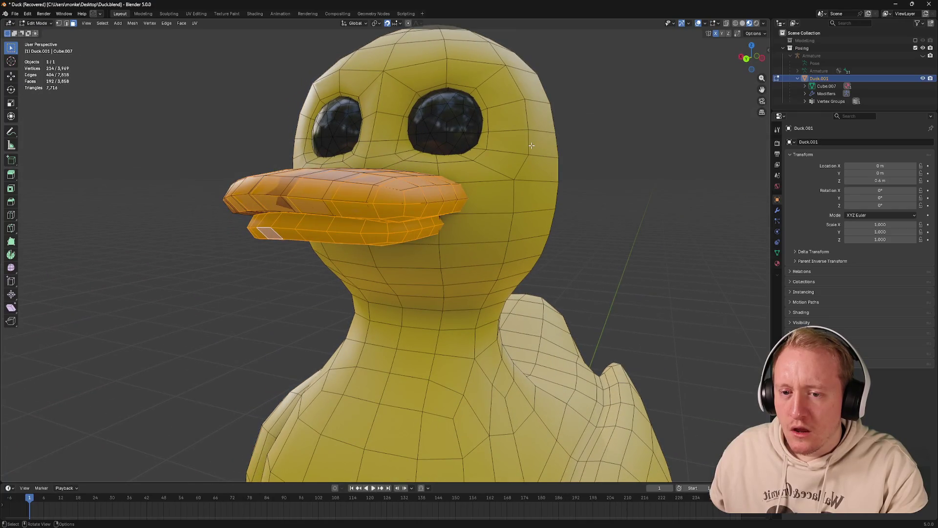
{"action": "left_click_drag", "start_coordinate": [482, 170], "coordinate": [438, 190]}
{"action": "key", "text": "Tab"}
{"action": "key", "text": "Tab"}
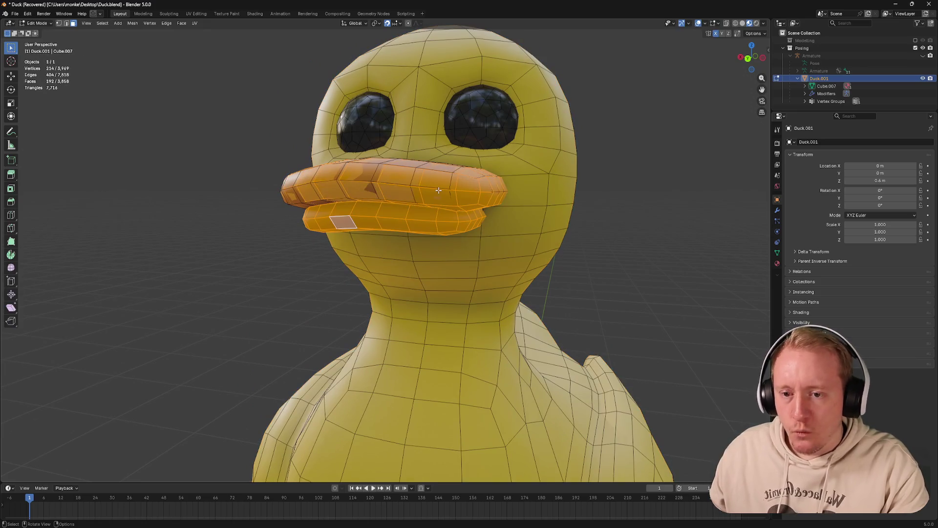
{"action": "key", "text": "alt+h"}
{"action": "key", "text": "alt+a"}
{"action": "key", "text": "Tab"}
{"action": "key", "text": "Tab"}
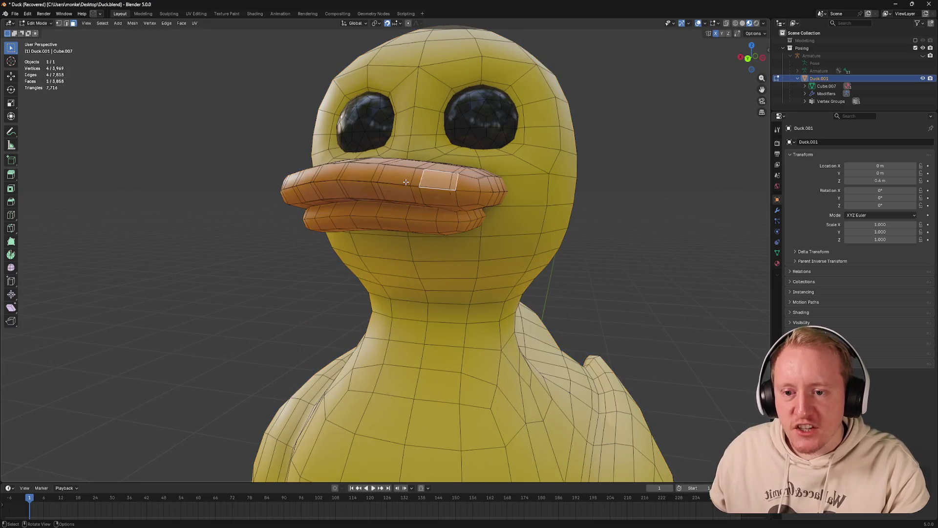
{"action": "left_click", "coordinate": [407, 182]}
{"action": "key", "text": "ctrl+l"}
{"action": "key", "text": "x"}
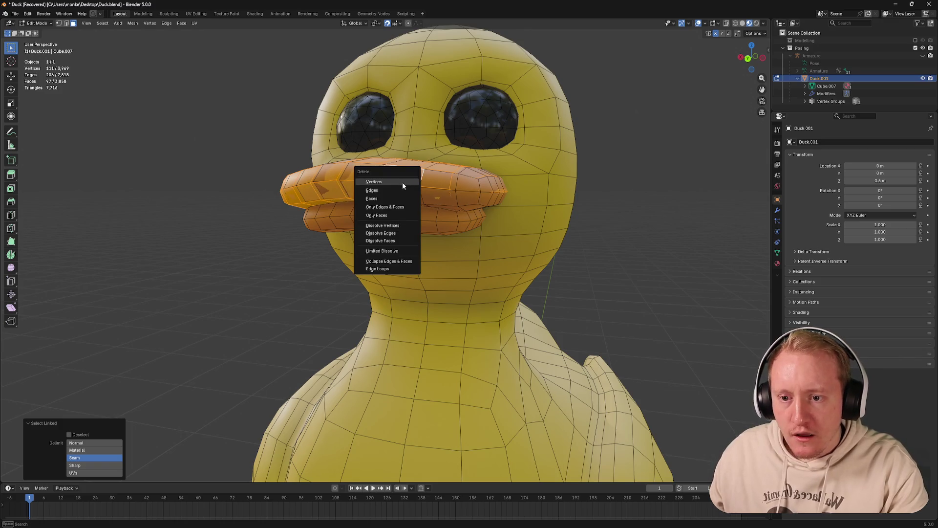
{"action": "left_click", "coordinate": [405, 181]}
{"action": "key", "text": "z"}
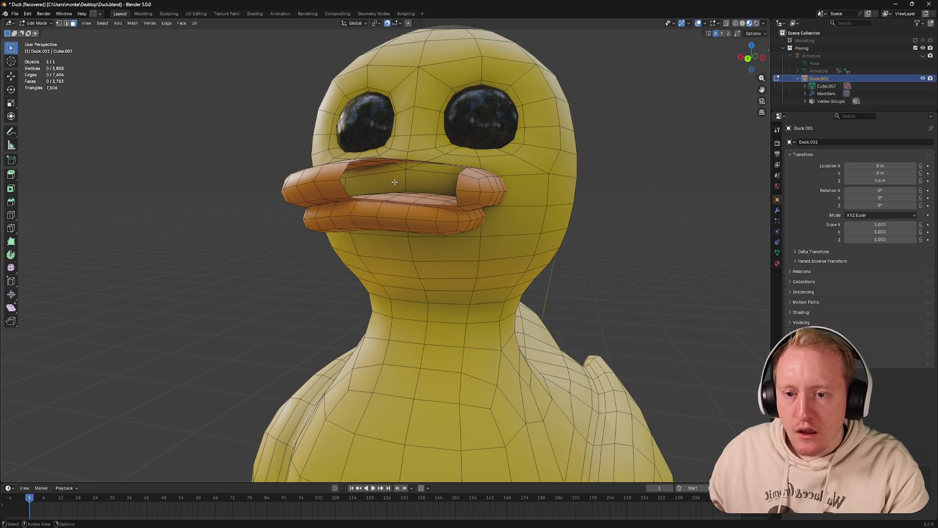
{"action": "key", "text": "ctrl+z"}
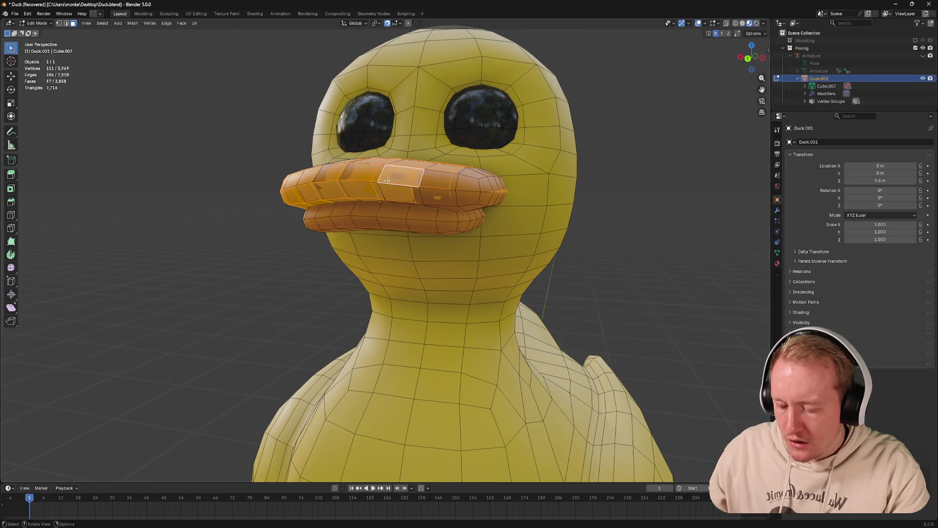
Delete the seam-bounded upper-beak piece, leaving the mesh at 3,862 vertices
{"action": "left_click", "coordinate": [401, 177]}
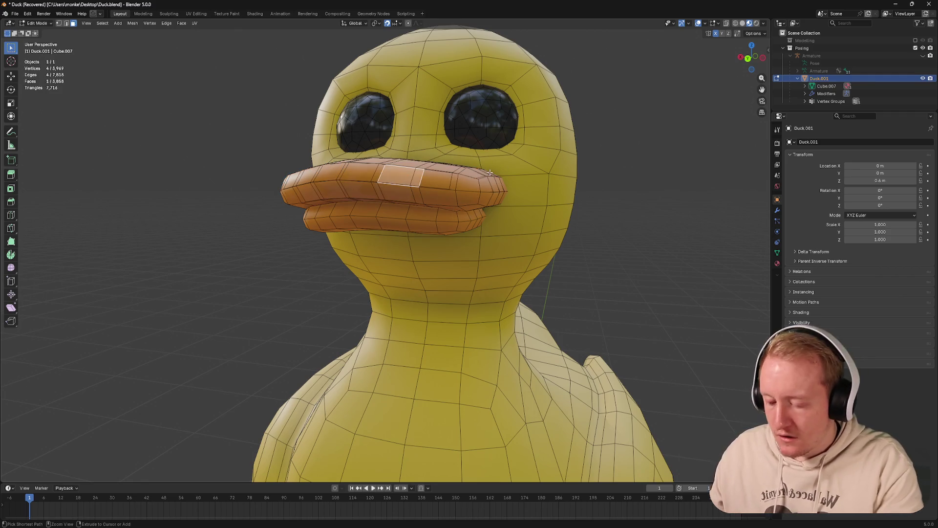
{"action": "key", "text": "ctrl+l"}
{"action": "key", "text": "x"}
{"action": "left_click", "coordinate": [490, 175]}
{"action": "left_click_drag", "start_coordinate": [490, 174], "coordinate": [484, 173]}
{"action": "left_click", "coordinate": [456, 186]}
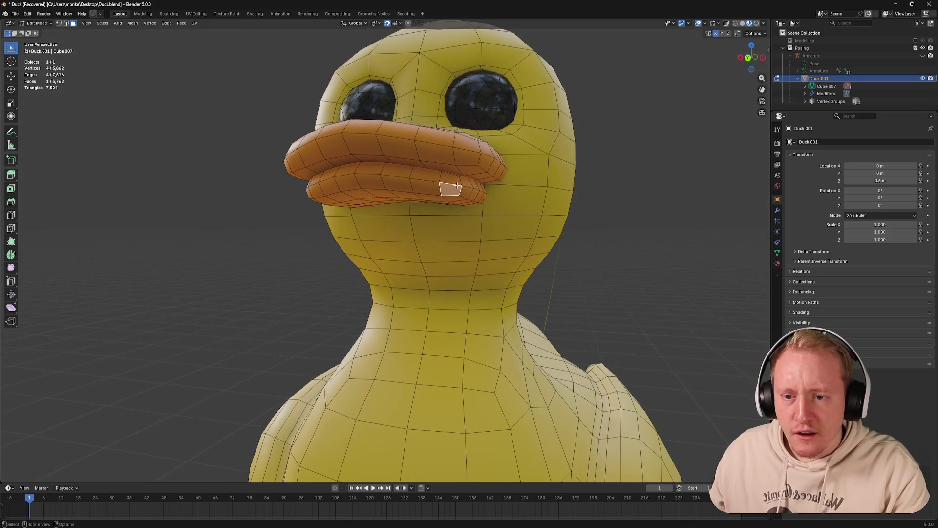
{"action": "key", "text": "ctrl+z"}
{"action": "key", "text": "ctrl+z"}
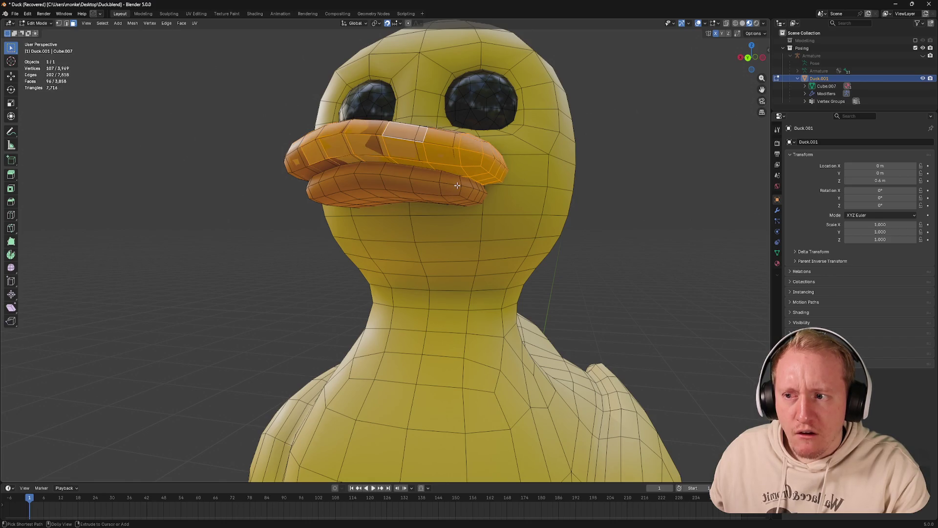
{"action": "key", "text": "ctrl+shift+z"}
{"action": "left_click", "coordinate": [451, 187]}
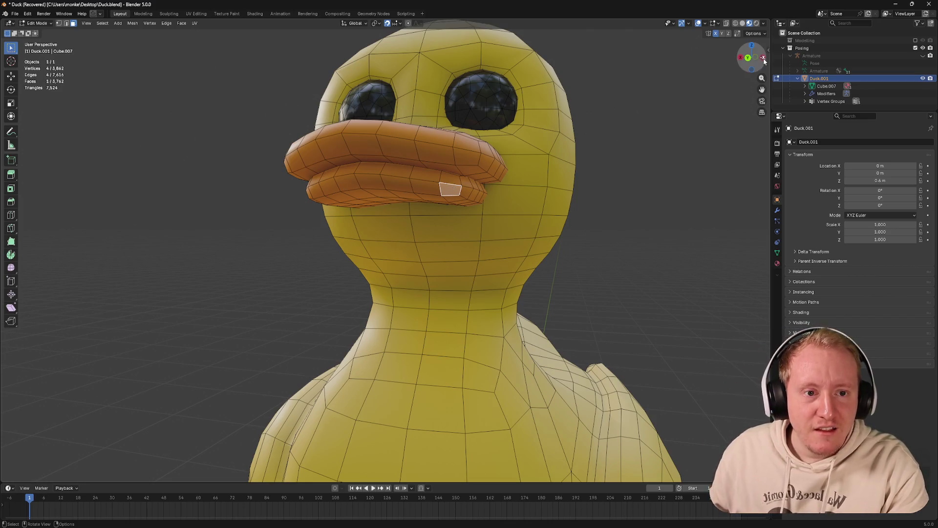
Switch to the side view and toggle the duck in and out of Edit Mode
{"action": "left_click", "coordinate": [763, 58]}
{"action": "key", "text": "Tab"}
{"action": "key", "text": "alt+h"}
{"action": "key", "text": "Tab"}
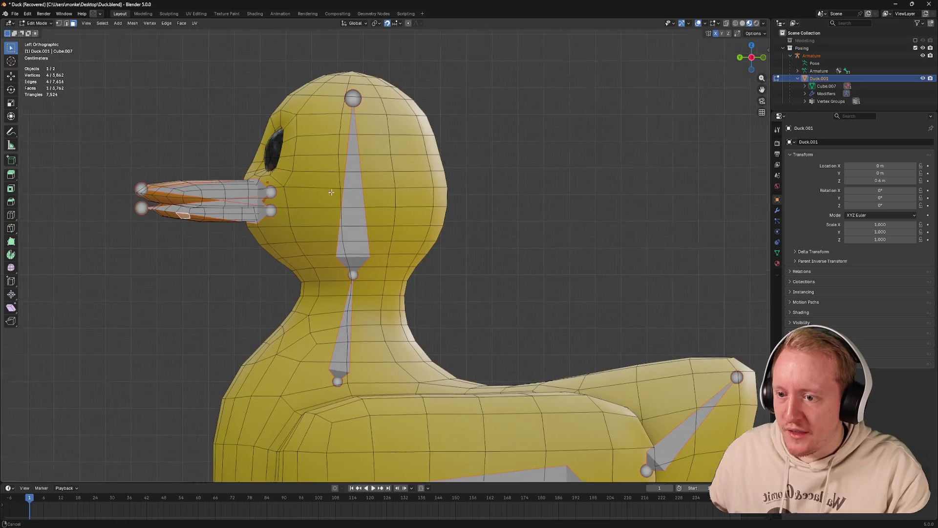
{"action": "key", "text": "Tab"}
{"action": "scroll", "scroll_direction": "up", "scroll_amount": 3}
{"action": "key", "text": "Tab"}
{"action": "key", "text": "Tab"}
Select the armature, inspect the Mouth Lower bone in Pose Mode, then enter armature Edit Mode
{"action": "left_click", "coordinate": [335, 196]}
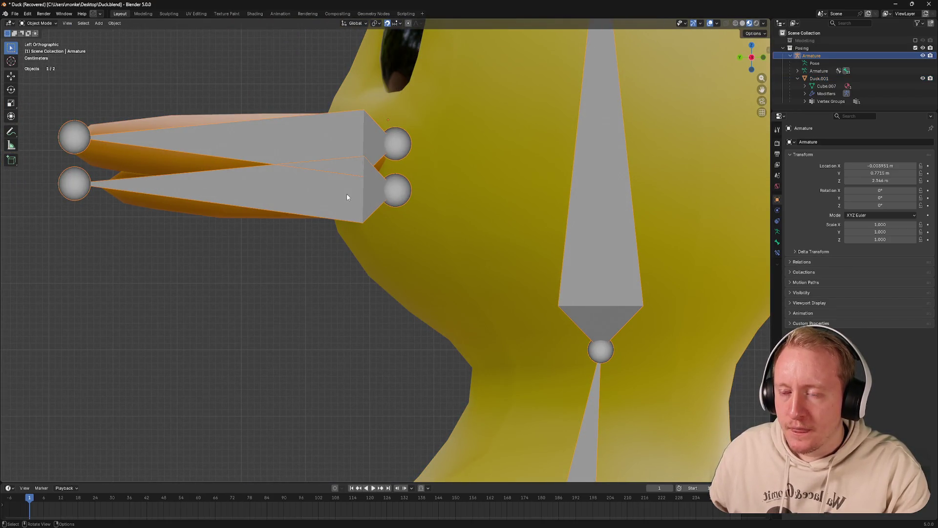
{"action": "key", "text": "ctrl+Tab"}
{"action": "left_click", "coordinate": [336, 195]}
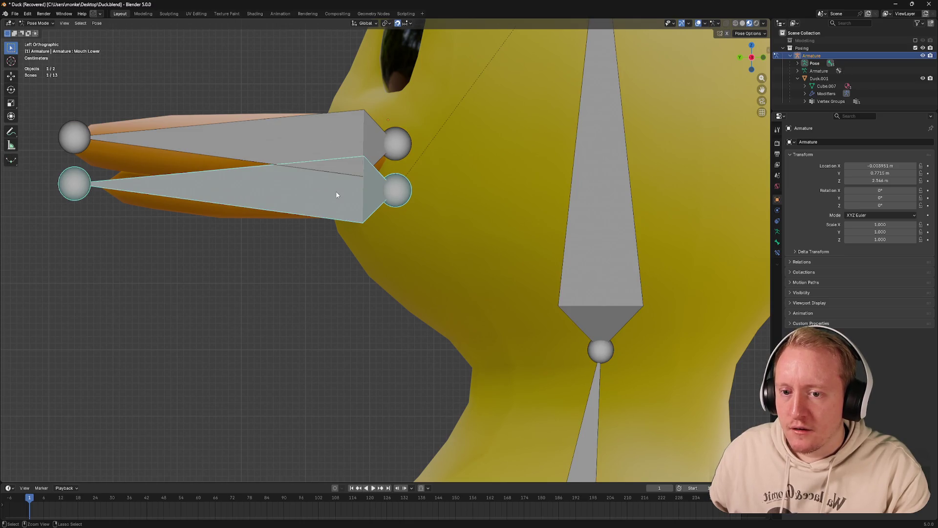
{"action": "key", "text": "ctrl+Tab"}
{"action": "left_click", "coordinate": [325, 194]}
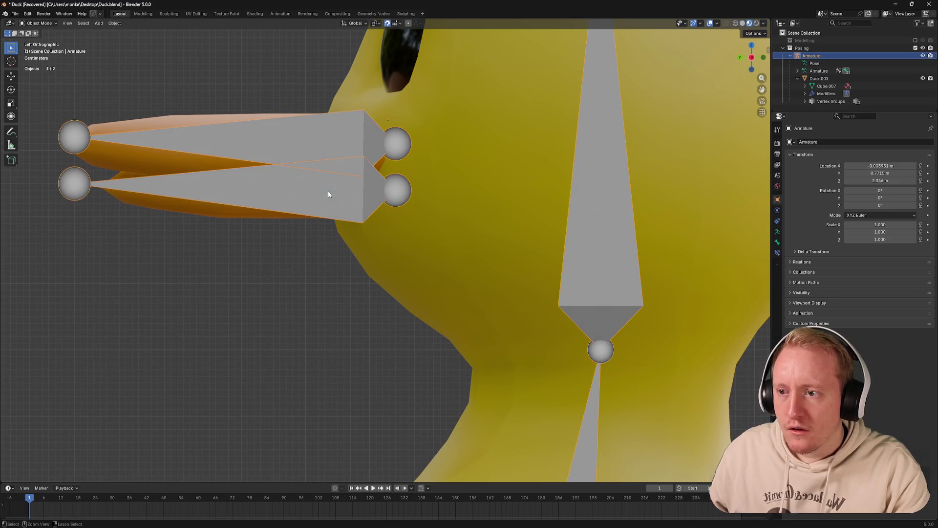
{"action": "left_click", "coordinate": [30, 25]}
{"action": "left_click", "coordinate": [38, 40]}
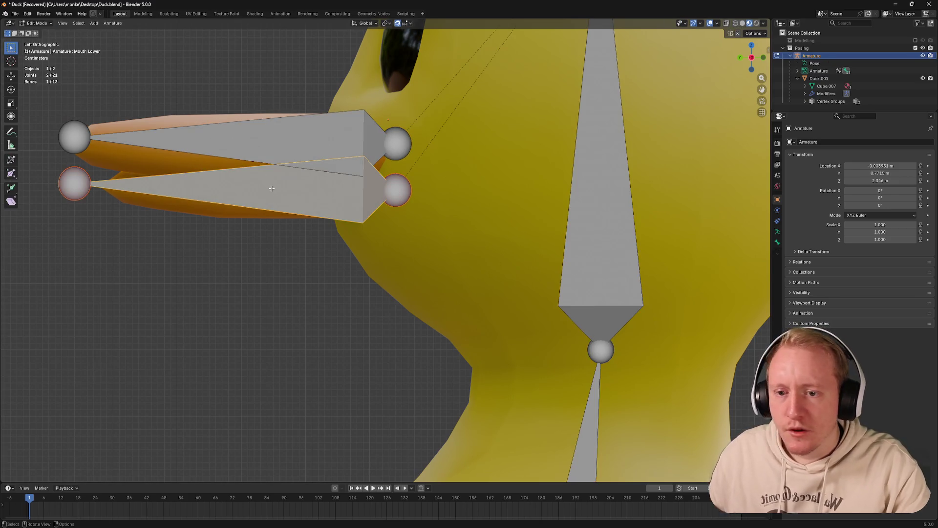
Save the project as Duck.blend and select the Duck.001 mesh
{"action": "key", "text": "ctrl+s"}
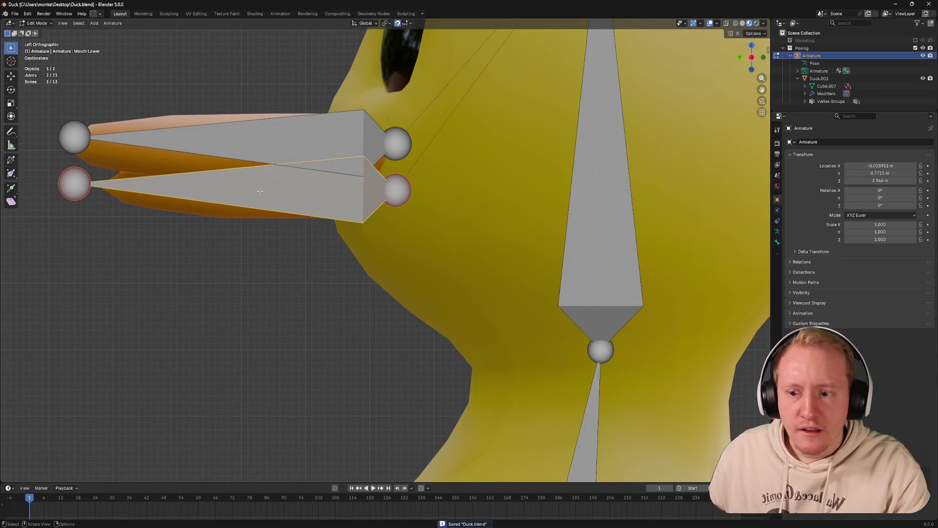
{"action": "key", "text": "Tab"}
{"action": "left_click", "coordinate": [487, 166]}
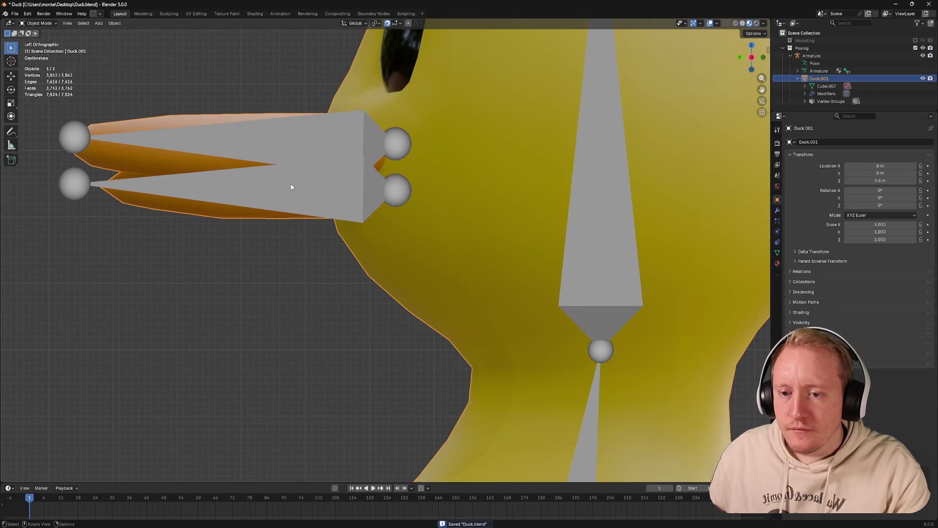
Make Mouth Lower the active vertex group and remove the entire duck mesh from it
{"action": "key", "text": "Tab"}
{"action": "left_click", "coordinate": [203, 213]}
{"action": "key", "text": "ctrl+l"}
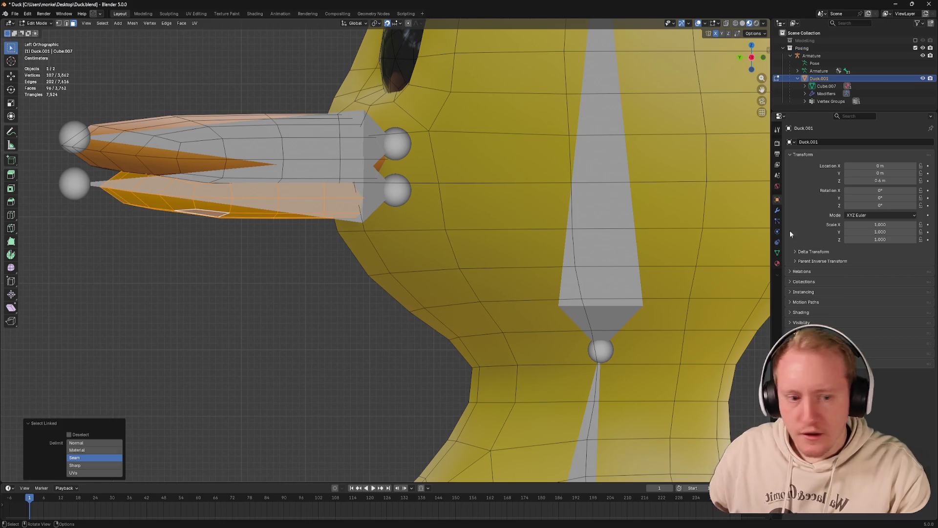
{"action": "left_click", "coordinate": [776, 252]}
{"action": "scroll", "scroll_direction": "up", "scroll_amount": 3}
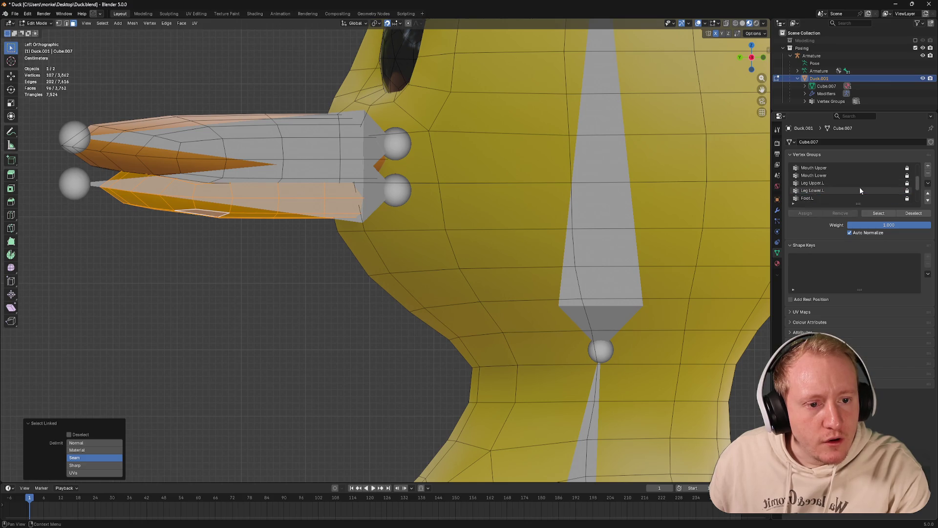
{"action": "left_click", "coordinate": [879, 176]}
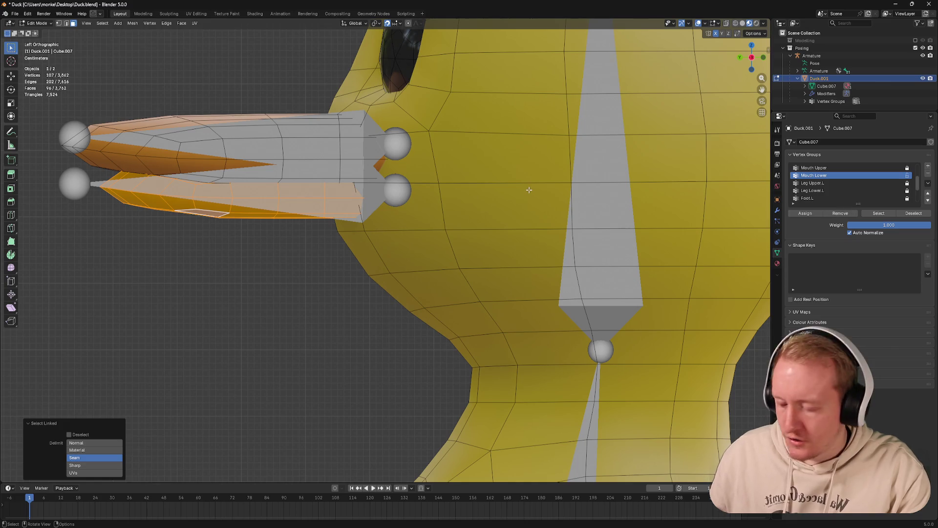
{"action": "key", "text": "a"}
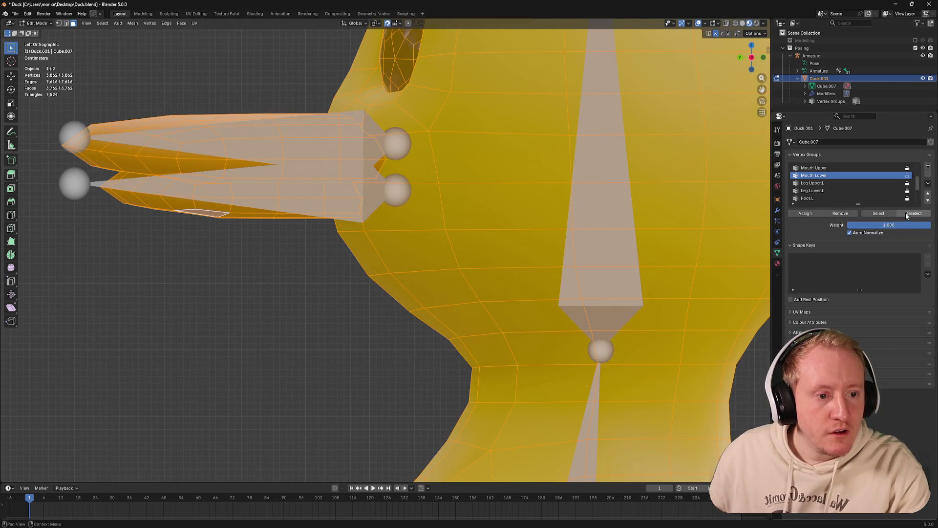
{"action": "left_click", "coordinate": [842, 215]}
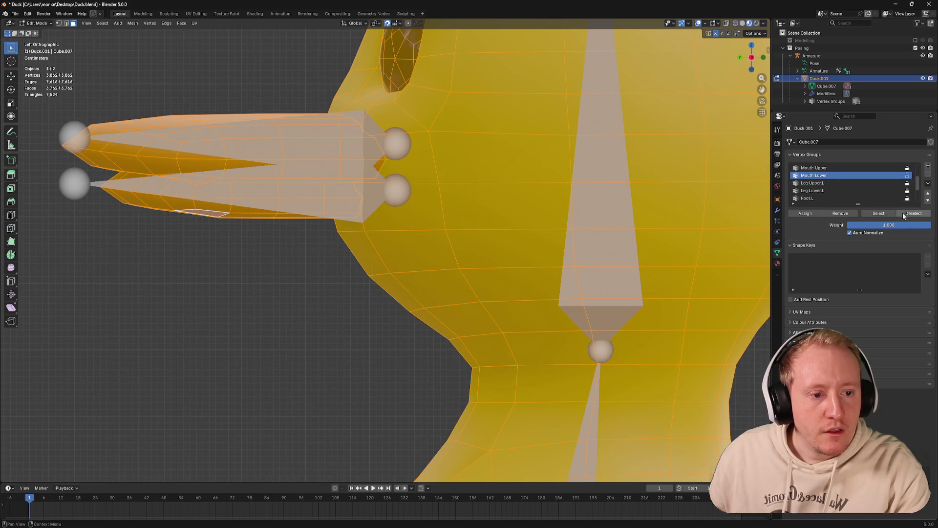
{"action": "key", "text": "alt+d"}
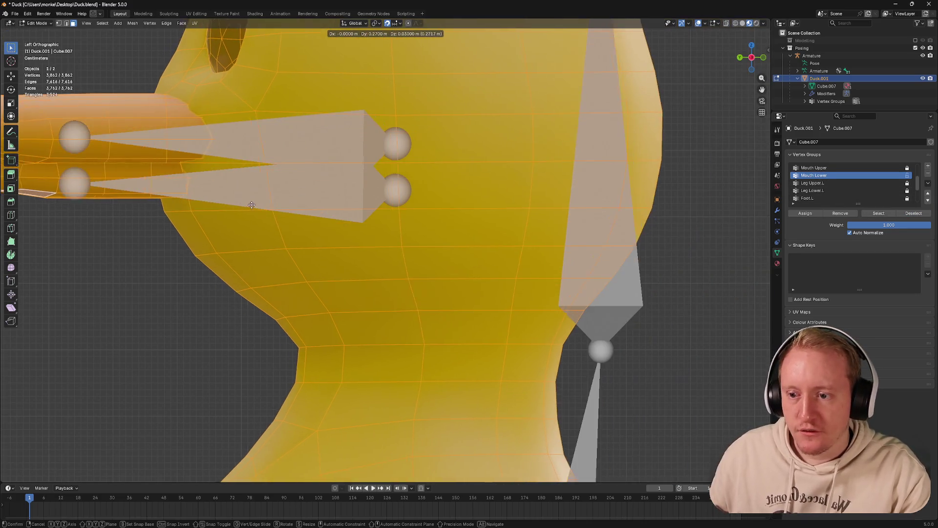
{"action": "right_click", "coordinate": [289, 207]}
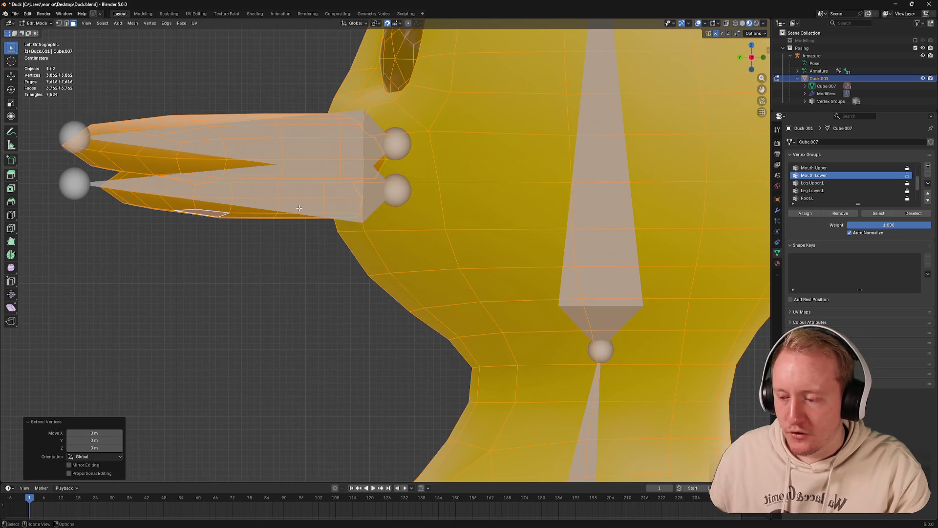
Assign the connected lower beak to Mouth Lower and verify the group's selection
{"action": "left_click", "coordinate": [103, 22]}
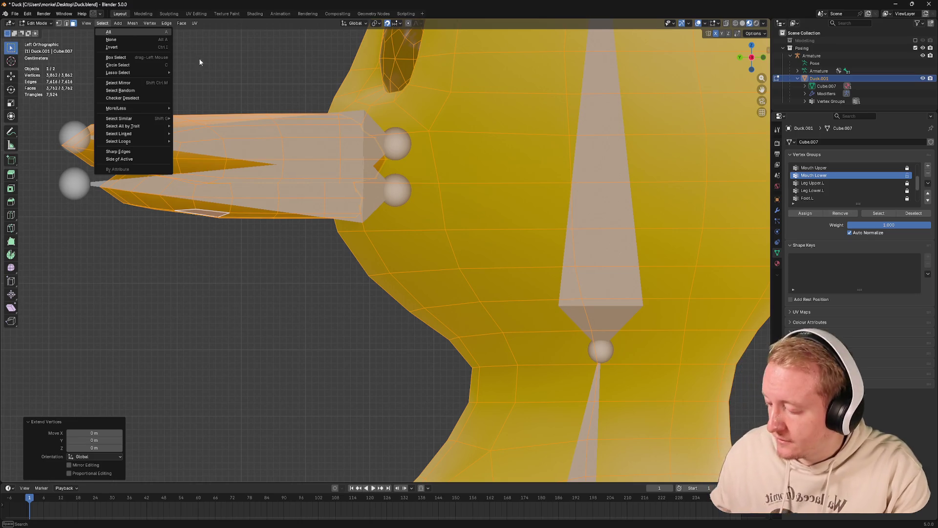
{"action": "key", "text": "alt+a"}
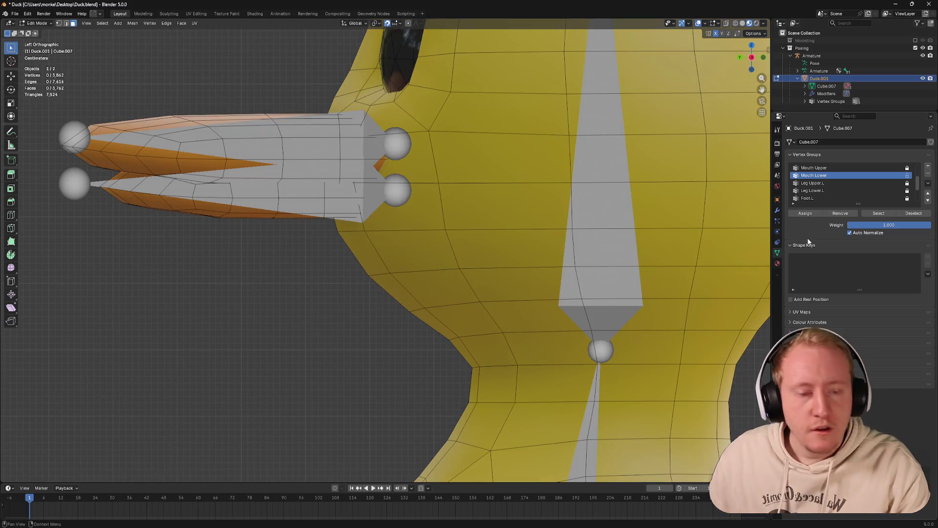
{"action": "left_click", "coordinate": [226, 207]}
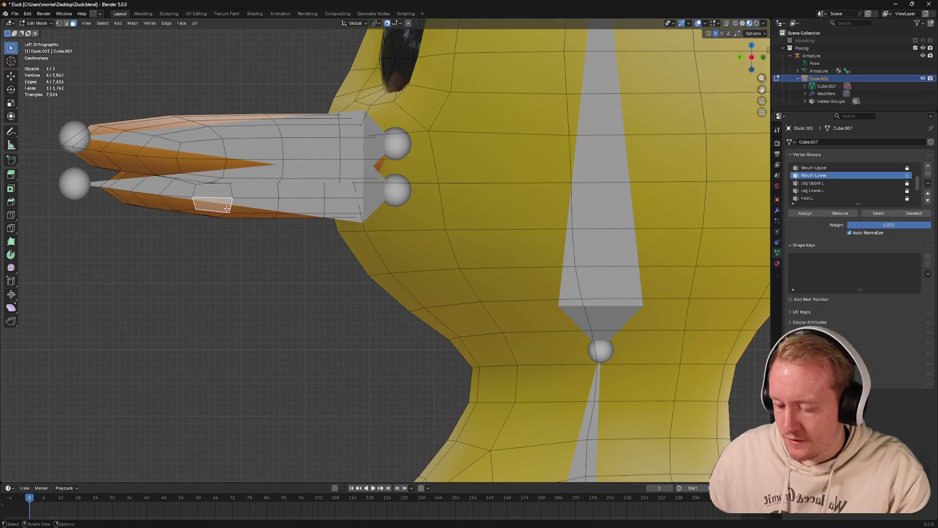
{"action": "key", "text": "l"}
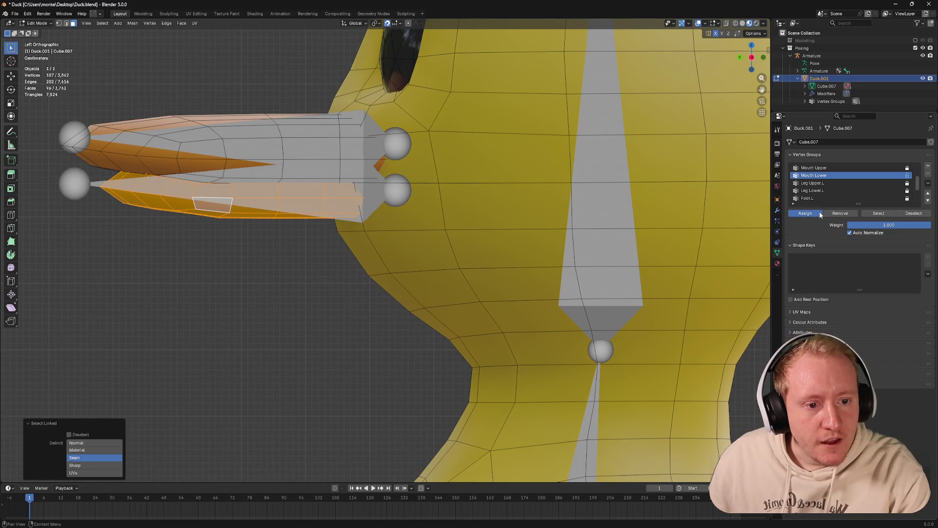
{"action": "left_click", "coordinate": [820, 215]}
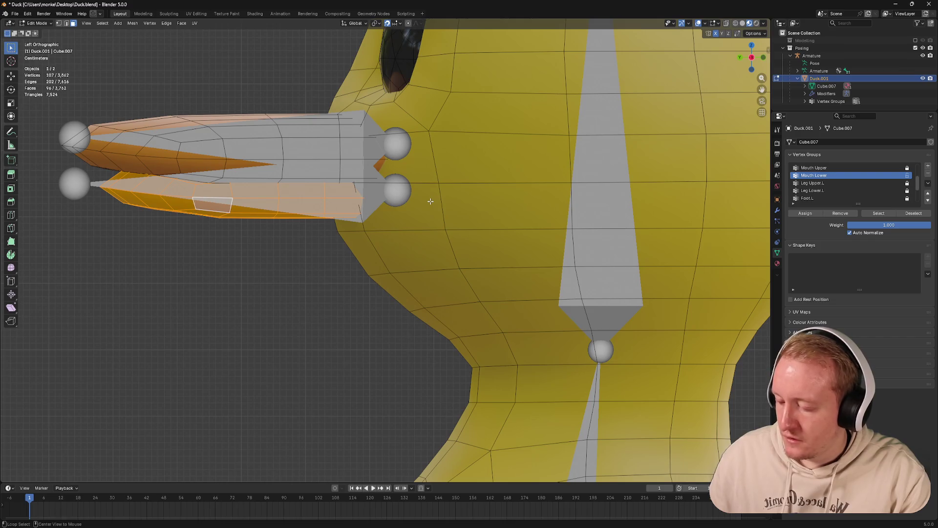
{"action": "key", "text": "alt+a"}
{"action": "left_click", "coordinate": [878, 213]}
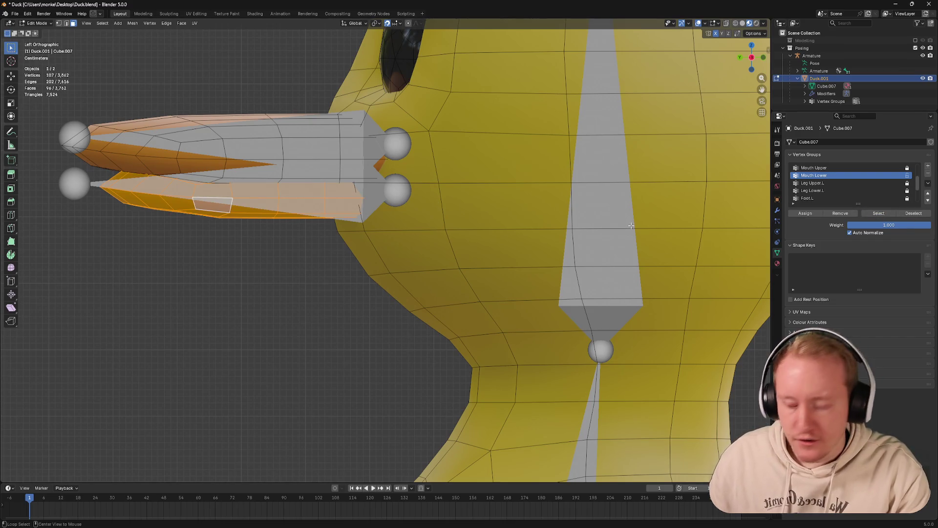
{"action": "key", "text": "alt+a"}
{"action": "key", "text": "Tab"}
{"action": "left_click", "coordinate": [322, 190]}
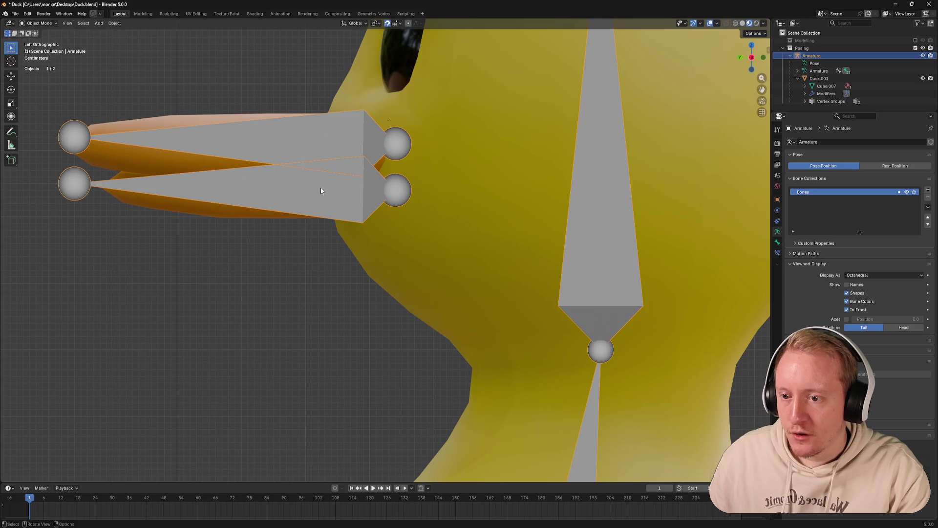
{"action": "key", "text": "ctrl+Tab"}
{"action": "key", "text": "r"}
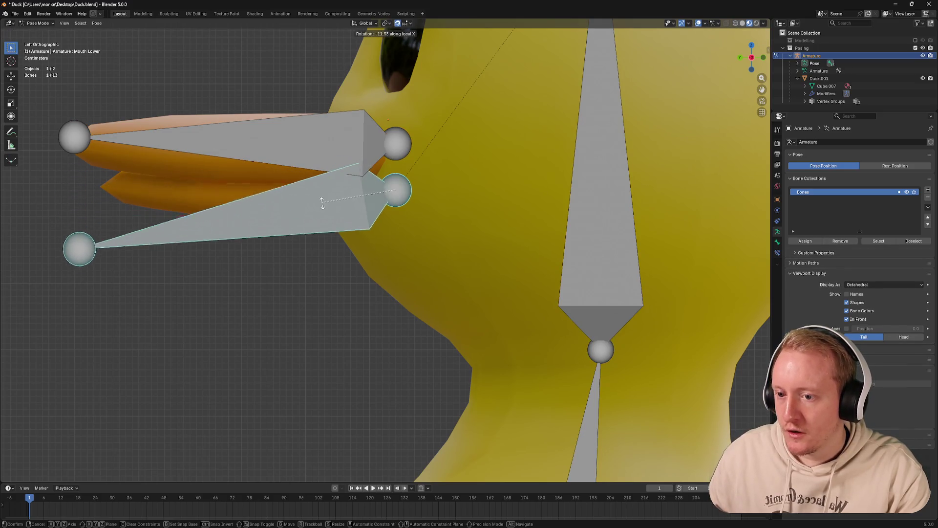
{"action": "right_click", "coordinate": [323, 206]}
{"action": "key", "text": "Tab"}
{"action": "key", "text": "alt+a"}
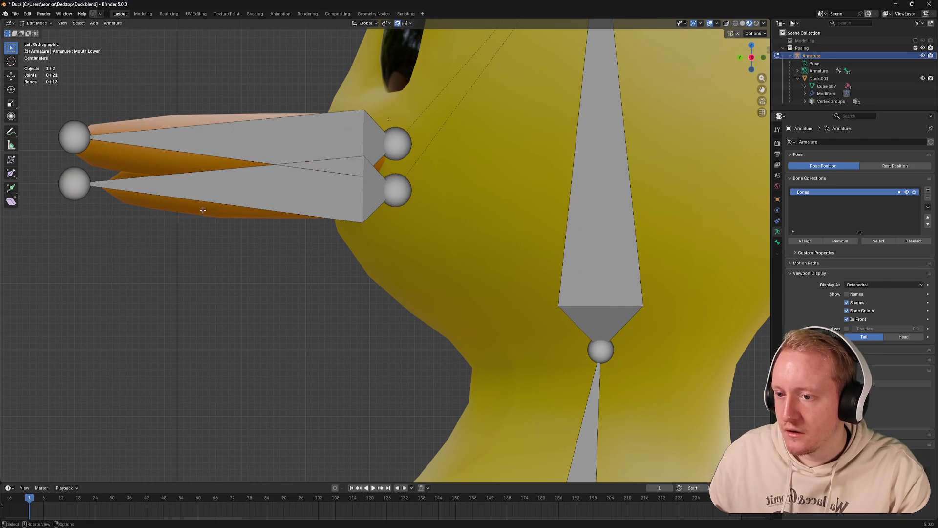
{"action": "key", "text": "ctrl+Tab"}
{"action": "left_click_drag", "start_coordinate": [202, 210], "coordinate": [264, 208]}
{"action": "scroll", "scroll_direction": "down", "scroll_amount": 3}
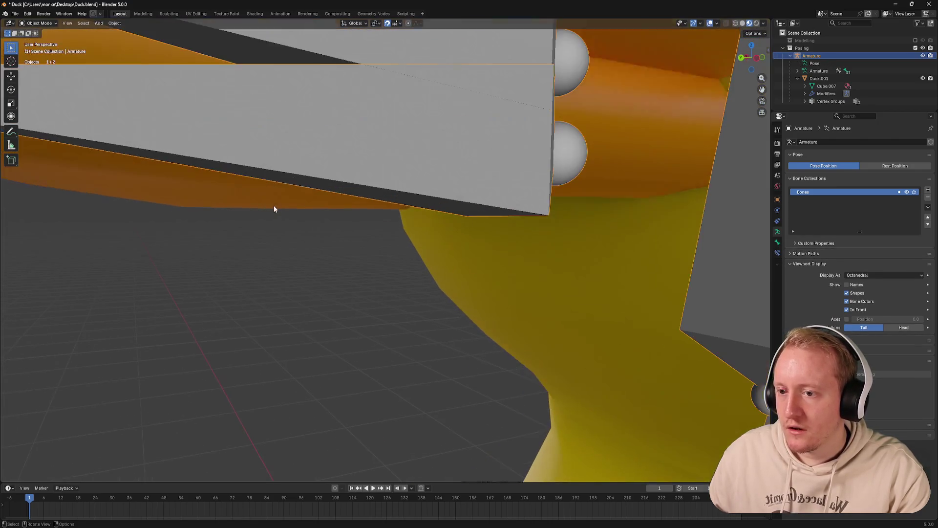
{"action": "left_click", "coordinate": [240, 177]}
{"action": "key", "text": "Tab"}
{"action": "left_click_drag", "start_coordinate": [240, 178], "coordinate": [339, 205]}
Inspect the Mouth Upper group's weights in Weight Paint mode, then return to Object Mode
{"action": "key", "text": "Tab"}
{"action": "left_click", "coordinate": [362, 211]}
{"action": "key", "text": "ctrl+Tab"}
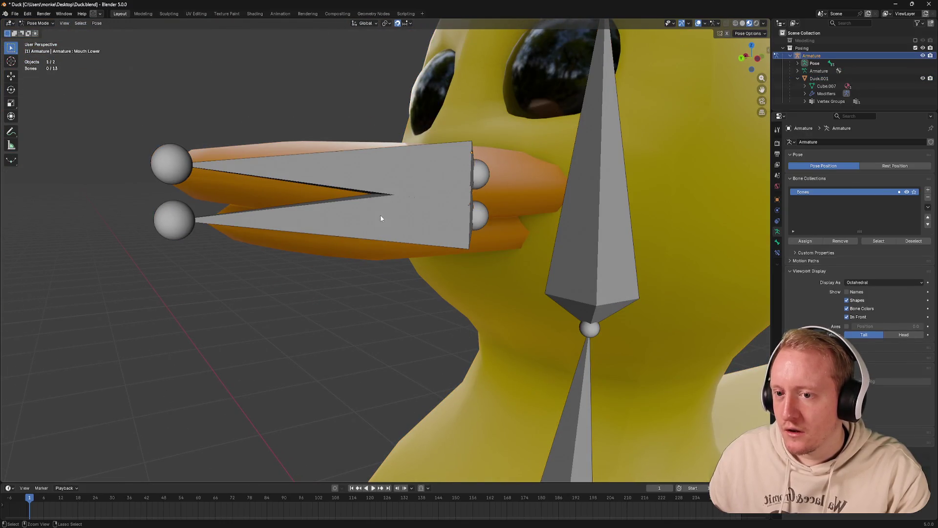
{"action": "left_click", "coordinate": [517, 127]}
{"action": "key", "text": "ctrl+Tab"}
{"action": "left_click", "coordinate": [465, 106]}
{"action": "left_click", "coordinate": [828, 167]}
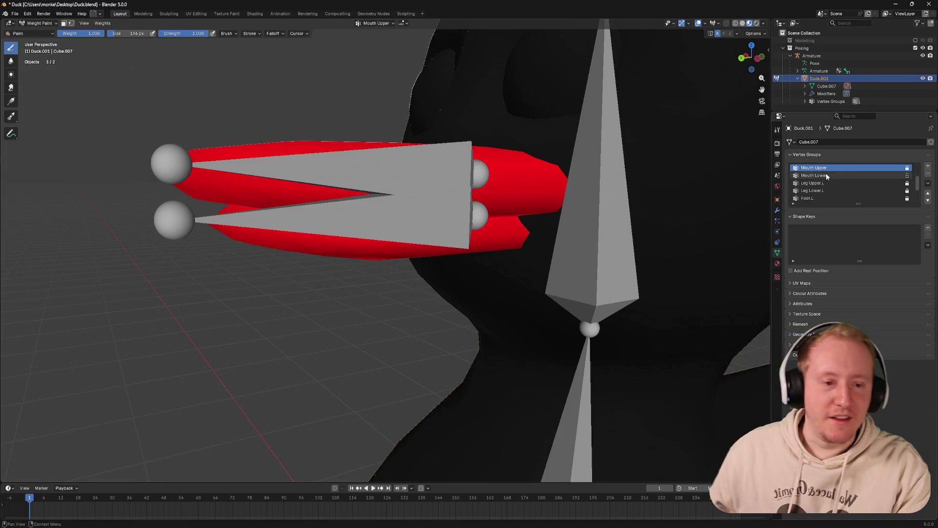
{"action": "key", "text": "ctrl+Tab"}
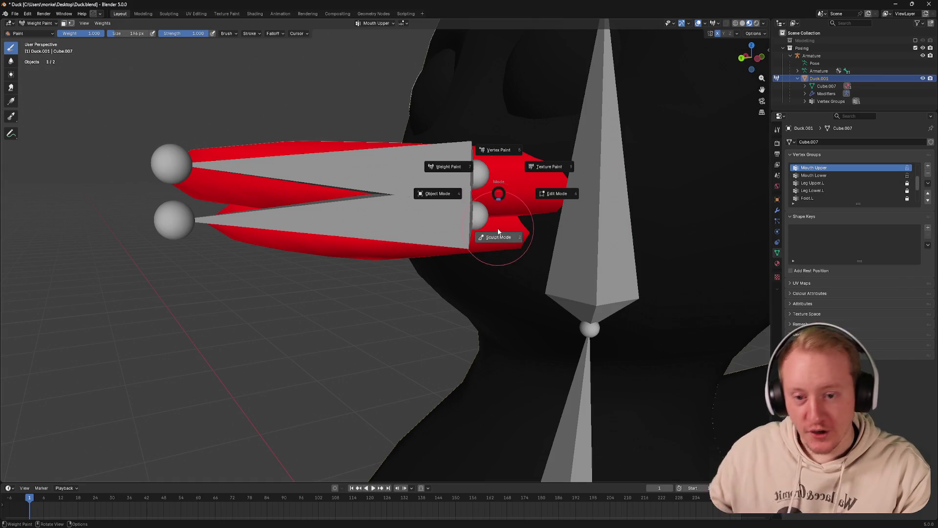
{"action": "left_click", "coordinate": [440, 193]}
Remove the lower beak from Mouth Upper and lock the Mouth Upper and Mouth Lower groups
{"action": "key", "text": "Tab"}
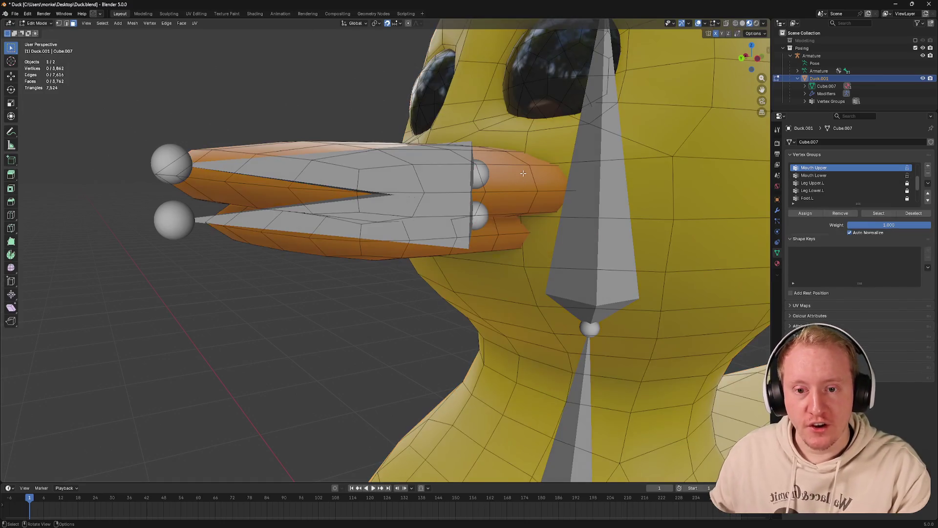
{"action": "left_click", "coordinate": [508, 184]}
{"action": "left_click", "coordinate": [473, 245]}
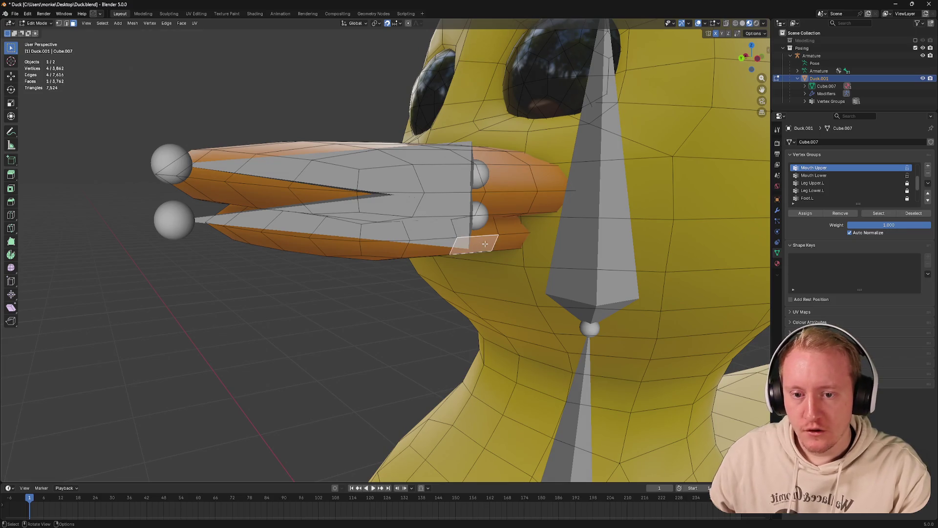
{"action": "key", "text": "ctrl+l"}
{"action": "left_click", "coordinate": [848, 216]}
{"action": "left_click", "coordinate": [834, 176]}
{"action": "left_click", "coordinate": [906, 175]}
{"action": "left_click", "coordinate": [907, 168]}
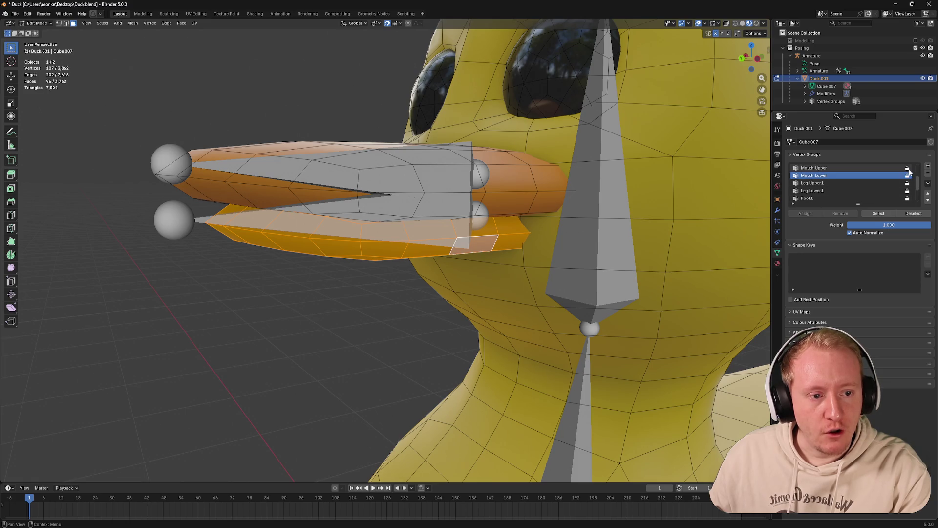
Check the beak weights in Weight Paint mode, then select the armature in Object Mode
{"action": "left_click", "coordinate": [489, 199]}
{"action": "key", "text": "Tab"}
{"action": "left_click", "coordinate": [513, 162]}
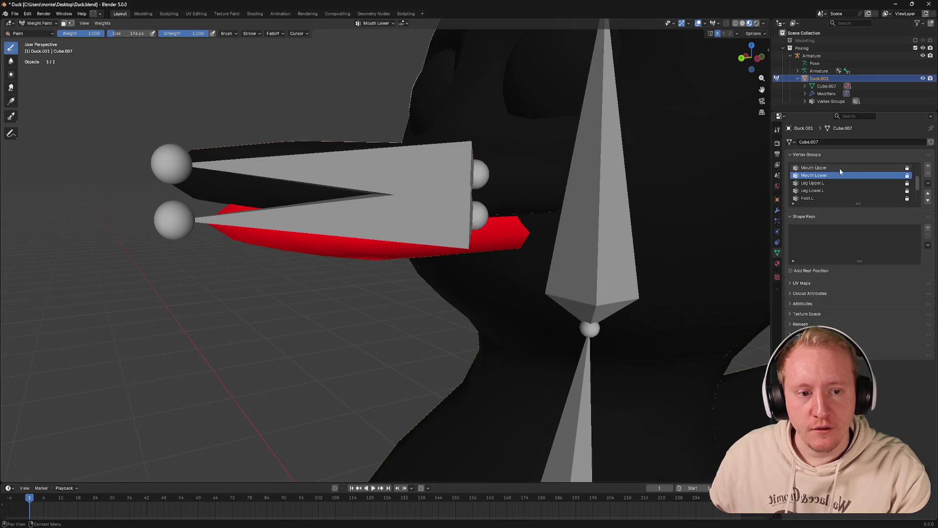
{"action": "key", "text": "ctrl+Tab"}
{"action": "left_click", "coordinate": [436, 190]}
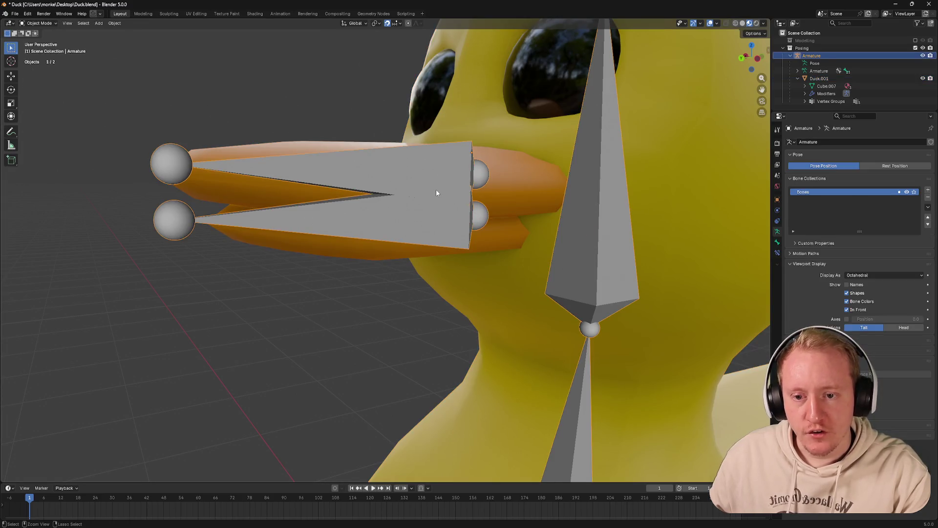
{"action": "key", "text": "ctrl+Tab"}
{"action": "left_click", "coordinate": [422, 184]}
{"action": "left_click", "coordinate": [415, 209]}
{"action": "key", "text": "r"}
{"action": "key", "text": "x"}
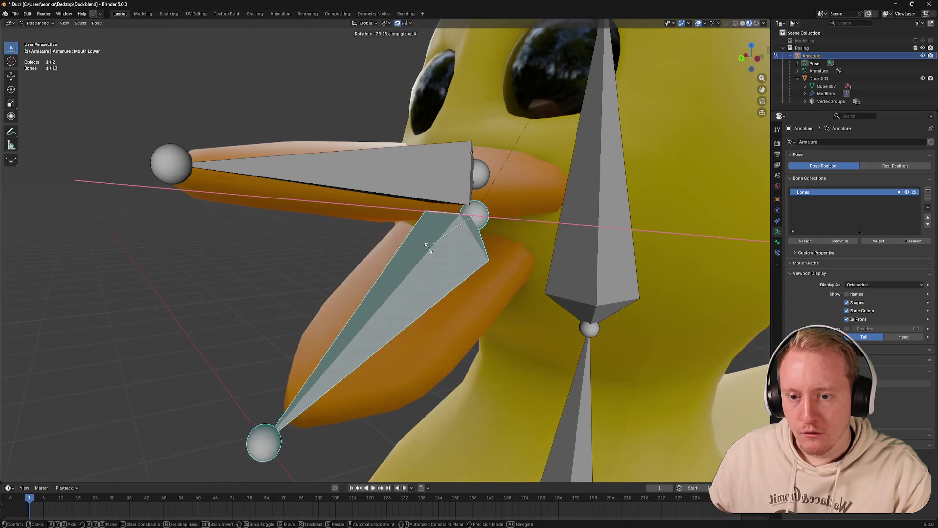
{"action": "left_click", "coordinate": [425, 233]}
{"action": "left_click", "coordinate": [410, 187]}
{"action": "key", "text": "r"}
{"action": "key", "text": "x"}
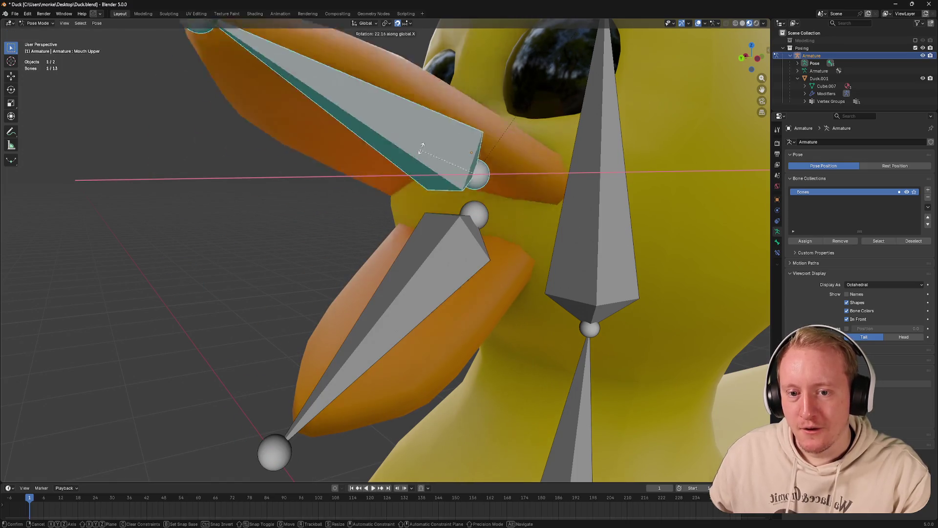
{"action": "left_click", "coordinate": [440, 166]}
{"action": "scroll", "scroll_direction": "down", "scroll_amount": 3}
{"action": "left_click_drag", "start_coordinate": [440, 166], "coordinate": [531, 166]}
{"action": "left_click_drag", "start_coordinate": [597, 166], "coordinate": [559, 170]}
{"action": "left_click_drag", "start_coordinate": [632, 185], "coordinate": [565, 175]}
{"action": "key", "text": "Tab"}
{"action": "key", "text": "Tab"}
{"action": "key", "text": "Tab"}
{"action": "key", "text": "ctrl+Tab"}
{"action": "left_click", "coordinate": [421, 238]}
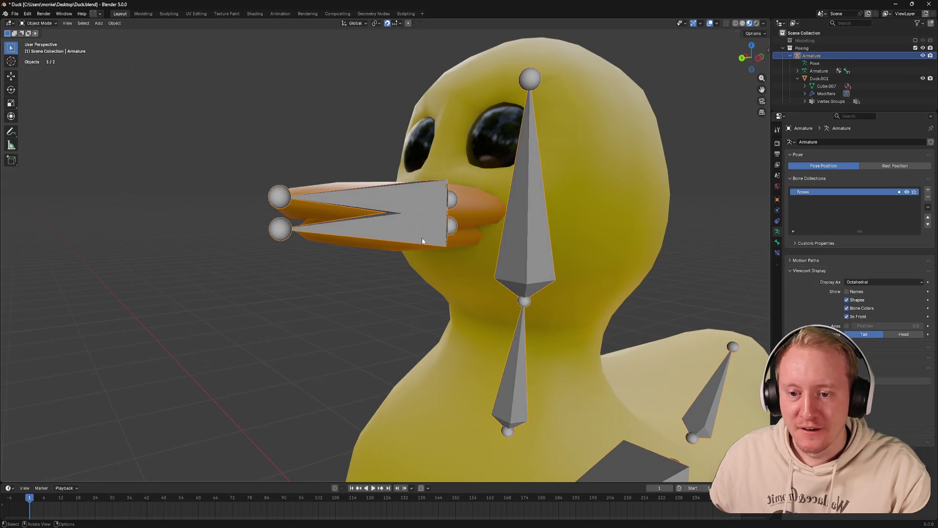
Select the whole lower beak and nudge it slightly along Z in side view
{"action": "left_click", "coordinate": [452, 241]}
{"action": "key", "text": "Tab"}
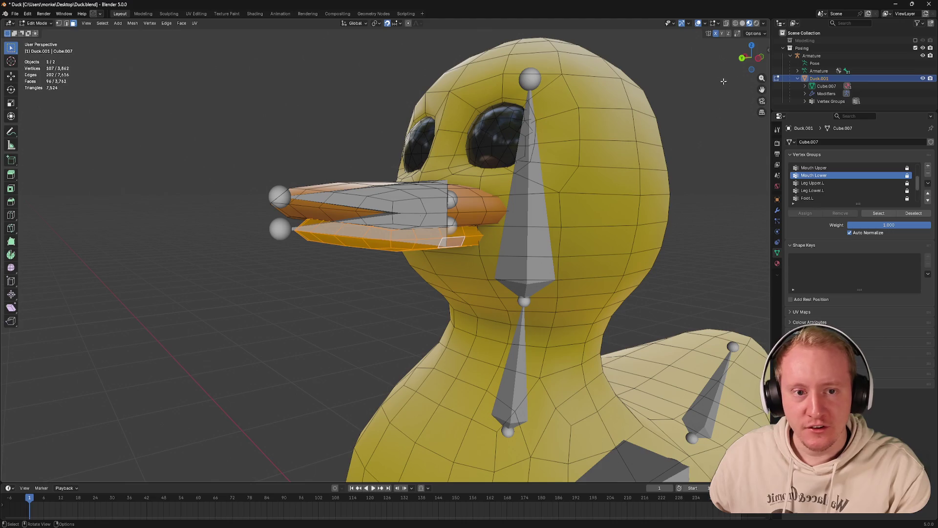
{"action": "left_click", "coordinate": [471, 241]}
{"action": "key", "text": "ctrl+l"}
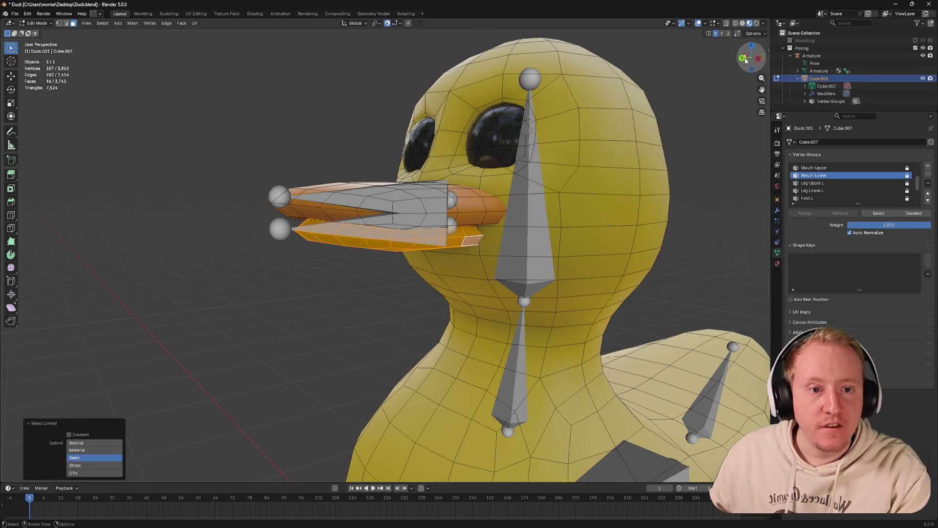
{"action": "left_click", "coordinate": [760, 61]}
{"action": "key", "text": "g"}
{"action": "key", "text": "z"}
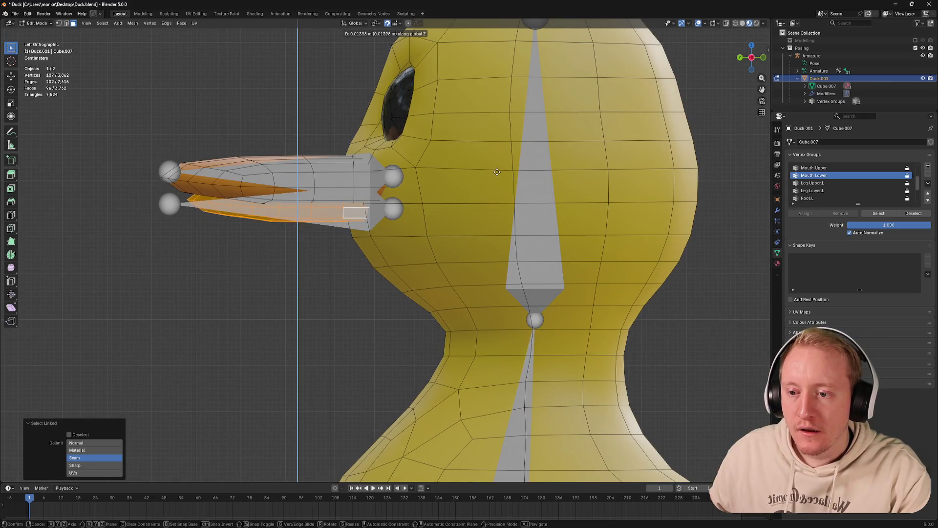
{"action": "left_click", "coordinate": [497, 156]}
Return to Object Mode and save Duck.blend
{"action": "key", "text": "Tab"}
{"action": "left_click_drag", "start_coordinate": [494, 156], "coordinate": [484, 166]}
{"action": "scroll", "scroll_direction": "down", "scroll_amount": 3}
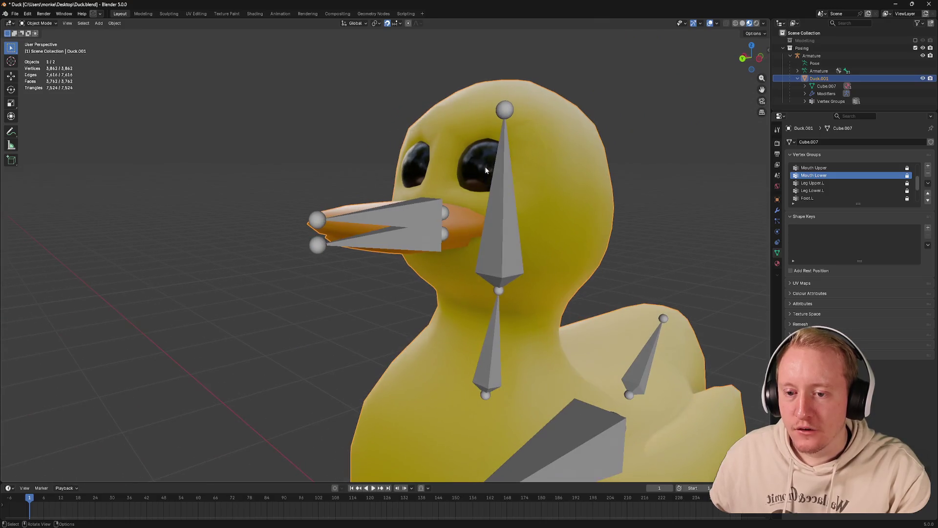
{"action": "key", "text": "ctrl+s"}
Hide the armature from the viewport
{"action": "left_click_drag", "start_coordinate": [326, 210], "coordinate": [293, 207]}
{"action": "scroll", "scroll_direction": "up", "scroll_amount": 3}
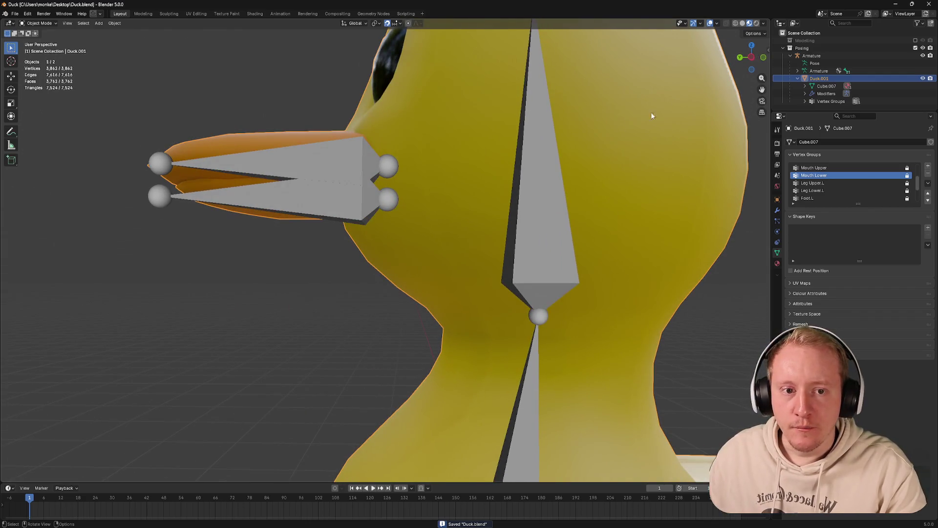
{"action": "left_click", "coordinate": [528, 168]}
{"action": "key", "text": "h"}
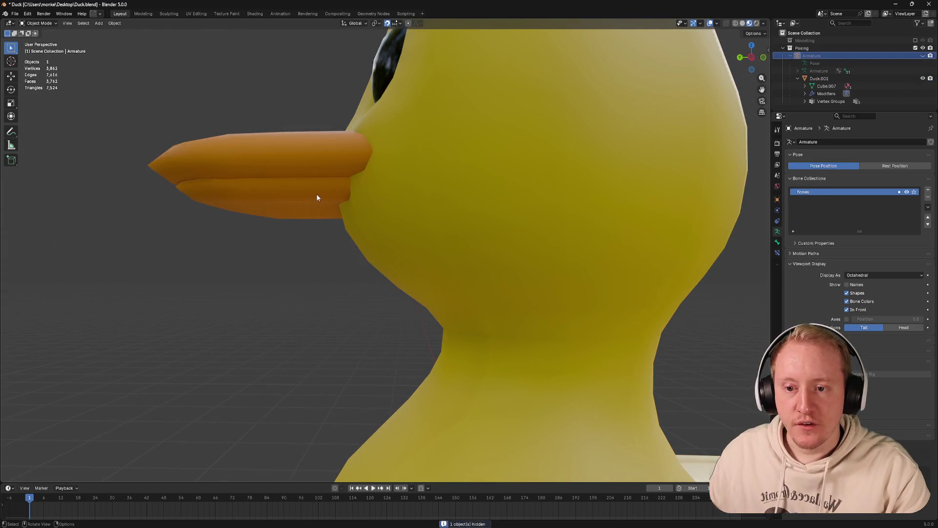
Inspect the duck mesh in left-view Edit Mode with X-ray toggled, then save Duck.blend again
{"action": "left_click", "coordinate": [317, 197]}
{"action": "left_click", "coordinate": [750, 59]}
{"action": "key", "text": "alt+z"}
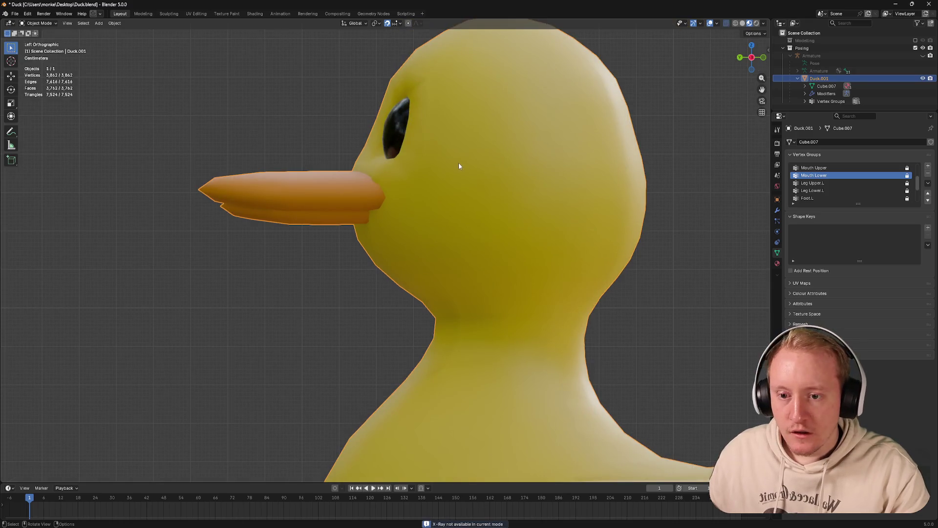
{"action": "key", "text": "Tab"}
{"action": "scroll", "scroll_direction": "up", "scroll_amount": 3}
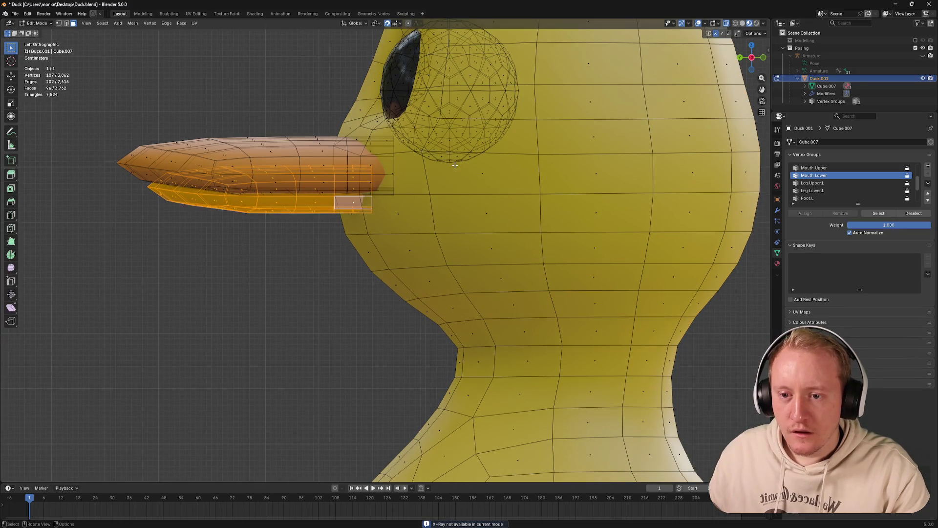
{"action": "key", "text": "alt+z"}
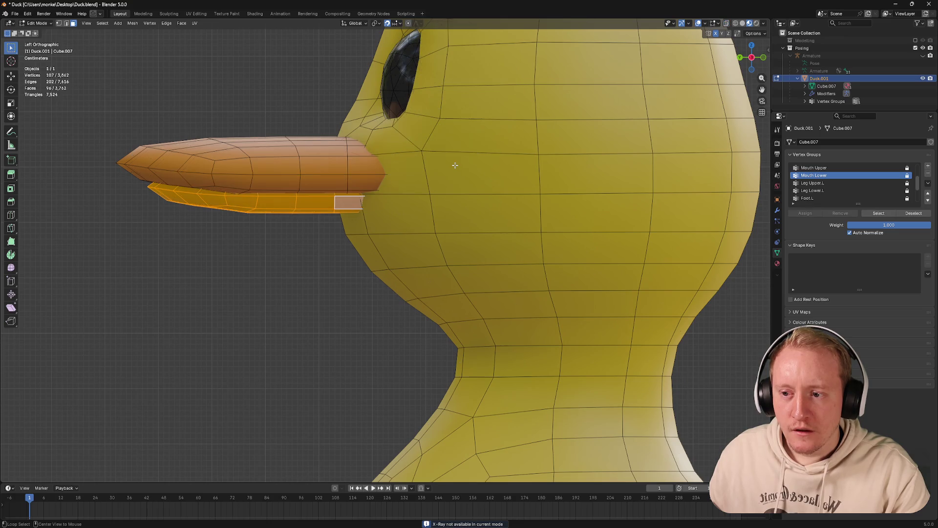
{"action": "left_click_drag", "start_coordinate": [455, 166], "coordinate": [601, 124]}
{"action": "scroll", "scroll_direction": "down", "scroll_amount": 3}
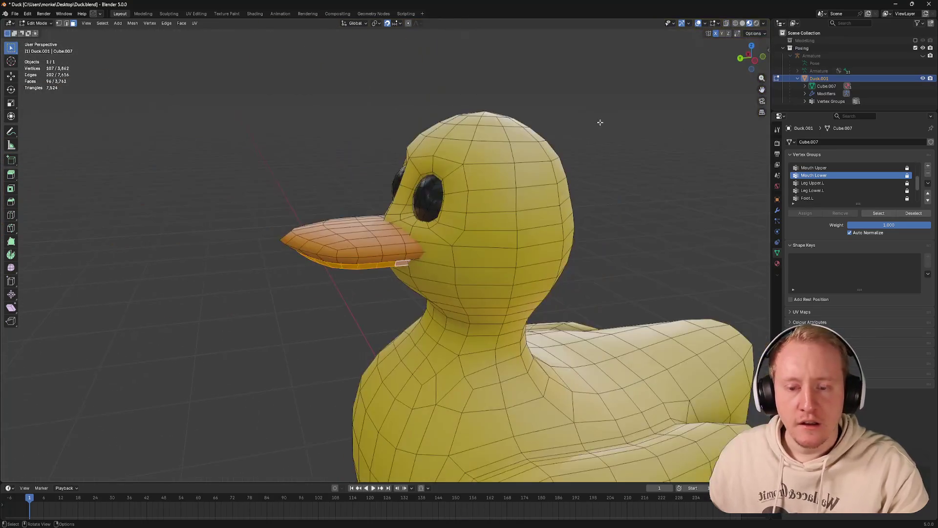
{"action": "key", "text": "Tab"}
{"action": "key", "text": "ctrl+s"}
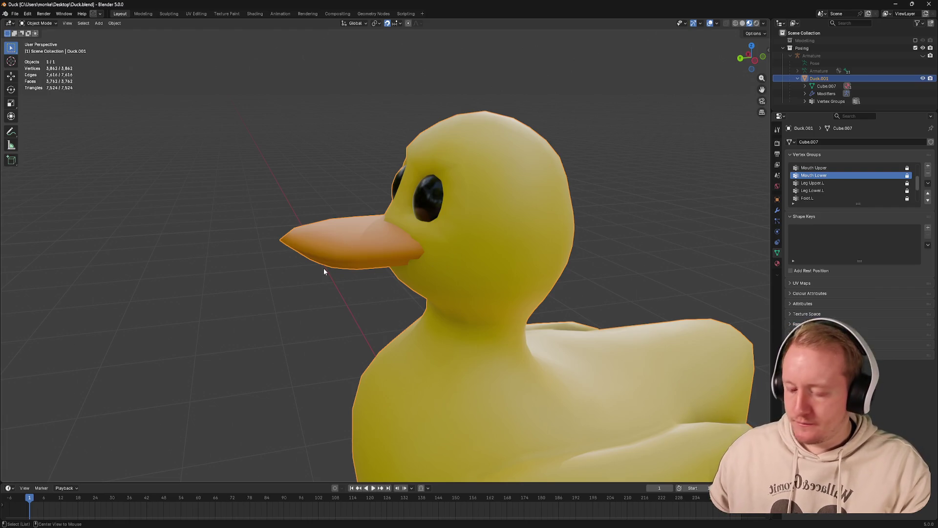
Unhide the armature with Alt+H and select only the armature from a frontal view
{"action": "key", "text": "alt+h"}
{"action": "left_click_drag", "start_coordinate": [318, 268], "coordinate": [420, 214]}
{"action": "left_click", "coordinate": [419, 211]}
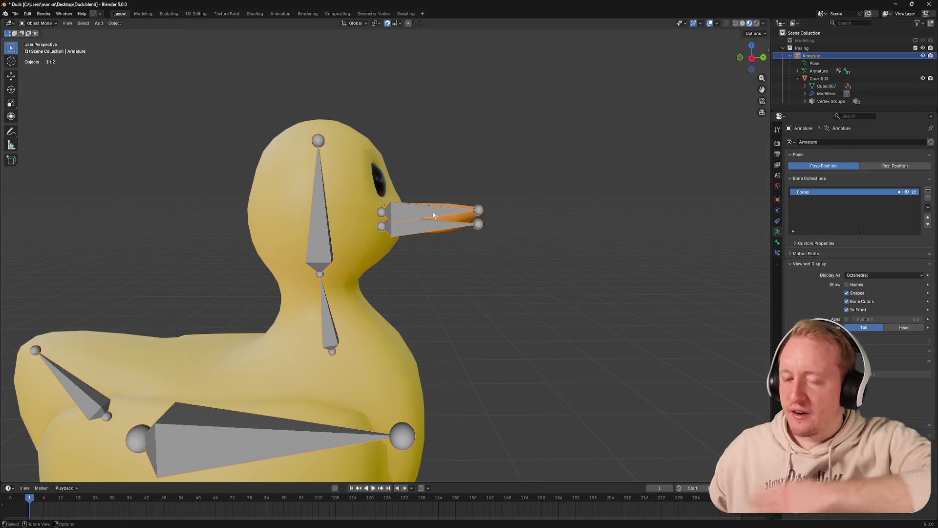
Save Duck.blend, then orbit to look at the duck and its bones from the front
{"action": "left_click_drag", "start_coordinate": [461, 213], "coordinate": [342, 230]}
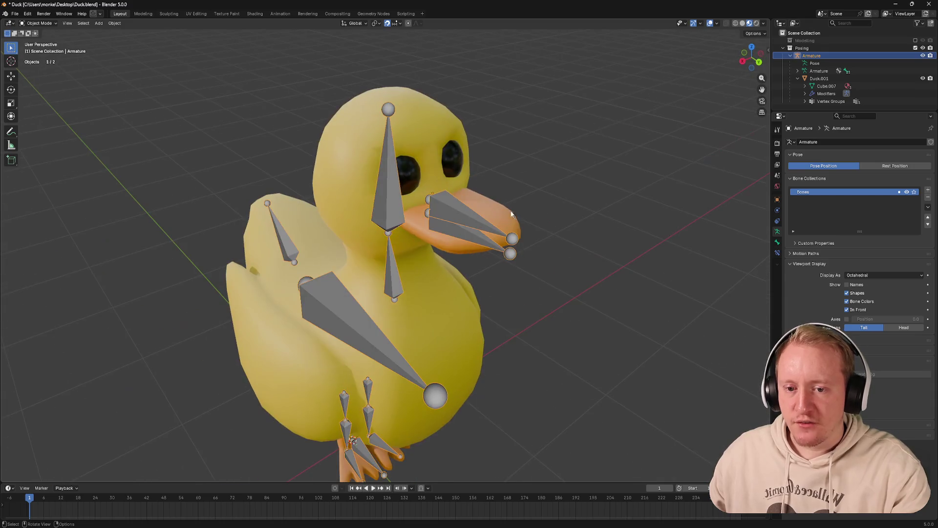
{"action": "key", "text": "ctrl+s"}
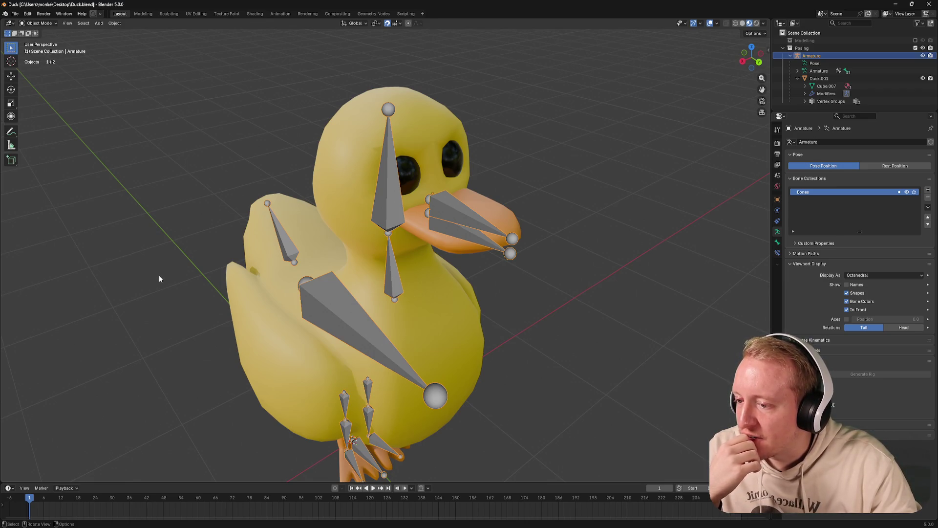
{"action": "left_click_drag", "start_coordinate": [159, 275], "coordinate": [194, 263]}
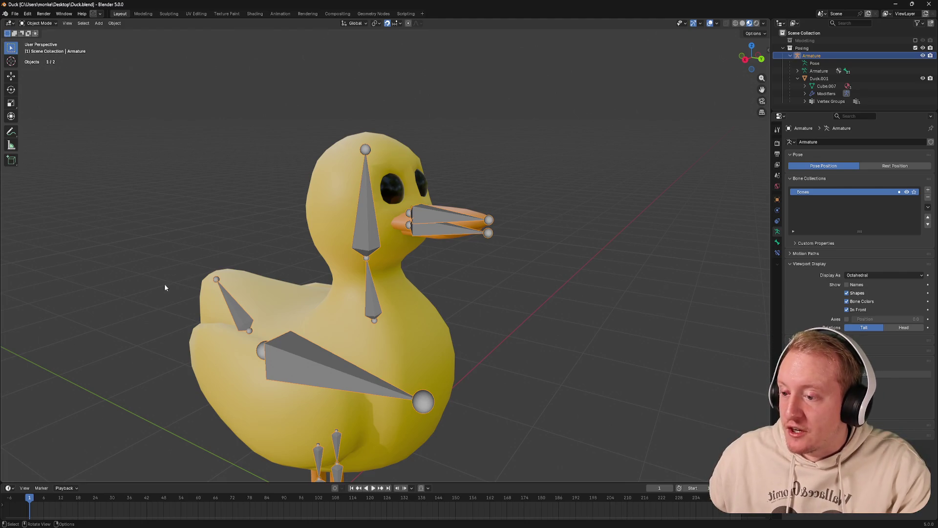
{"action": "left_click_drag", "start_coordinate": [151, 286], "coordinate": [168, 177]}
Deselect the armature and save Duck.blend three times
{"action": "left_click", "coordinate": [156, 221]}
{"action": "key", "text": "ctrl+s"}
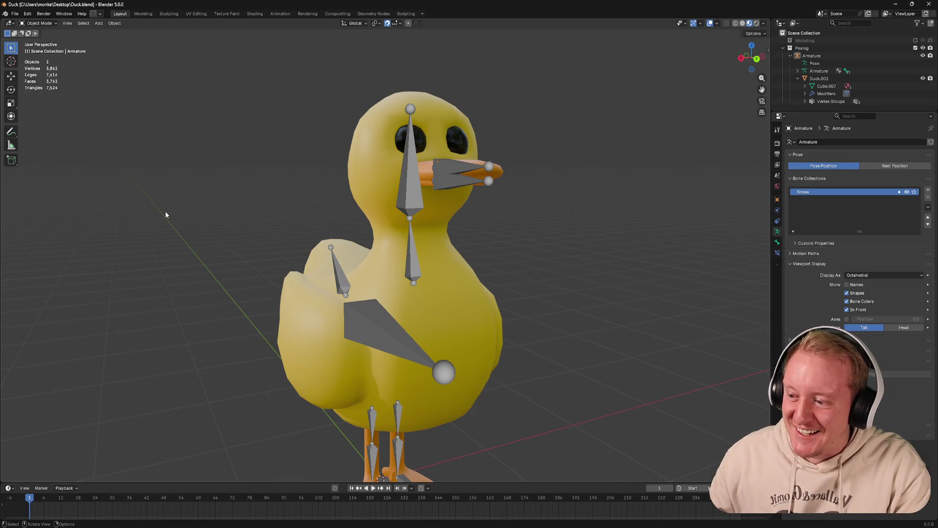
{"action": "key", "text": "ctrl+s"}
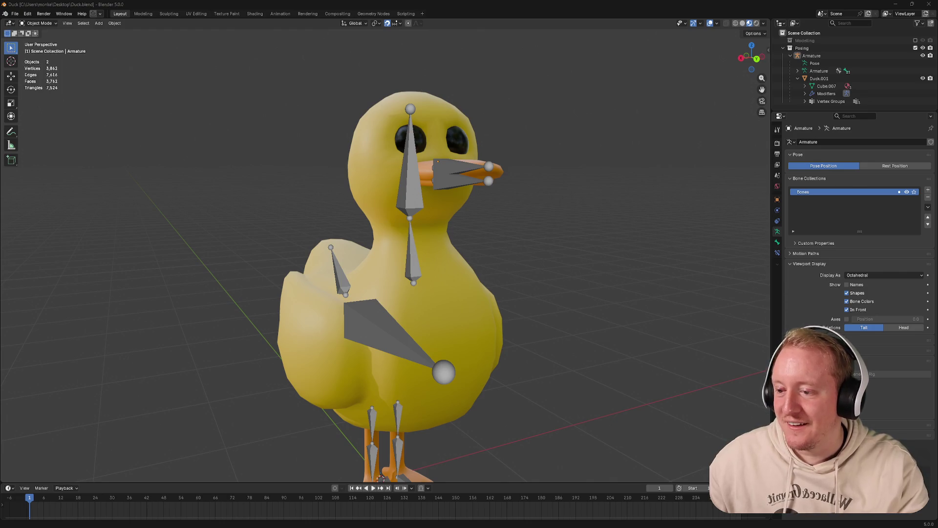
{"action": "key", "text": "ctrl+s"}
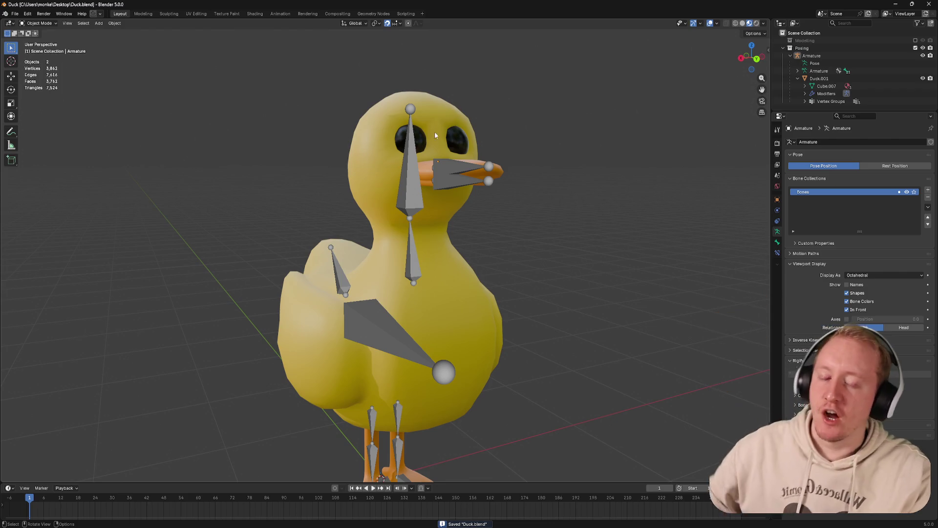
Select the armature and hide it, leaving only the duck mesh visible
{"action": "left_click_drag", "start_coordinate": [435, 131], "coordinate": [395, 172]}
{"action": "scroll", "scroll_direction": "up", "scroll_amount": 3}
{"action": "left_click_drag", "start_coordinate": [427, 80], "coordinate": [426, 56]}
{"action": "left_click", "coordinate": [464, 147]}
{"action": "left_click", "coordinate": [403, 87]}
{"action": "key", "text": "h"}
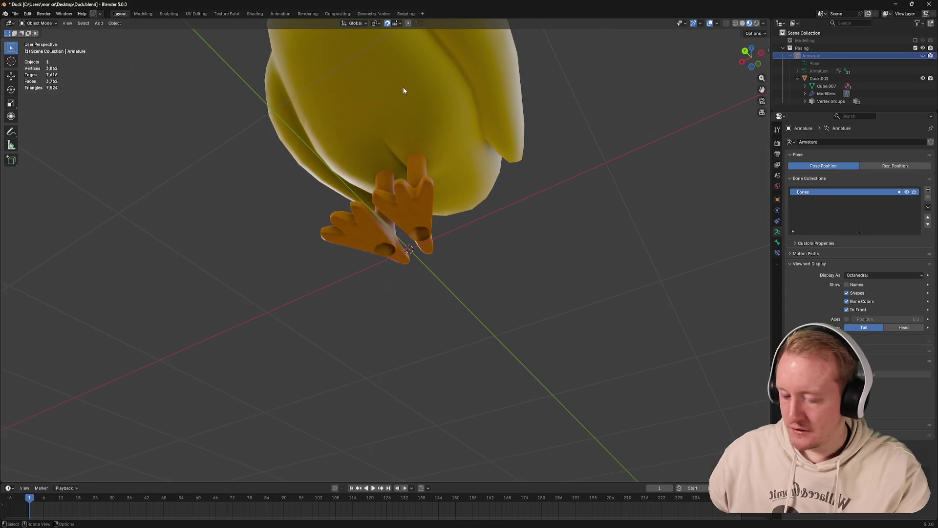
Put the duck mesh Duck.001 into Edit Mode and select a vertex beneath the feet
{"action": "scroll", "scroll_direction": "up", "scroll_amount": 3}
{"action": "left_click_drag", "start_coordinate": [406, 176], "coordinate": [314, 136]}
{"action": "left_click", "coordinate": [314, 136]}
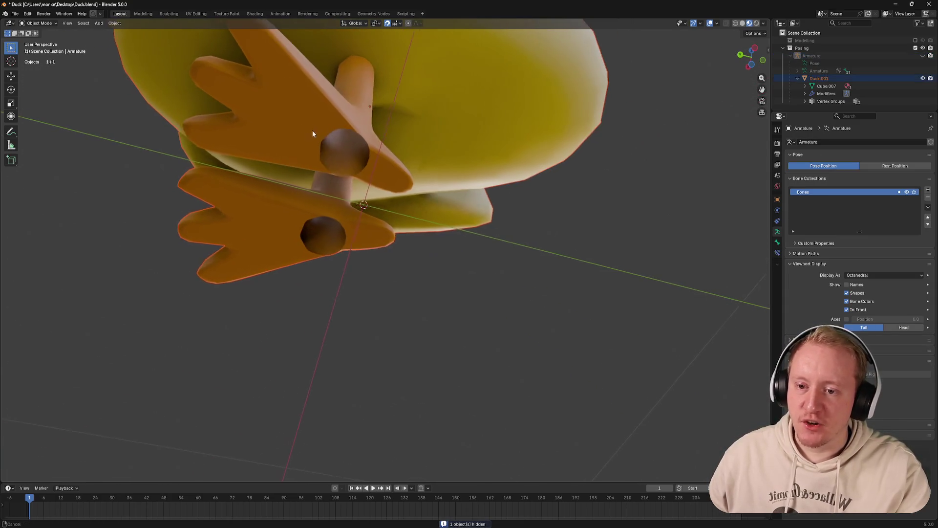
{"action": "scroll", "scroll_direction": "up", "scroll_amount": 3}
{"action": "left_click_drag", "start_coordinate": [399, 87], "coordinate": [364, 141]}
{"action": "left_click", "coordinate": [379, 117]}
{"action": "key", "text": "Tab"}
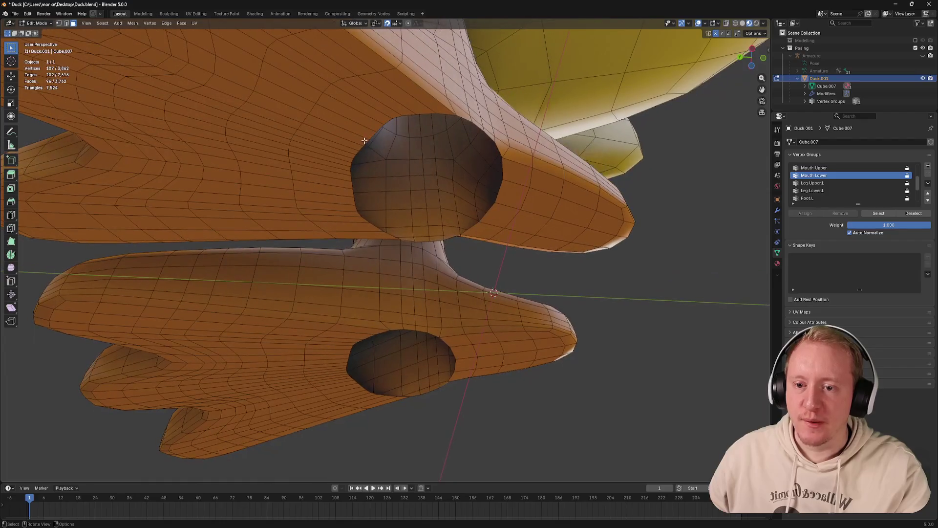
{"action": "left_click_drag", "start_coordinate": [419, 164], "coordinate": [400, 94]}
{"action": "left_click_drag", "start_coordinate": [415, 200], "coordinate": [472, 226]}
{"action": "left_click", "coordinate": [456, 275]}
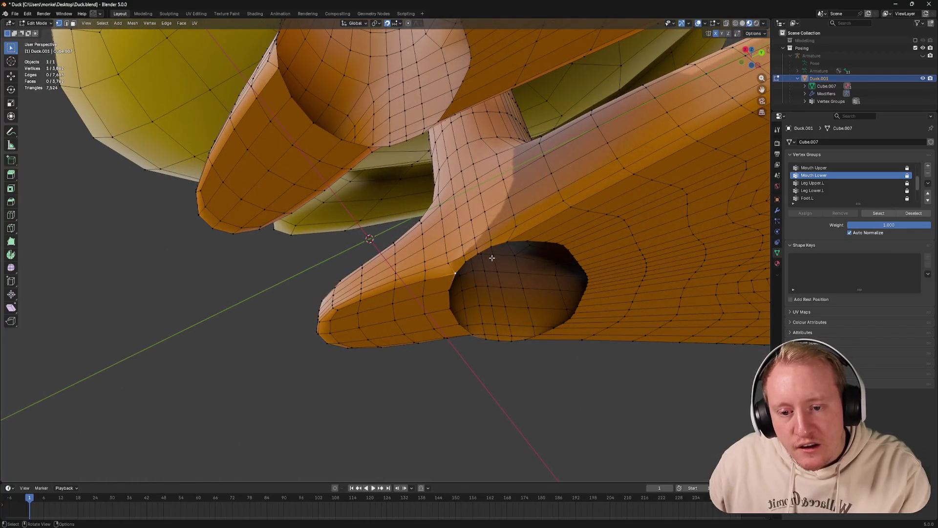
Add three new vertices extending the foot flap, merging the last two at the last vertex
{"action": "scroll", "scroll_direction": "up", "scroll_amount": 3}
{"action": "key", "text": "alt+d"}
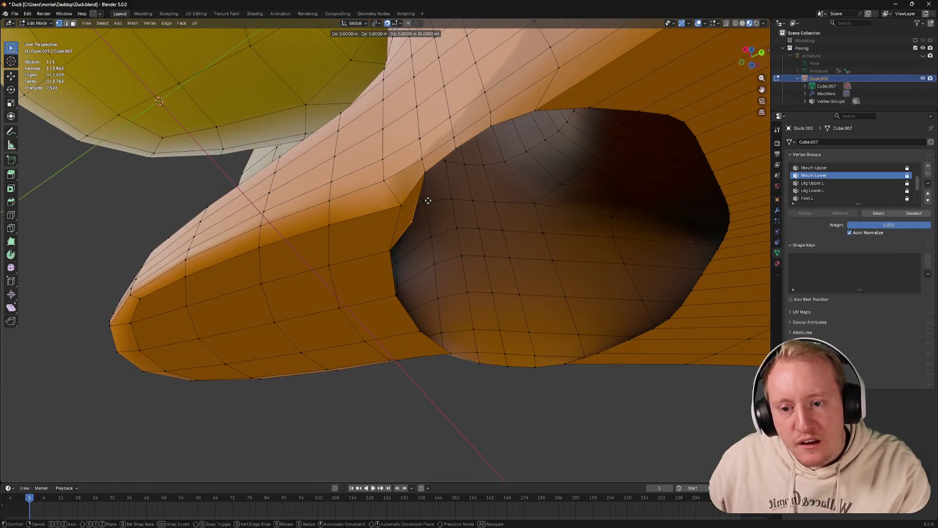
{"action": "right_click", "coordinate": [428, 200]}
{"action": "key", "text": "alt+d"}
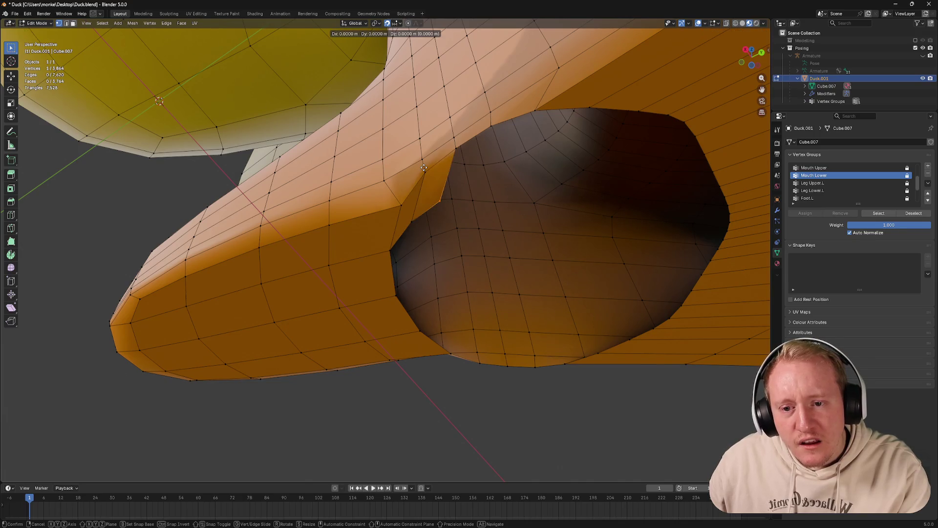
{"action": "left_click", "coordinate": [463, 147]}
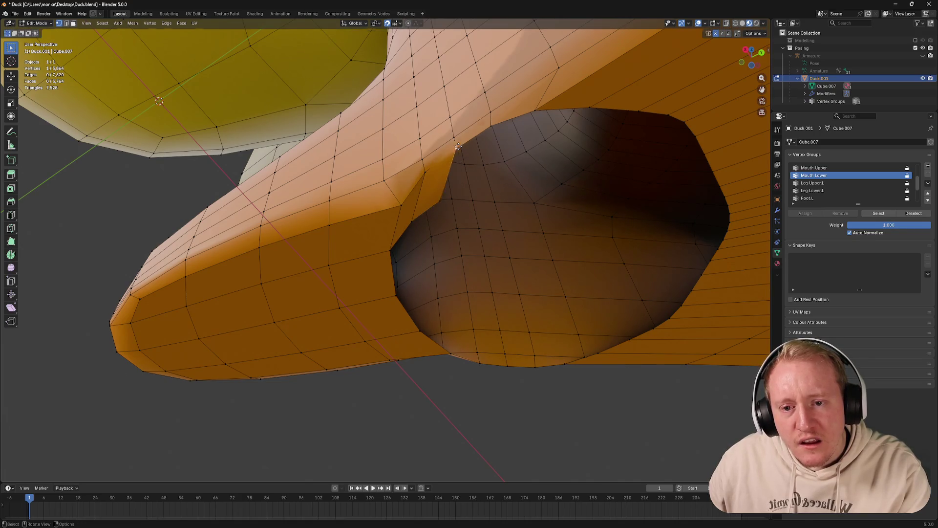
{"action": "key", "text": "alt+d"}
{"action": "left_click", "coordinate": [515, 171]}
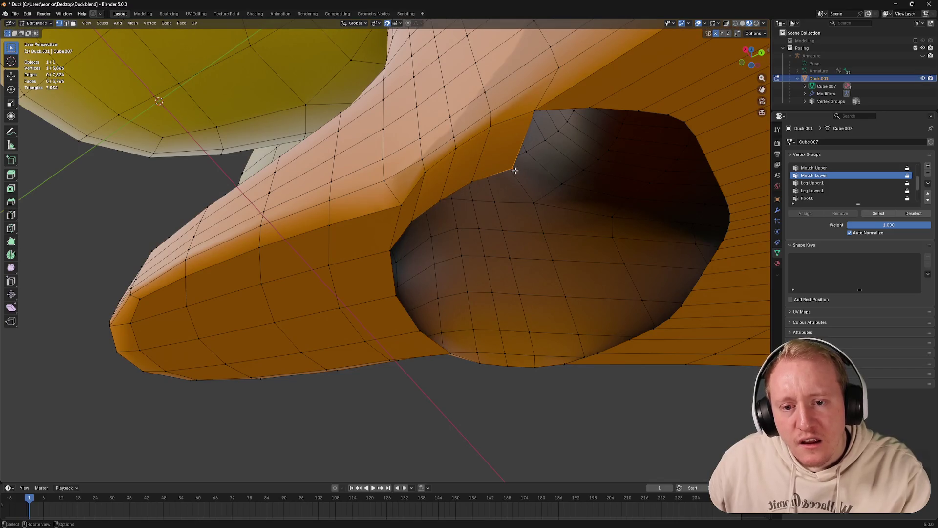
{"action": "left_click_drag", "start_coordinate": [534, 160], "coordinate": [549, 121]}
{"action": "key", "text": "m"}
{"action": "left_click", "coordinate": [547, 120]}
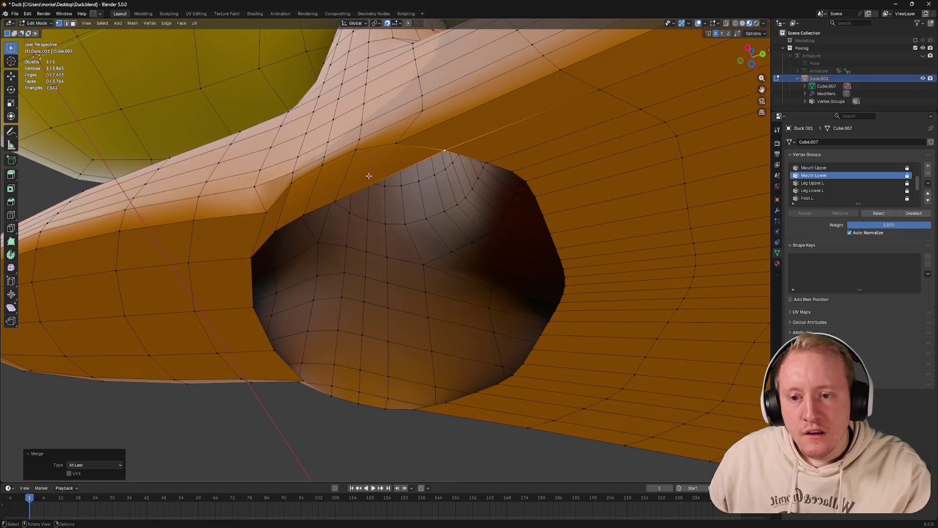
Slide three vertices along the hole's edge, the last at factor 0.400
{"action": "left_click", "coordinate": [337, 199]}
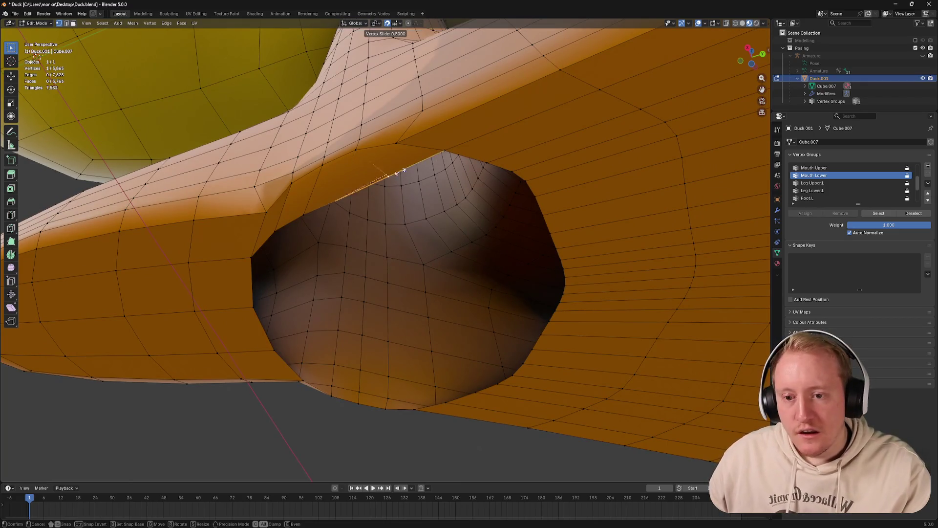
{"action": "key", "text": "g"}
{"action": "key", "text": "g"}
{"action": "left_click", "coordinate": [308, 214]}
{"action": "key", "text": "g"}
{"action": "key", "text": "g"}
{"action": "left_click", "coordinate": [342, 199]}
{"action": "key", "text": "g"}
{"action": "key", "text": "g"}
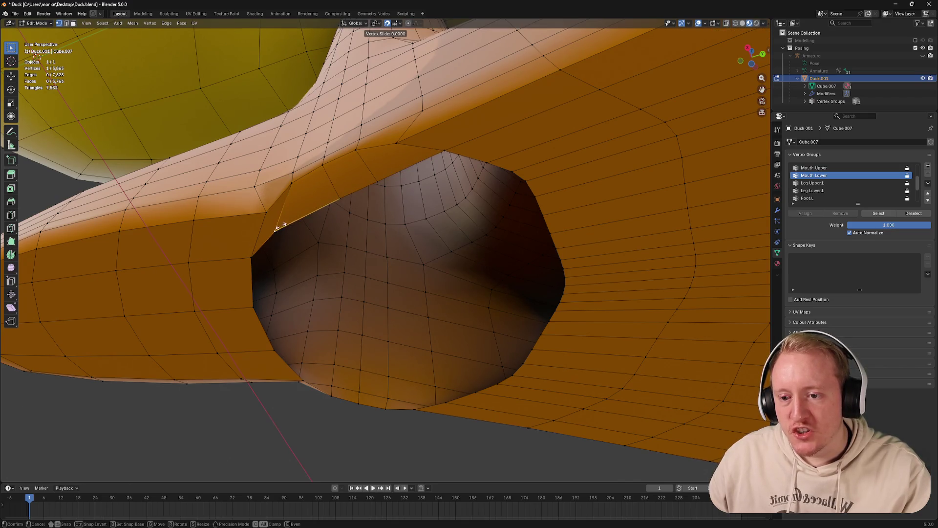
{"action": "left_click", "coordinate": [302, 215]}
Preview and cancel a loop cut across the foot, then add another rim vertex to the selection
{"action": "left_click_drag", "start_coordinate": [303, 215], "coordinate": [353, 195]}
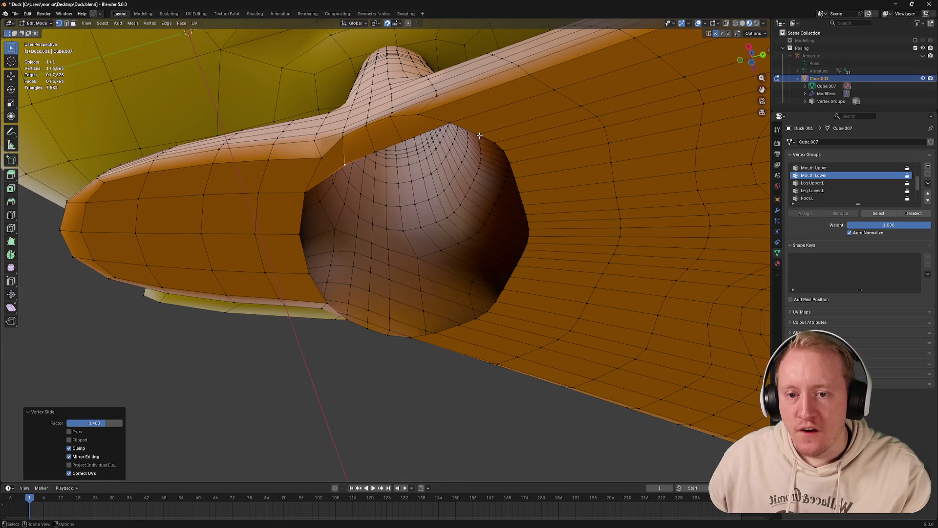
{"action": "key", "text": "ctrl+r"}
{"action": "right_click", "coordinate": [289, 205]}
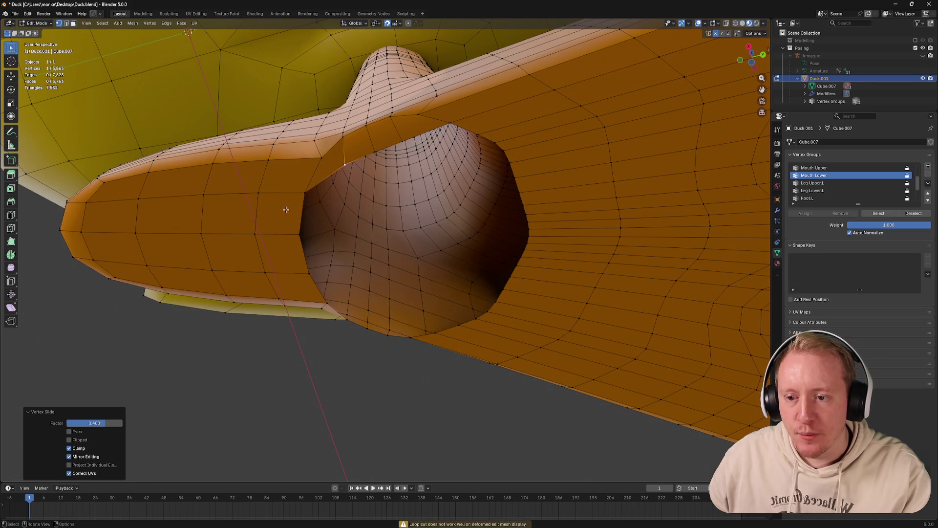
{"action": "left_click", "coordinate": [288, 208]}
{"action": "left_click_drag", "start_coordinate": [515, 200], "coordinate": [466, 191]}
Select a vertex on the bottom edge of the foot hole, viewing the legs from below
{"action": "scroll", "scroll_direction": "up", "scroll_amount": 3}
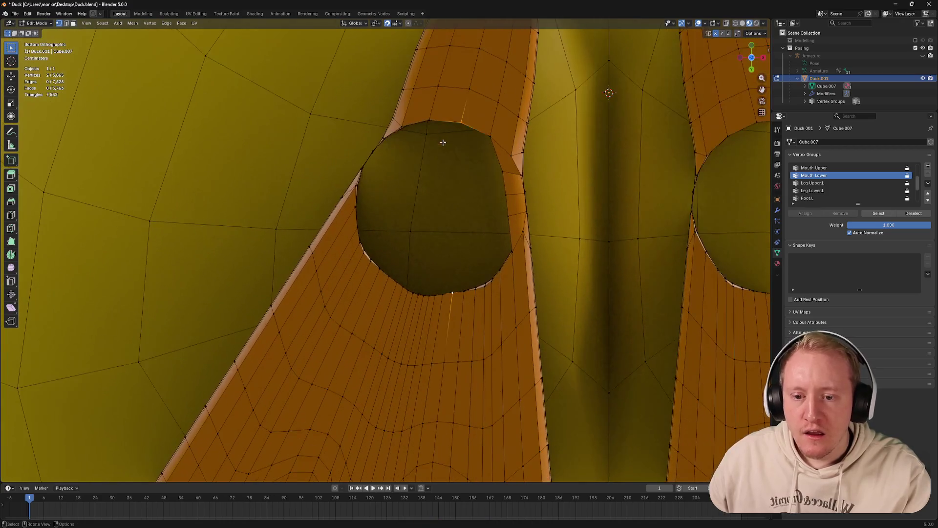
{"action": "scroll", "scroll_direction": "down", "scroll_amount": 3}
{"action": "scroll", "scroll_direction": "up", "scroll_amount": 3}
{"action": "left_click", "coordinate": [415, 293]}
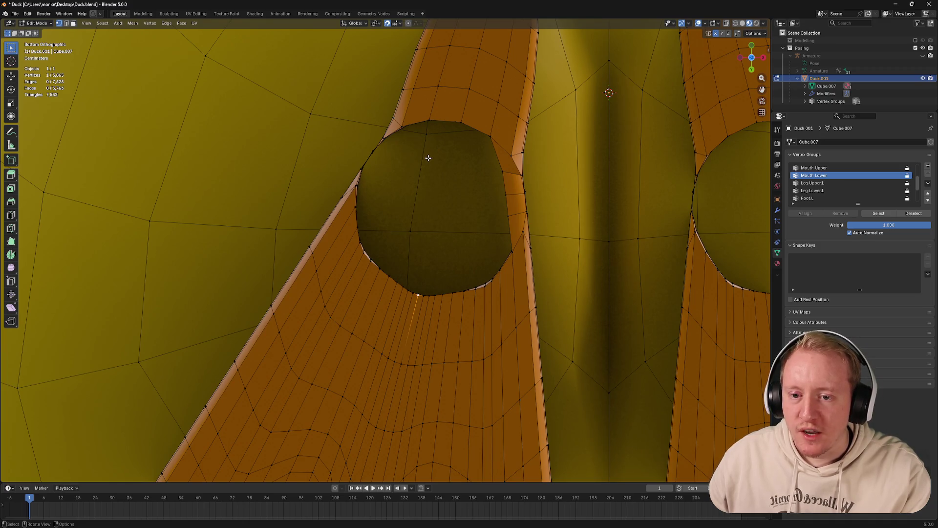
{"action": "scroll", "scroll_direction": "down", "scroll_amount": 3}
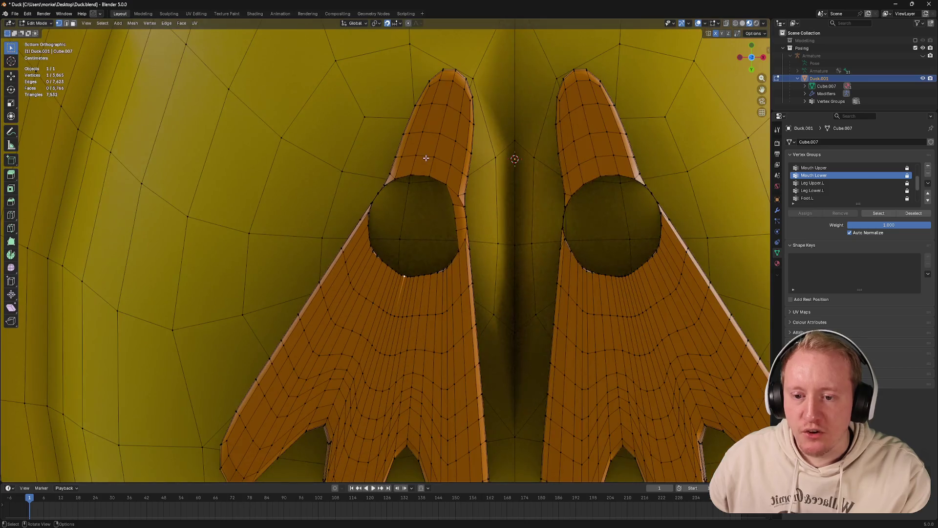
{"action": "left_click_drag", "start_coordinate": [423, 157], "coordinate": [448, 204]}
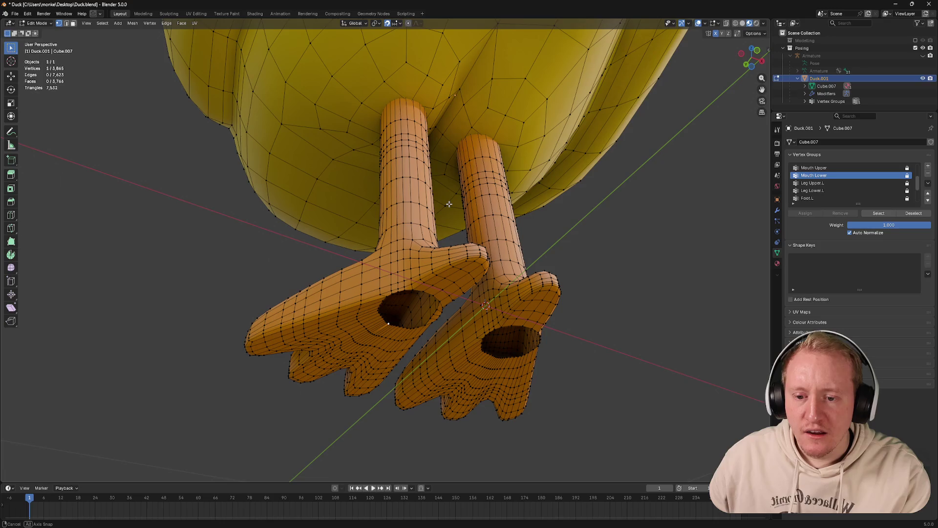
{"action": "left_click_drag", "start_coordinate": [448, 204], "coordinate": [448, 204]}
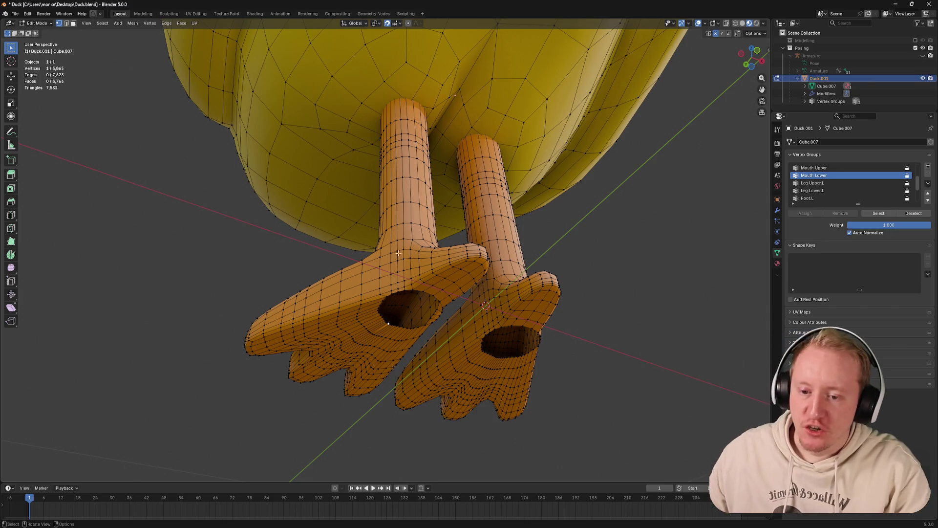
Frame the vertex, select the hole's rim loop, and bridge it to the leg's open end
{"action": "key", "text": "KP_Decimal"}
{"action": "left_click", "coordinate": [475, 170]}
{"action": "right_click", "coordinate": [478, 164]}
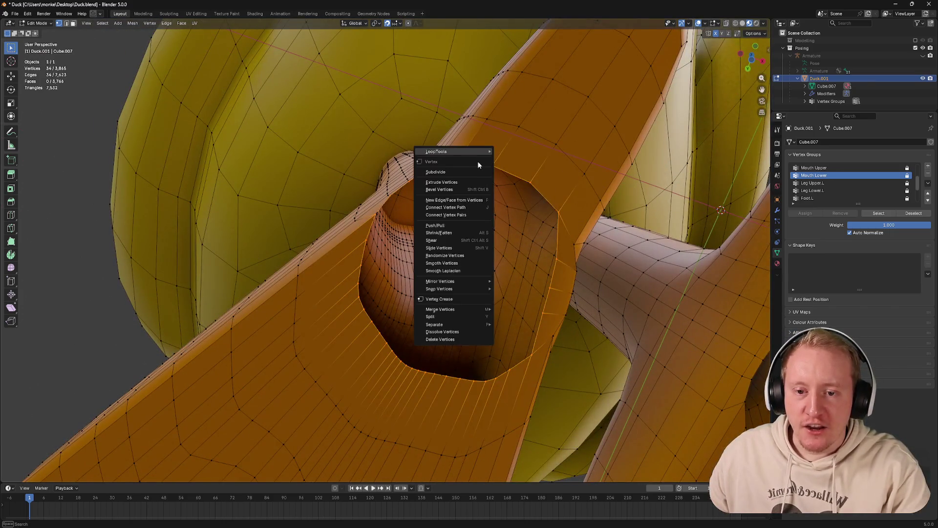
{"action": "mouse_move", "coordinate": [475, 154]}
{"action": "left_click", "coordinate": [513, 151]}
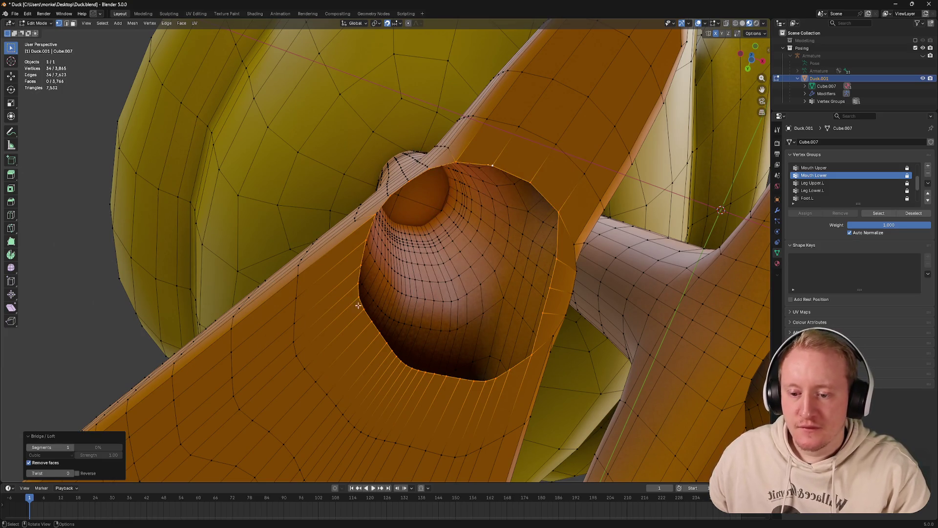
Undo the bridge and redo it through the F3 'brid' search with merge factor 1
{"action": "key", "text": "ctrl+z"}
{"action": "key", "text": "ctrl+shift+z"}
{"action": "key", "text": "F3"}
{"action": "type", "text": "brid"}
{"action": "key", "text": "Return"}
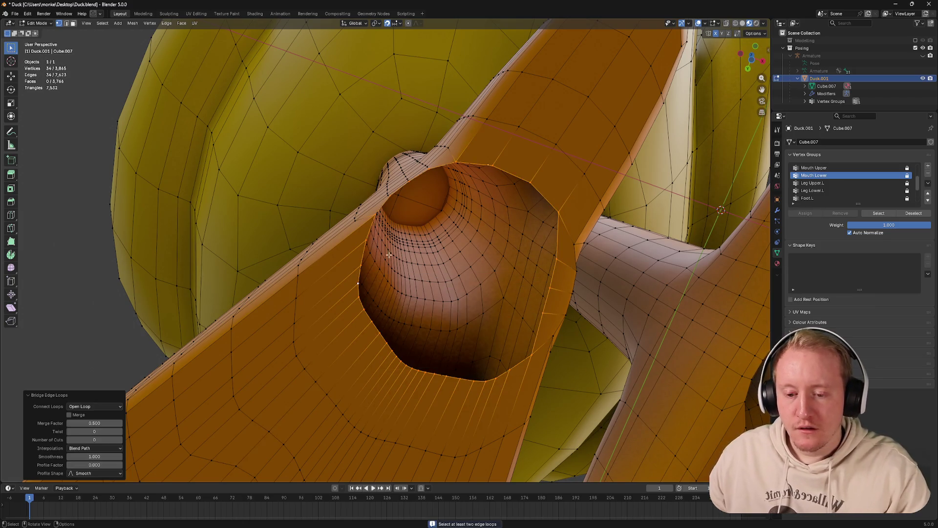
{"action": "left_click_drag", "start_coordinate": [94, 423], "coordinate": [83, 430]}
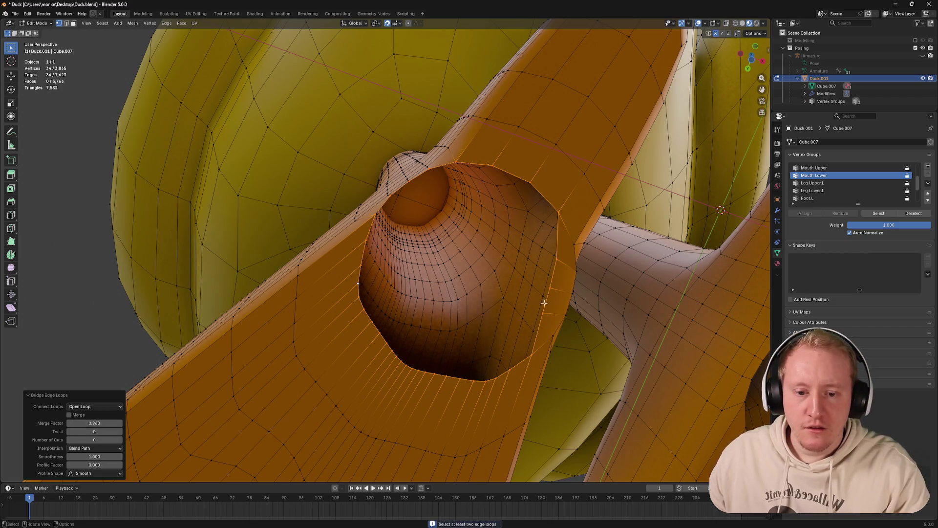
Delete three extra vertices along the foot hole's rim
{"action": "key", "text": "x"}
{"action": "left_click", "coordinate": [539, 271]}
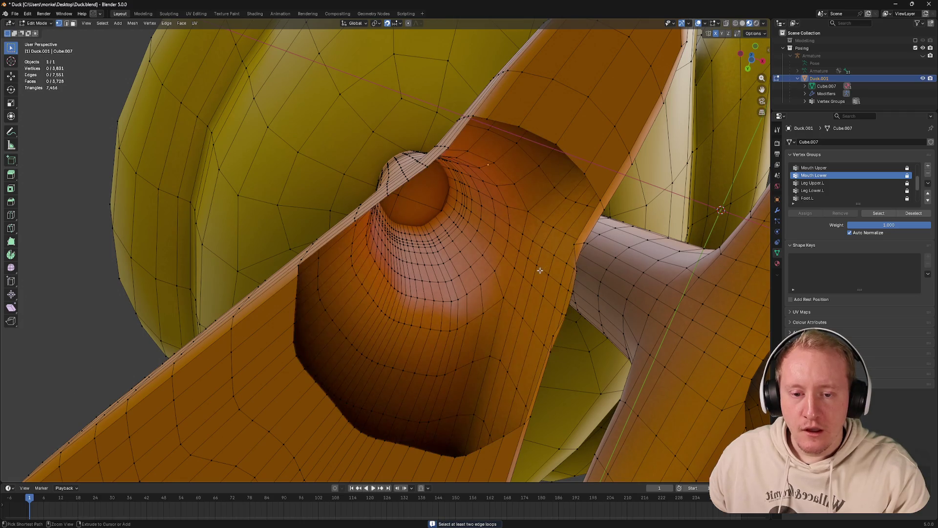
{"action": "key", "text": "ctrl+z"}
{"action": "key", "text": "x"}
{"action": "key", "text": "Escape"}
{"action": "left_click", "coordinate": [555, 230]}
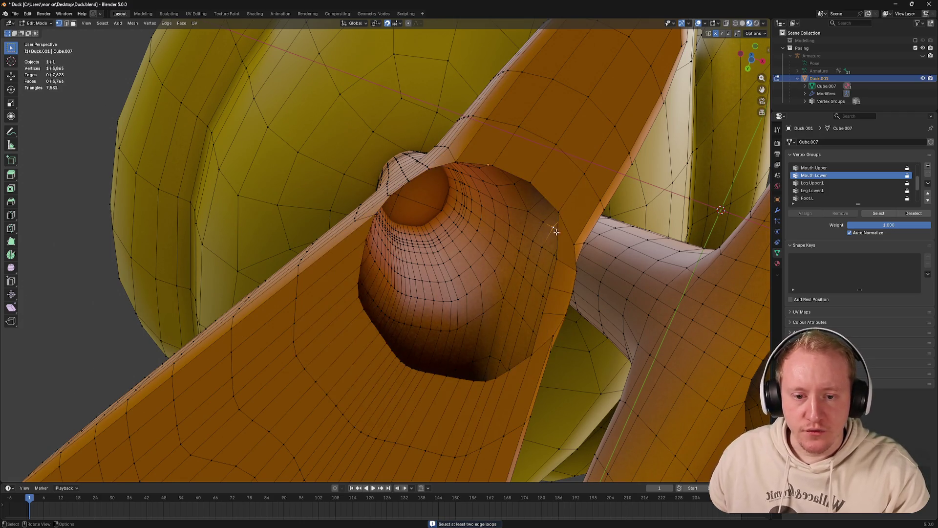
{"action": "left_click", "coordinate": [547, 311]}
{"action": "key", "text": "x"}
{"action": "left_click", "coordinate": [547, 310]}
Bridge the hole's rim loop to the leg tube with Bridge Edge Loops
{"action": "left_click_drag", "start_coordinate": [549, 312], "coordinate": [515, 303]}
{"action": "left_click", "coordinate": [411, 135]}
{"action": "key", "text": "ctrl+e"}
{"action": "left_click", "coordinate": [449, 134]}
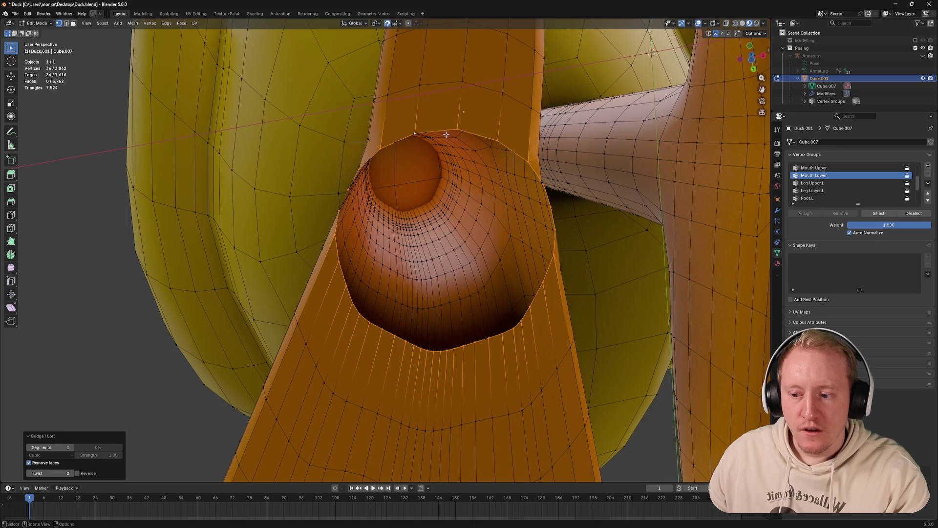
{"action": "left_click_drag", "start_coordinate": [453, 135], "coordinate": [391, 123]}
{"action": "key", "text": "ctrl+r"}
{"action": "left_click", "coordinate": [387, 120]}
{"action": "right_click", "coordinate": [387, 119]}
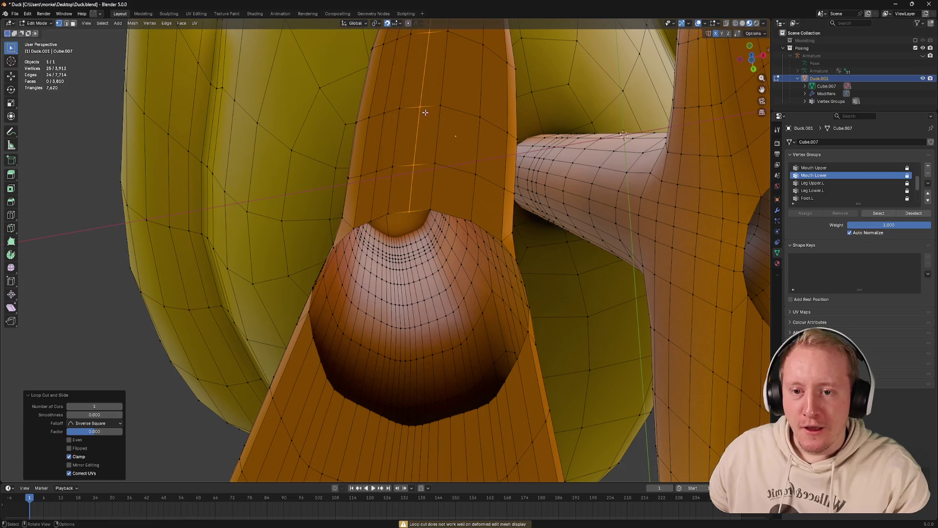
{"action": "key", "text": "ctrl+r"}
{"action": "left_click", "coordinate": [474, 145]}
{"action": "right_click", "coordinate": [474, 145]}
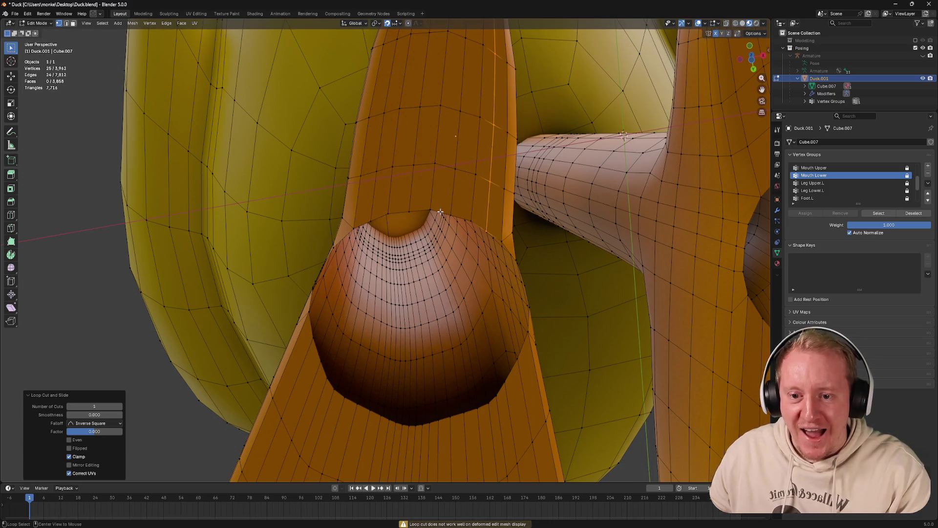
{"action": "left_click", "coordinate": [441, 208]}
{"action": "right_click", "coordinate": [441, 208]}
{"action": "left_click", "coordinate": [471, 210]}
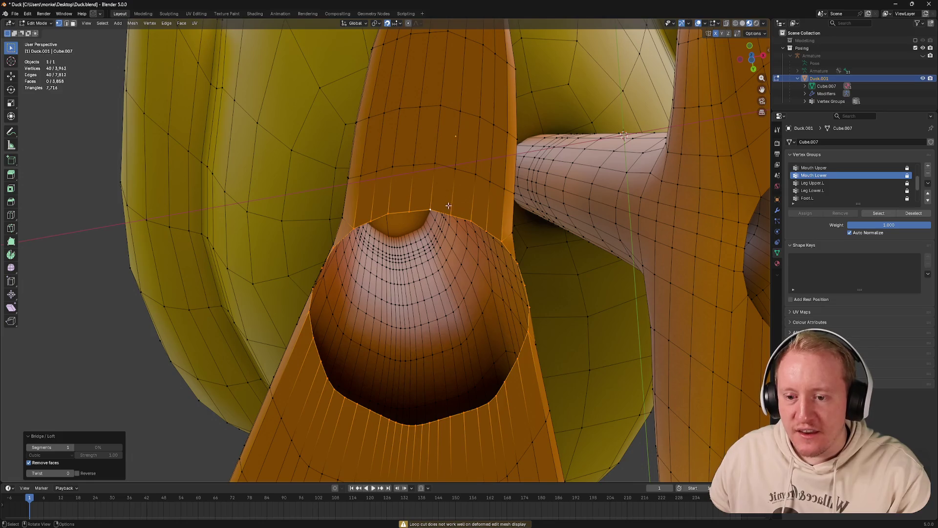
{"action": "key", "text": "ctrl+r"}
{"action": "left_click", "coordinate": [387, 169]}
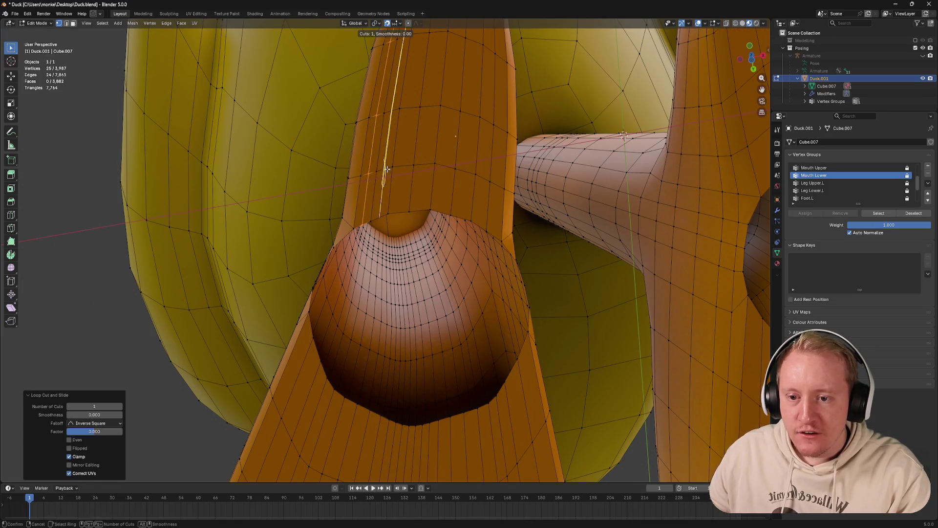
{"action": "right_click", "coordinate": [390, 167]}
{"action": "key", "text": "ctrl+r"}
{"action": "left_click", "coordinate": [403, 163]}
{"action": "right_click", "coordinate": [425, 163]}
{"action": "key", "text": "ctrl+r"}
{"action": "left_click", "coordinate": [468, 159]}
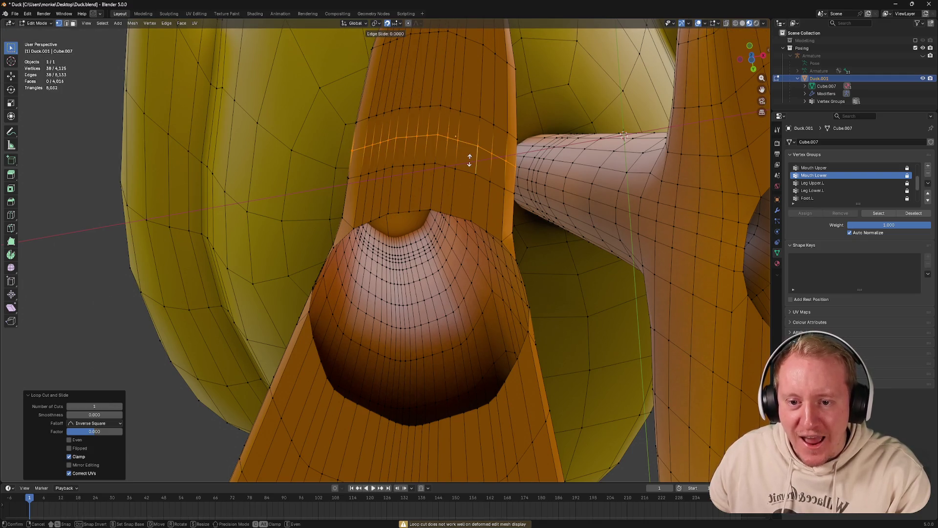
{"action": "right_click", "coordinate": [469, 160]}
{"action": "key", "text": "ctrl+z"}
{"action": "key", "text": "ctrl+r"}
{"action": "left_click", "coordinate": [463, 167]}
{"action": "right_click", "coordinate": [483, 169]}
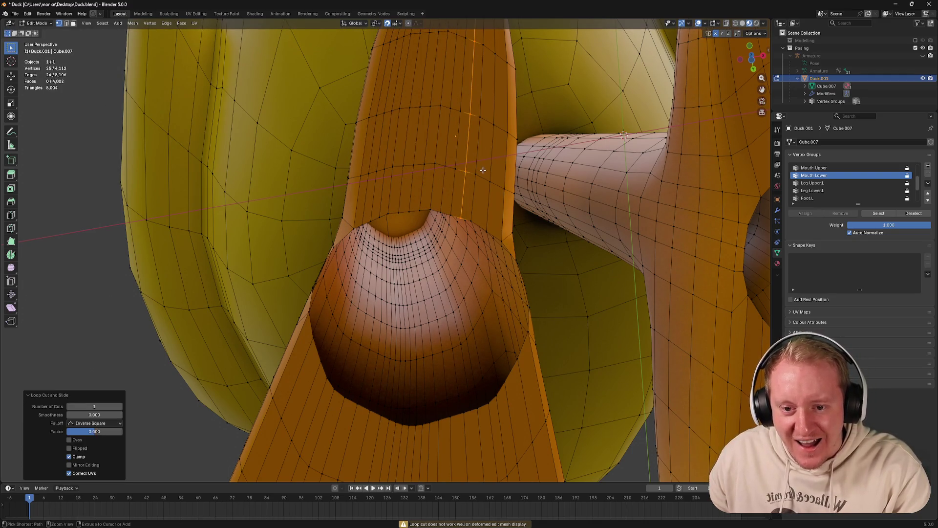
{"action": "key", "text": "ctrl+r"}
{"action": "left_click", "coordinate": [489, 168]}
{"action": "right_click", "coordinate": [489, 168]}
{"action": "key", "text": "ctrl+r"}
{"action": "left_click", "coordinate": [499, 185]}
{"action": "right_click", "coordinate": [499, 190]}
{"action": "left_click", "coordinate": [435, 213]}
{"action": "right_click", "coordinate": [434, 213]}
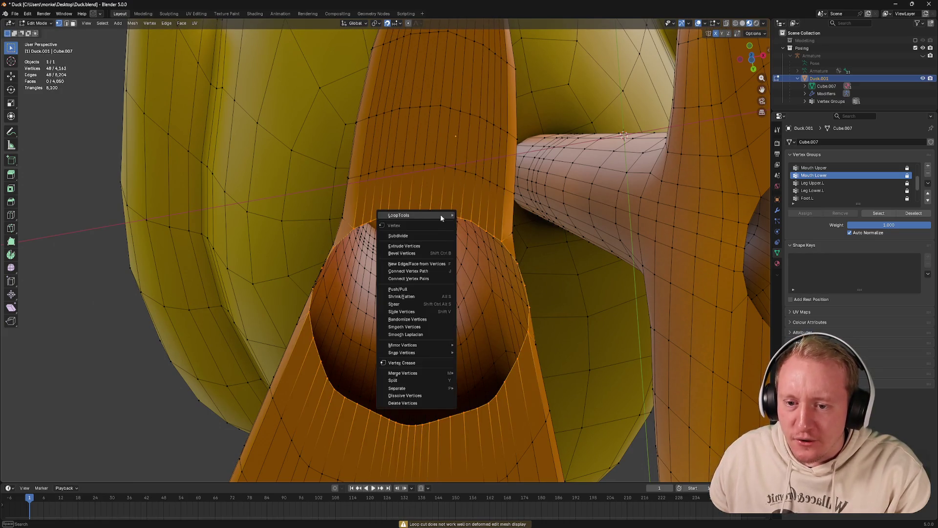
{"action": "left_click", "coordinate": [434, 214]}
{"action": "right_click", "coordinate": [435, 213]}
{"action": "type", "text": "bridge"}
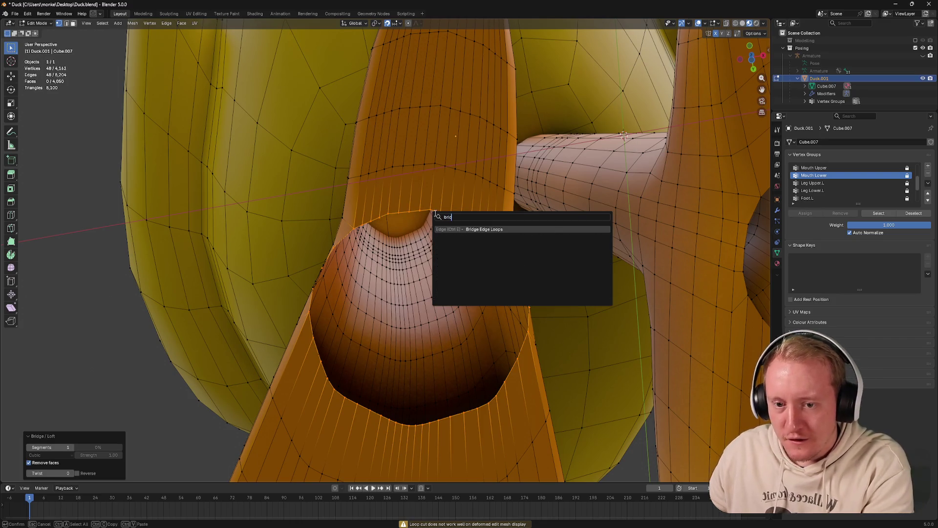
{"action": "key", "text": "Return"}
{"action": "left_click_drag", "start_coordinate": [416, 206], "coordinate": [414, 205]}
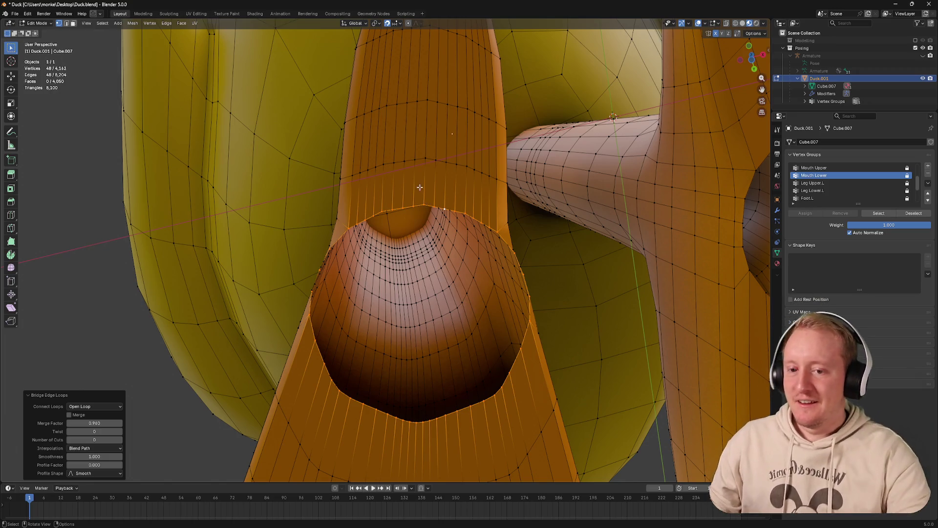
{"action": "key", "text": "ctrl+z"}
{"action": "key", "text": "ctrl+z"}
{"action": "left_click", "coordinate": [420, 185]}
{"action": "left_click", "coordinate": [420, 184]}
{"action": "key", "text": "ctrl+z"}
{"action": "left_click_drag", "start_coordinate": [413, 195], "coordinate": [552, 286]}
Dissolve three edge loops on the leg, toe and right foot
{"action": "scroll", "scroll_direction": "down", "scroll_amount": 3}
{"action": "scroll", "scroll_direction": "up", "scroll_amount": 3}
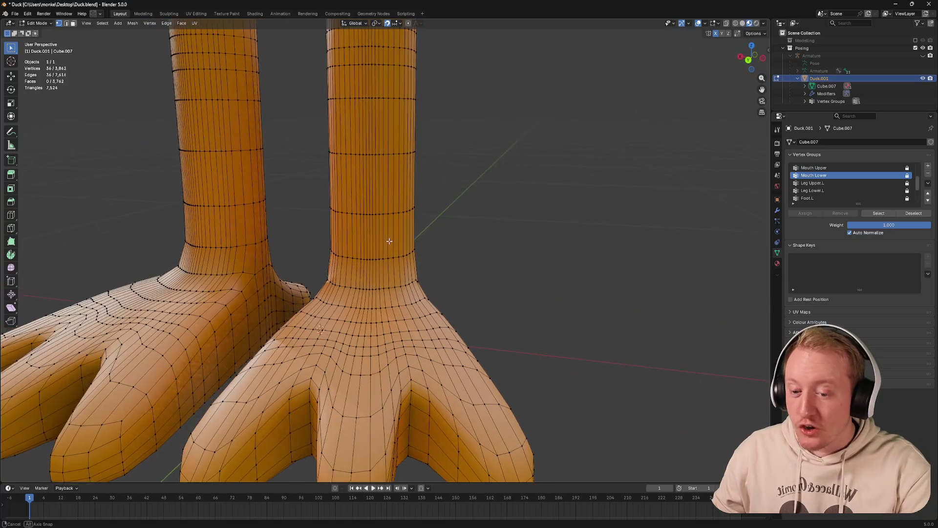
{"action": "scroll", "scroll_direction": "down", "scroll_amount": 3}
{"action": "left_click", "coordinate": [360, 315]}
{"action": "key", "text": "x"}
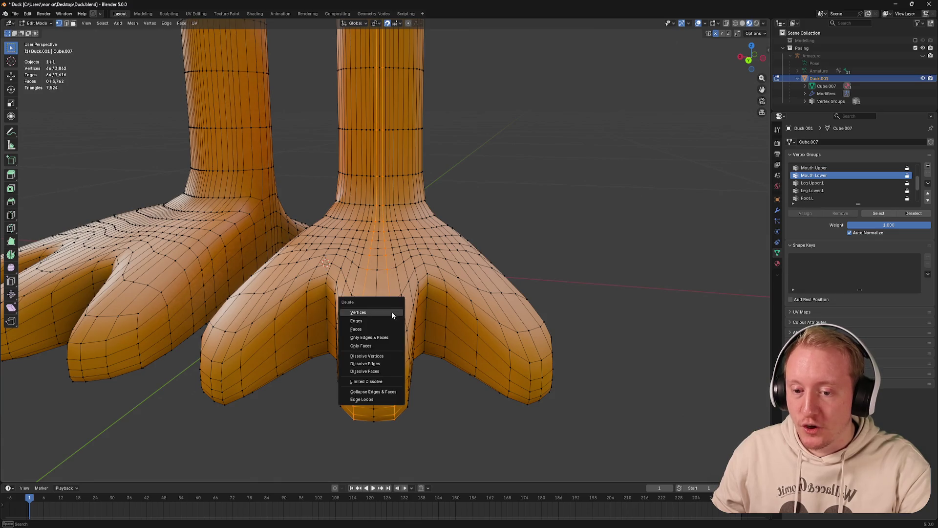
{"action": "left_click", "coordinate": [367, 365]}
{"action": "left_click_drag", "start_coordinate": [364, 346], "coordinate": [349, 307]}
{"action": "left_click", "coordinate": [415, 390]}
{"action": "key", "text": "x"}
{"action": "left_click", "coordinate": [415, 390]}
{"action": "left_click", "coordinate": [328, 310]}
{"action": "key", "text": "ctrl+x"}
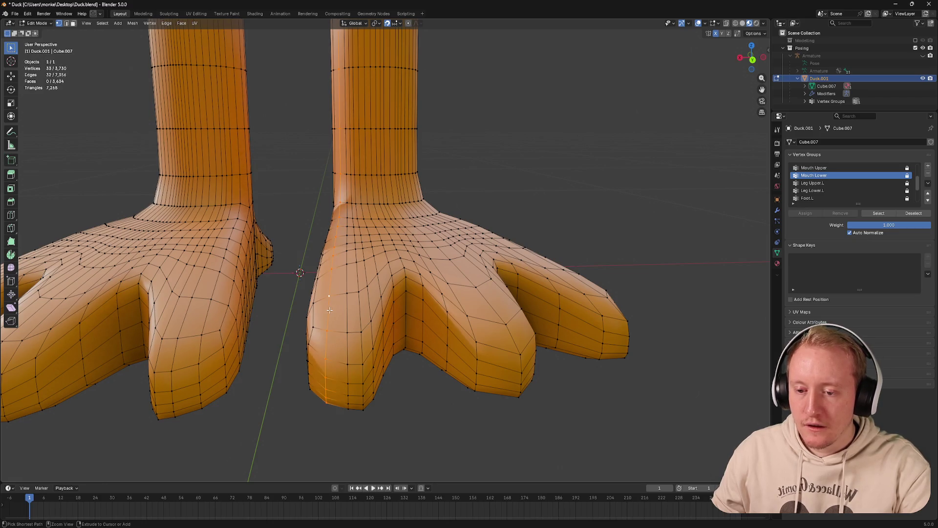
{"action": "left_click_drag", "start_coordinate": [328, 310], "coordinate": [342, 245]}
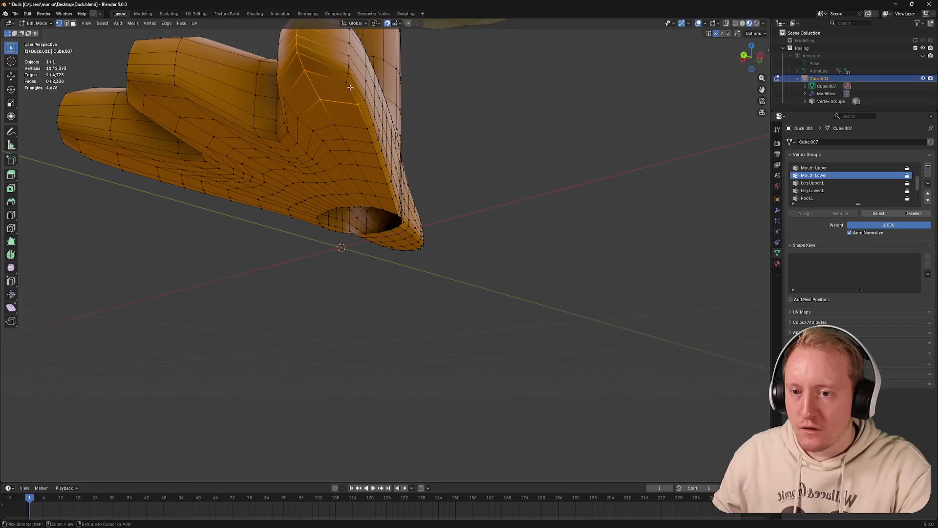
Move the toe's centre edge loop, locked to the horizontal plane
{"action": "left_click", "coordinate": [367, 293]}
{"action": "left_click_drag", "start_coordinate": [367, 293], "coordinate": [391, 166]}
{"action": "key", "text": "g"}
{"action": "key", "text": "y"}
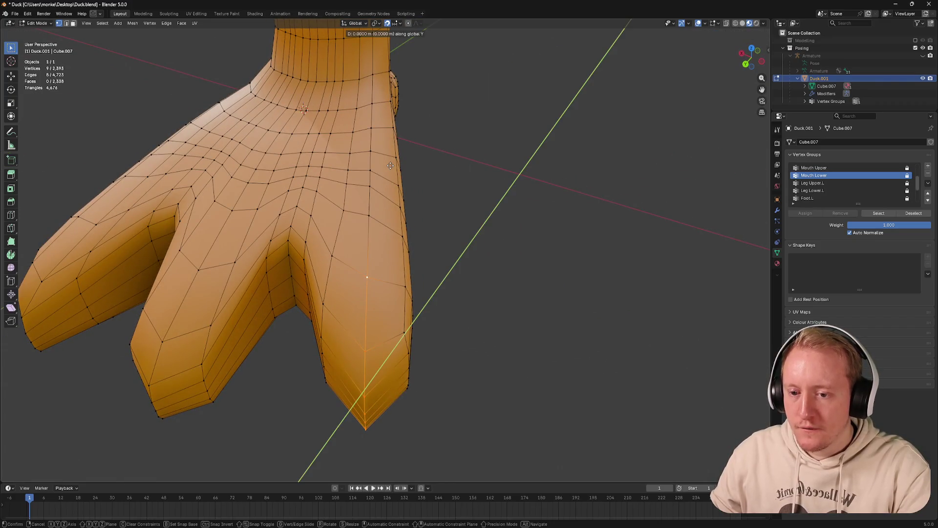
{"action": "key", "text": "Escape"}
{"action": "key", "text": "g"}
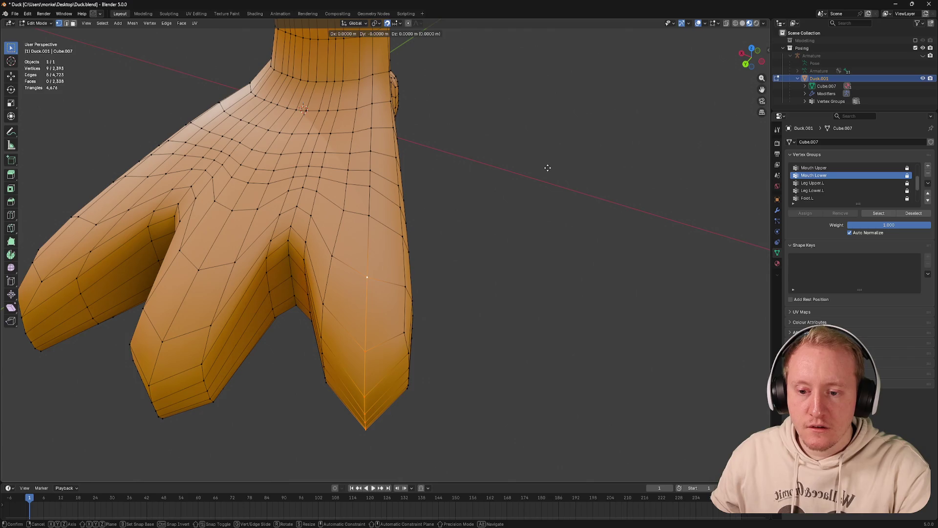
{"action": "key", "text": "shift+z"}
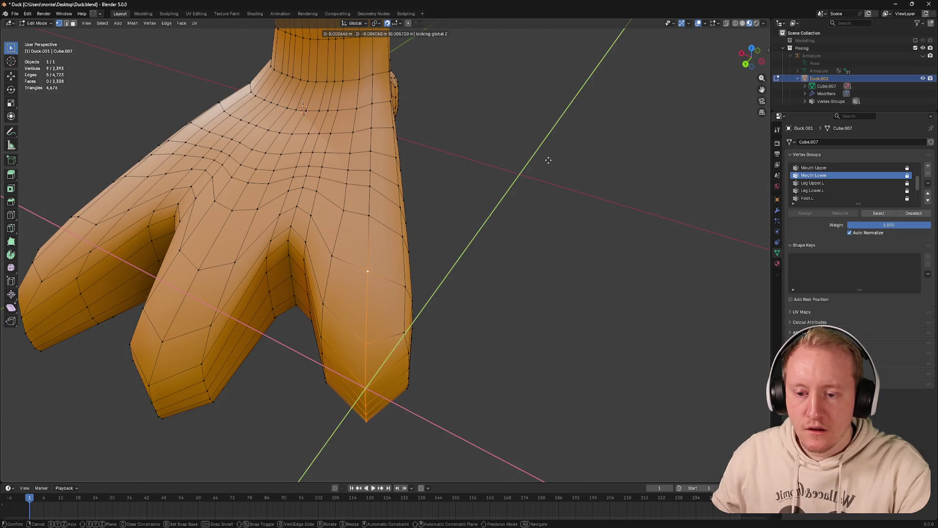
{"action": "left_click", "coordinate": [548, 157]}
Dissolve the selected edges and edge-slide a vertical toe loop into place
{"action": "left_click_drag", "start_coordinate": [523, 189], "coordinate": [361, 229]}
{"action": "key", "text": "x"}
{"action": "left_click", "coordinate": [321, 267]}
{"action": "left_click", "coordinate": [347, 238]}
{"action": "key", "text": "g"}
{"action": "key", "text": "g"}
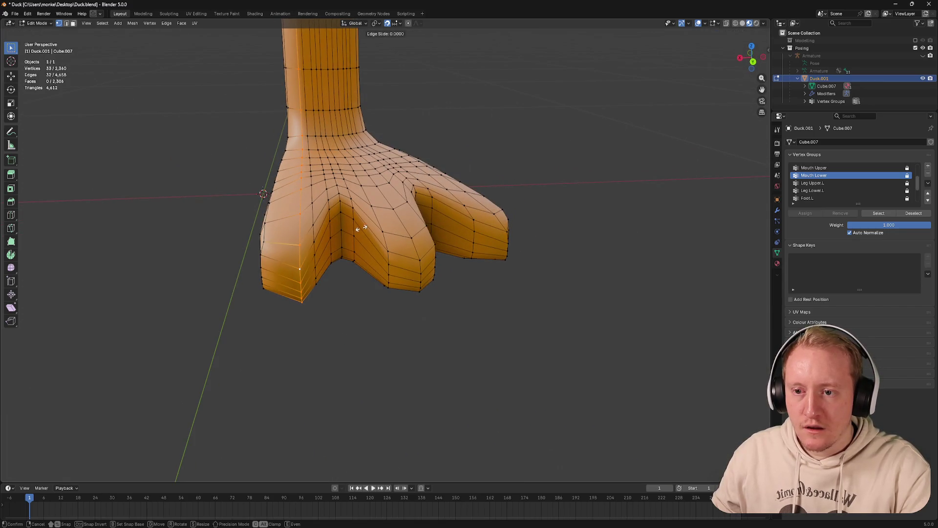
{"action": "left_click", "coordinate": [353, 226]}
Check the foot in Object Mode, then box-select across the foot from the left view
{"action": "key", "text": "Tab"}
{"action": "left_click_drag", "start_coordinate": [353, 227], "coordinate": [410, 195]}
{"action": "scroll", "scroll_direction": "down", "scroll_amount": 3}
{"action": "scroll", "scroll_direction": "up", "scroll_amount": 3}
{"action": "key", "text": "Tab"}
{"action": "scroll", "scroll_direction": "up", "scroll_amount": 3}
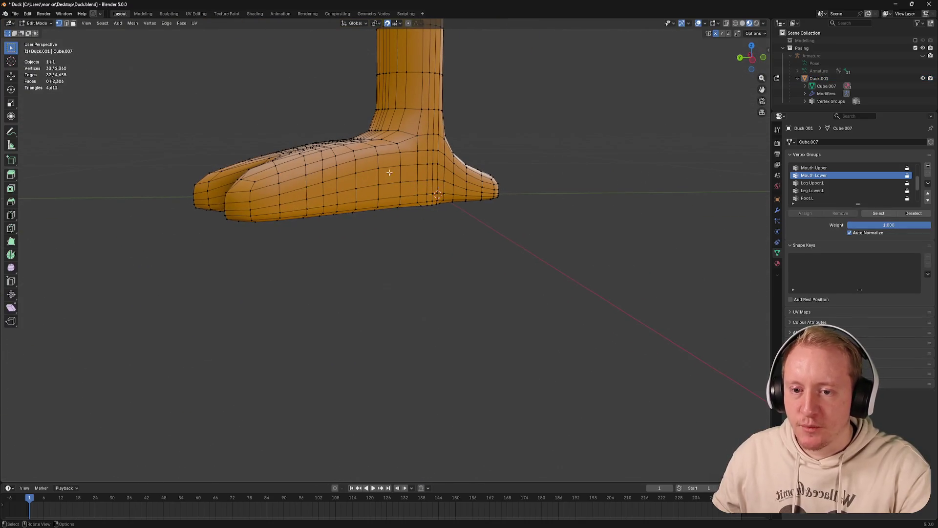
{"action": "left_click", "coordinate": [763, 59]}
{"action": "left_click_drag", "start_coordinate": [486, 120], "coordinate": [564, 136]}
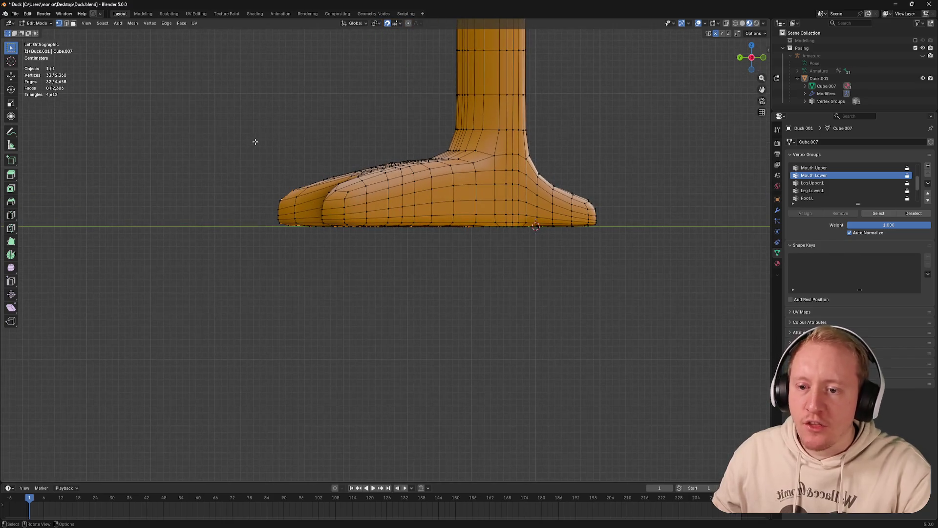
{"action": "left_click_drag", "start_coordinate": [222, 129], "coordinate": [339, 142]}
Leave edit mode and save Duck.blend
{"action": "key", "text": "Tab"}
{"action": "left_click_drag", "start_coordinate": [333, 140], "coordinate": [502, 159]}
{"action": "scroll", "scroll_direction": "down", "scroll_amount": 3}
{"action": "key", "text": "ctrl+s"}
{"action": "scroll", "scroll_direction": "down", "scroll_amount": 3}
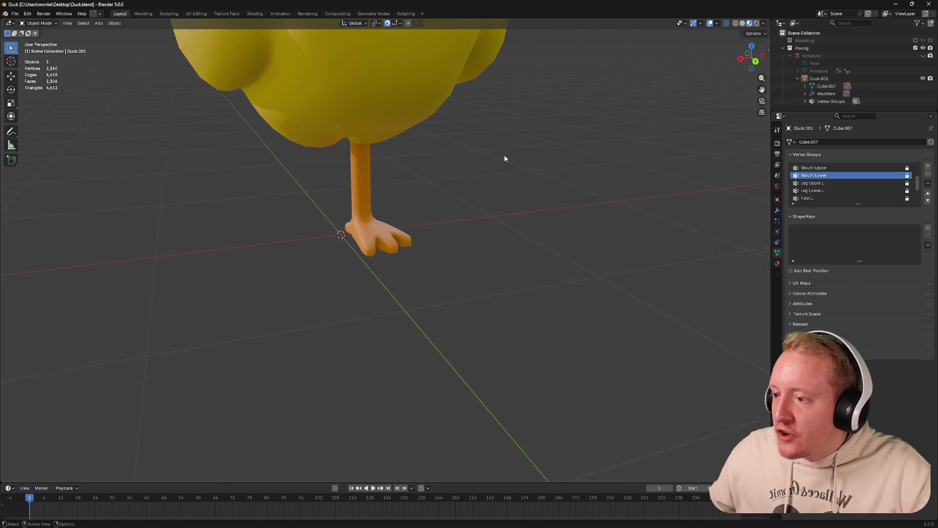
Enter Edit Mode under the foot and select the edge loop around the sole hole
{"action": "scroll", "scroll_direction": "up", "scroll_amount": 3}
{"action": "left_click_drag", "start_coordinate": [429, 181], "coordinate": [386, 122]}
{"action": "key", "text": "Tab"}
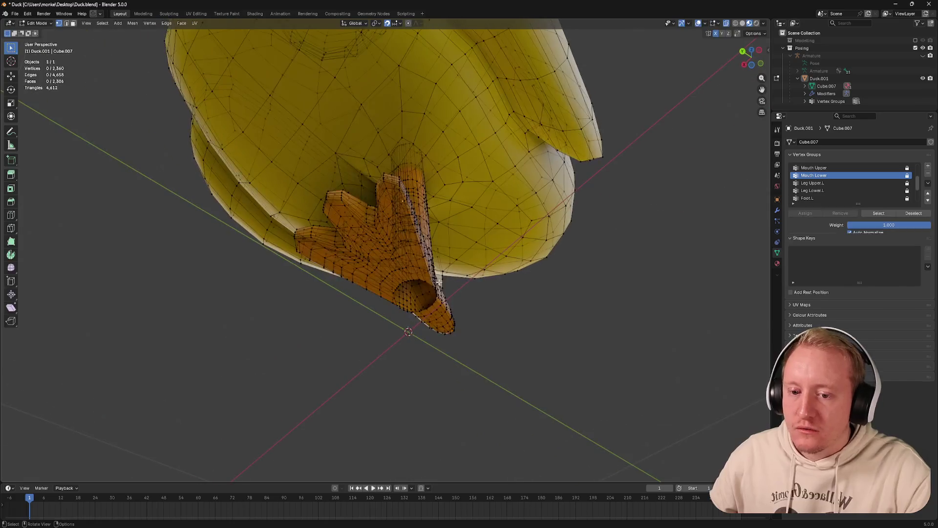
{"action": "scroll", "scroll_direction": "up", "scroll_amount": 3}
{"action": "scroll", "scroll_direction": "up", "scroll_amount": 3}
{"action": "left_click", "coordinate": [471, 196]}
Fill the sole hole with Grid Fill through the F3 command search
{"action": "right_click", "coordinate": [442, 326]}
{"action": "mouse_move", "coordinate": [466, 326]}
{"action": "key", "text": "Escape"}
{"action": "key", "text": "F3"}
{"action": "type", "text": "grid"}
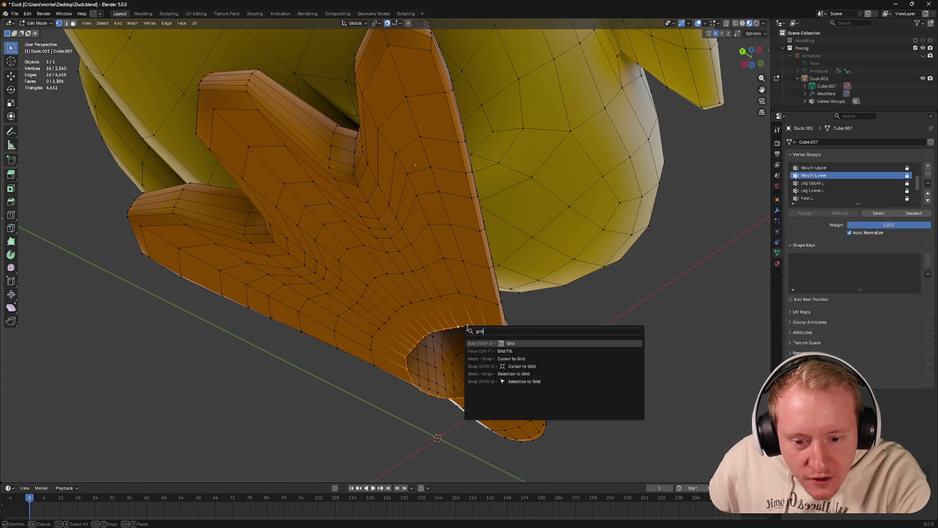
{"action": "key", "text": "Down"}
{"action": "key", "text": "Return"}
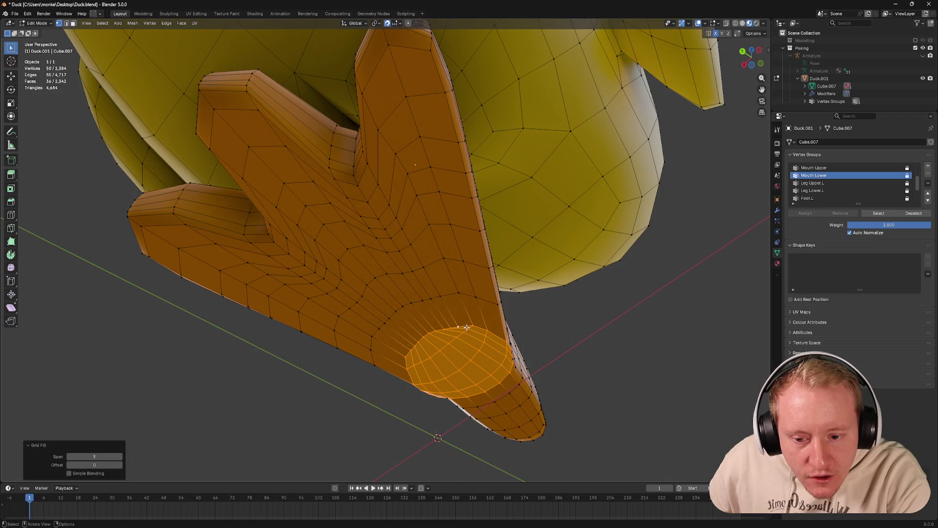
In face select mode, select face loops on the sole and up the leg
{"action": "left_click_drag", "start_coordinate": [559, 288], "coordinate": [479, 180]}
{"action": "key", "text": "alt+a"}
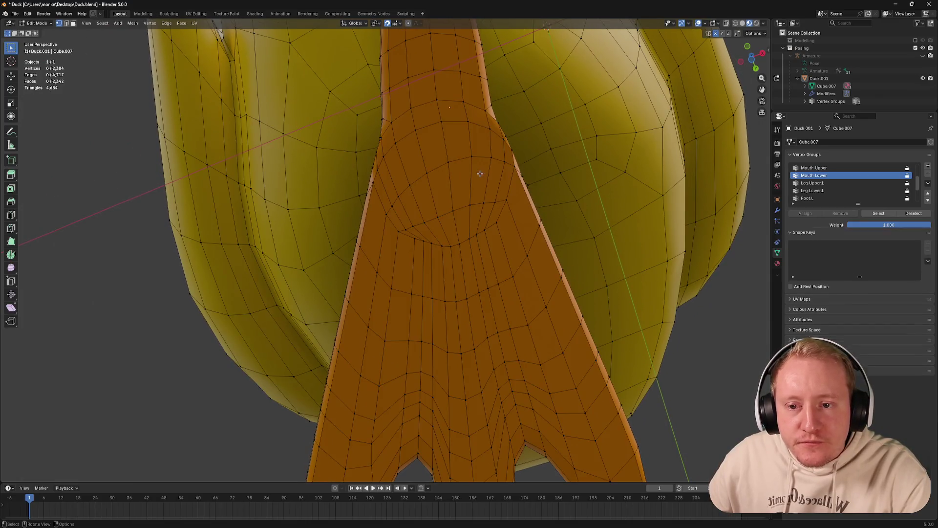
{"action": "key", "text": "3"}
{"action": "left_click", "coordinate": [447, 189]}
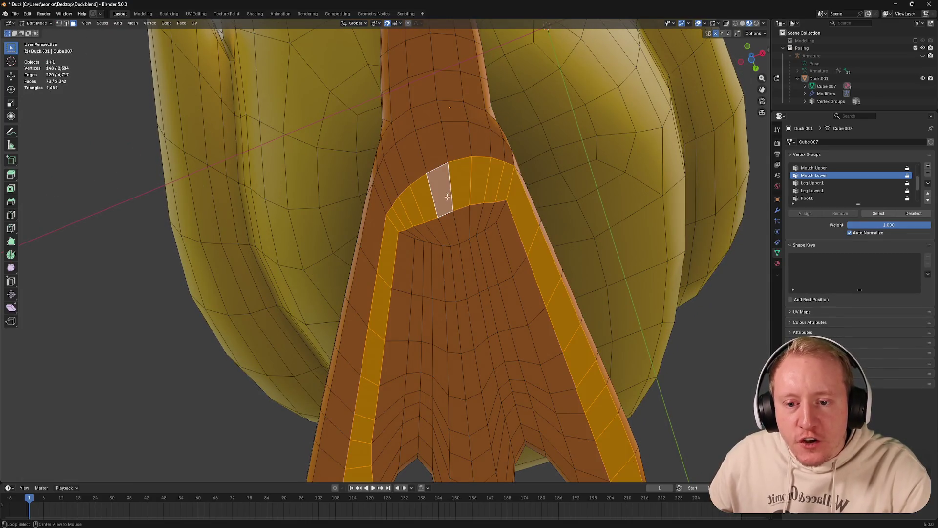
{"action": "left_click", "coordinate": [454, 223]}
{"action": "left_click", "coordinate": [458, 253]}
{"action": "left_click", "coordinate": [455, 243]}
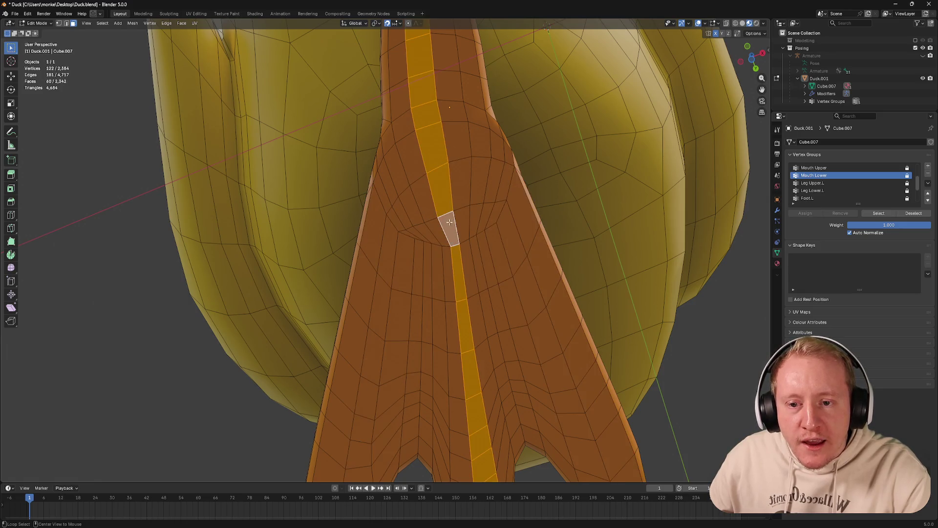
{"action": "left_click_drag", "start_coordinate": [391, 130], "coordinate": [425, 165]}
{"action": "left_click", "coordinate": [476, 169]}
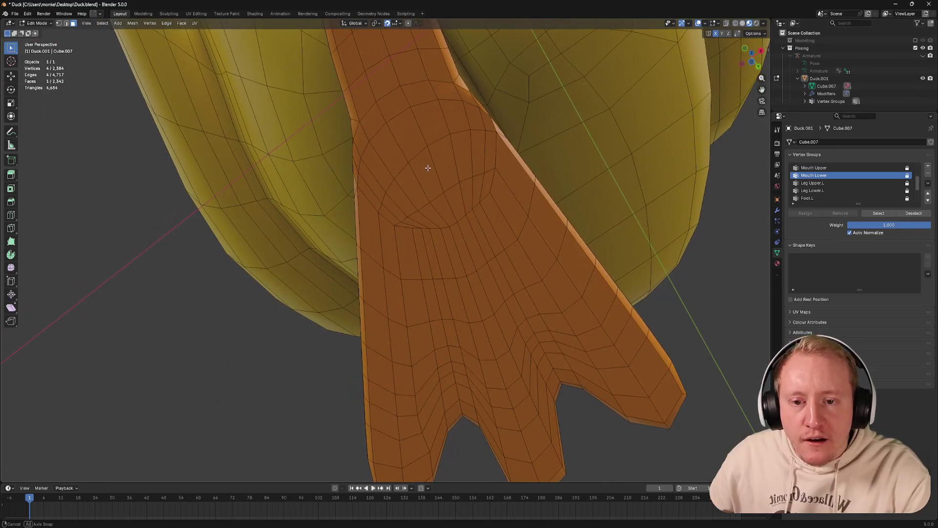
{"action": "left_click", "coordinate": [440, 167]}
Undo back to the leg version with the open circular hole under the foot
{"action": "key", "text": "alt+a"}
{"action": "key", "text": "1"}
{"action": "key", "text": "Tab"}
{"action": "key", "text": "Tab"}
{"action": "key", "text": "ctrl+z"}
{"action": "key", "text": "ctrl+z"}
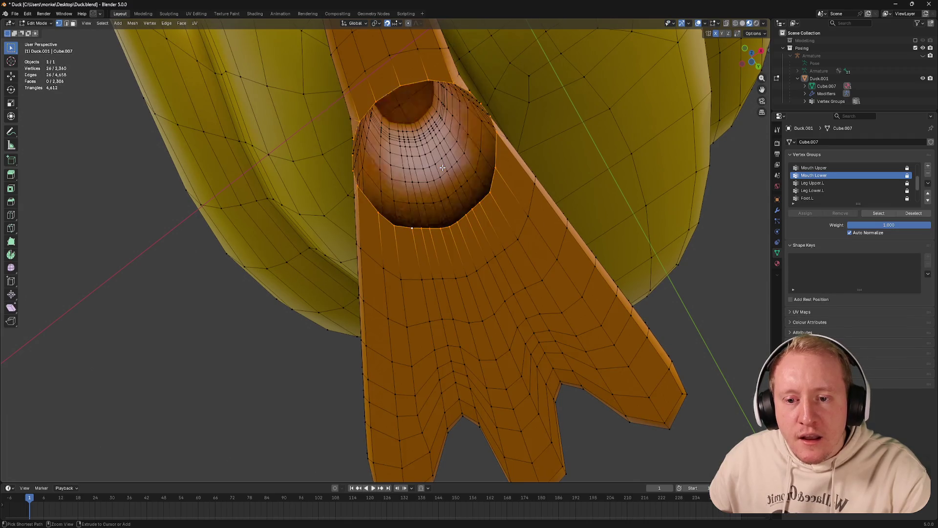
{"action": "left_click_drag", "start_coordinate": [489, 164], "coordinate": [407, 289]}
{"action": "scroll", "scroll_direction": "down", "scroll_amount": 3}
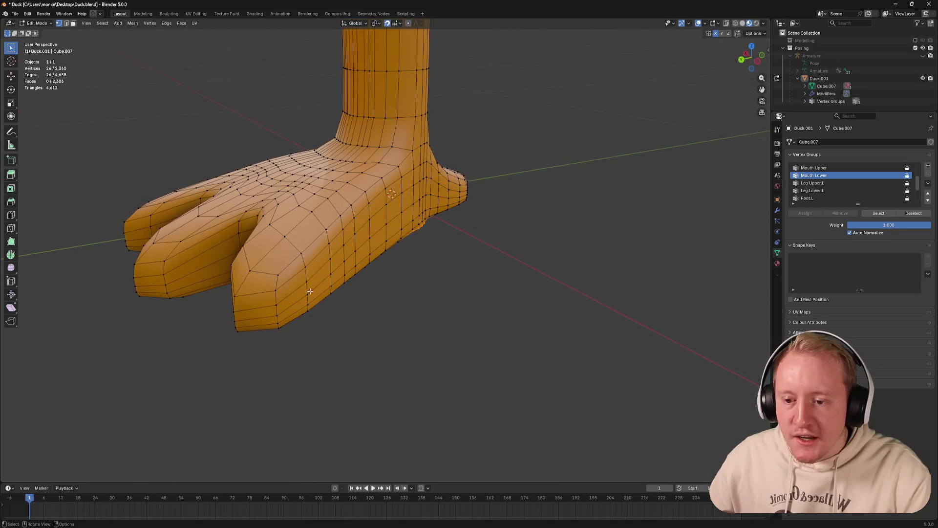
Dissolve the selected edge loops on the foot with Dissolve Edges
{"action": "left_click", "coordinate": [304, 288]}
{"action": "key", "text": "x"}
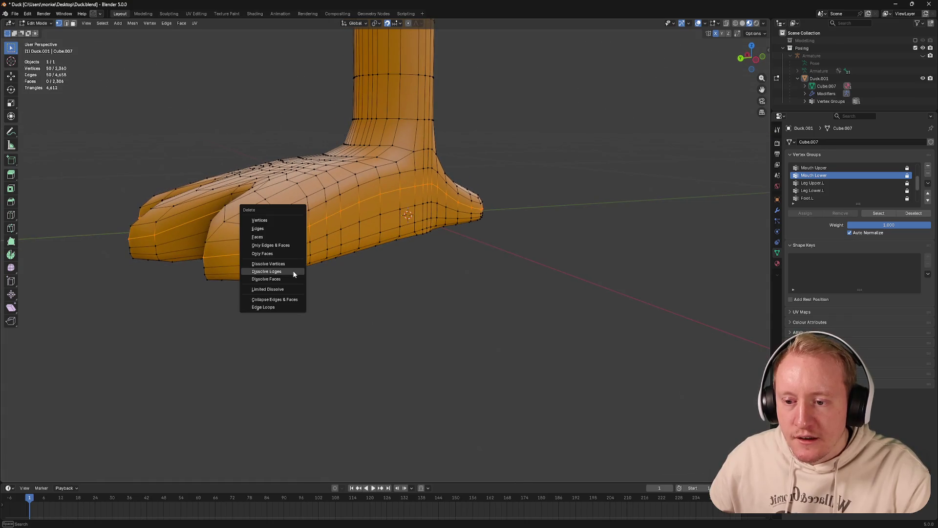
{"action": "left_click", "coordinate": [292, 271]}
{"action": "key", "text": "ctrl+z"}
{"action": "key", "text": "x"}
{"action": "left_click", "coordinate": [270, 268]}
{"action": "key", "text": "ctrl+z"}
{"action": "key", "text": "x"}
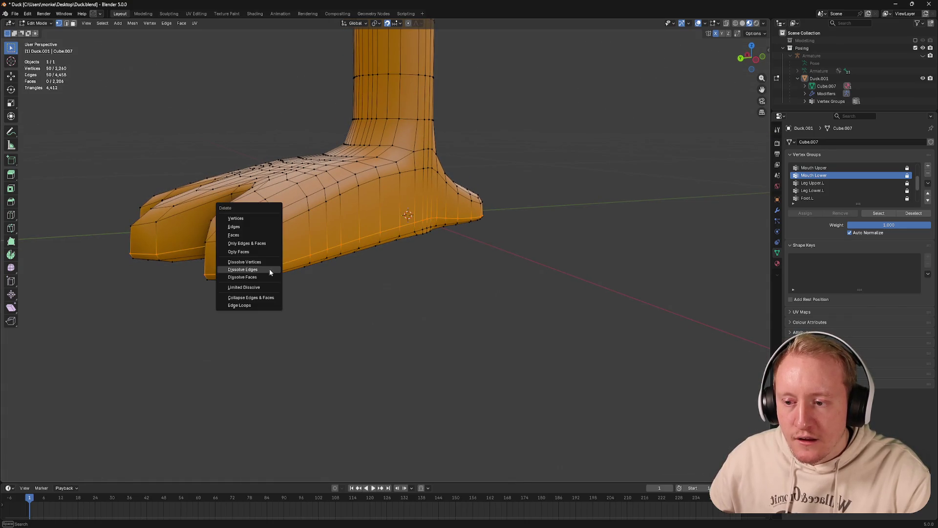
{"action": "left_click", "coordinate": [269, 268]}
Edge-slide the foot's bottom loop upward, then save the blend file
{"action": "left_click_drag", "start_coordinate": [269, 269], "coordinate": [256, 230]}
{"action": "left_click", "coordinate": [259, 235]}
{"action": "key", "text": "g"}
{"action": "key", "text": "g"}
{"action": "left_click", "coordinate": [267, 228]}
{"action": "left_click", "coordinate": [339, 195]}
{"action": "left_click_drag", "start_coordinate": [338, 195], "coordinate": [367, 205]}
{"action": "left_click", "coordinate": [270, 227]}
{"action": "left_click", "coordinate": [368, 205]}
{"action": "key", "text": "ctrl+s"}
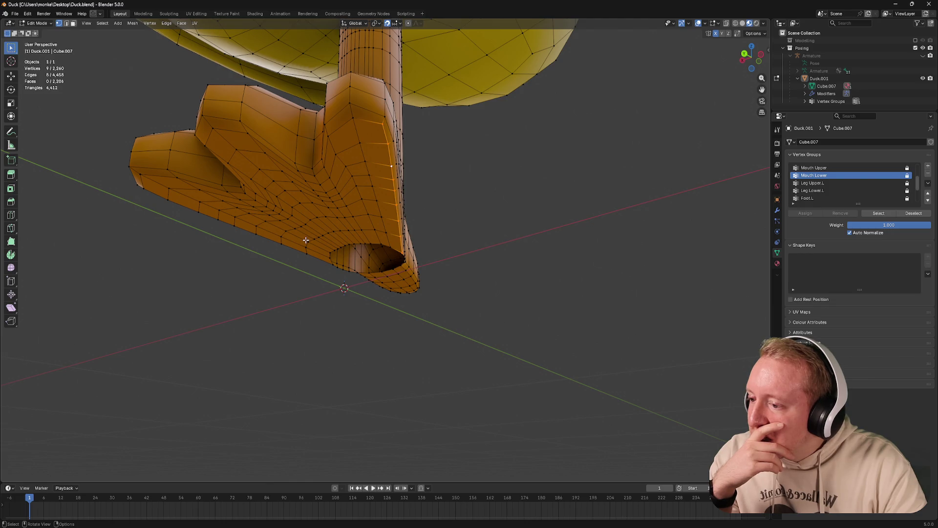
{"action": "scroll", "scroll_direction": "down", "scroll_amount": 3}
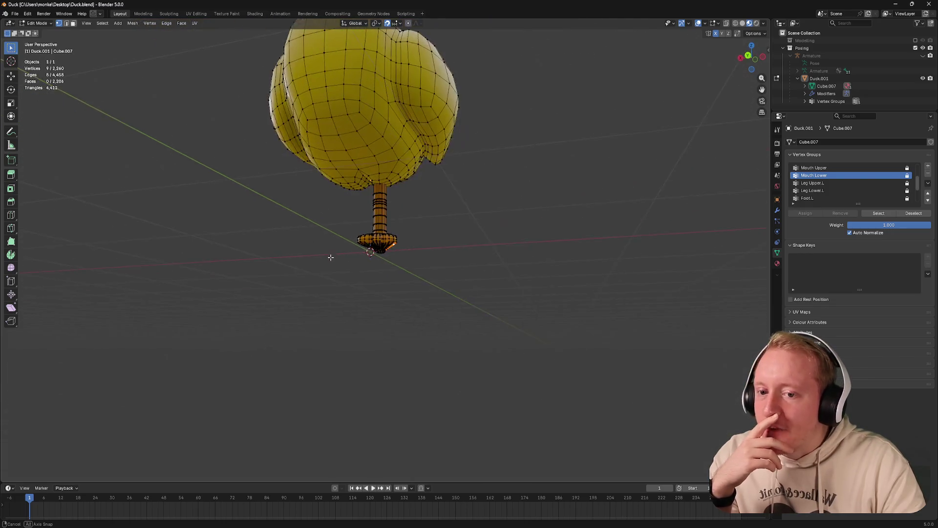
{"action": "scroll", "scroll_direction": "up", "scroll_amount": 3}
{"action": "scroll", "scroll_direction": "up", "scroll_amount": 3}
{"action": "left_click_drag", "start_coordinate": [305, 254], "coordinate": [301, 248]}
{"action": "scroll", "scroll_direction": "up", "scroll_amount": 3}
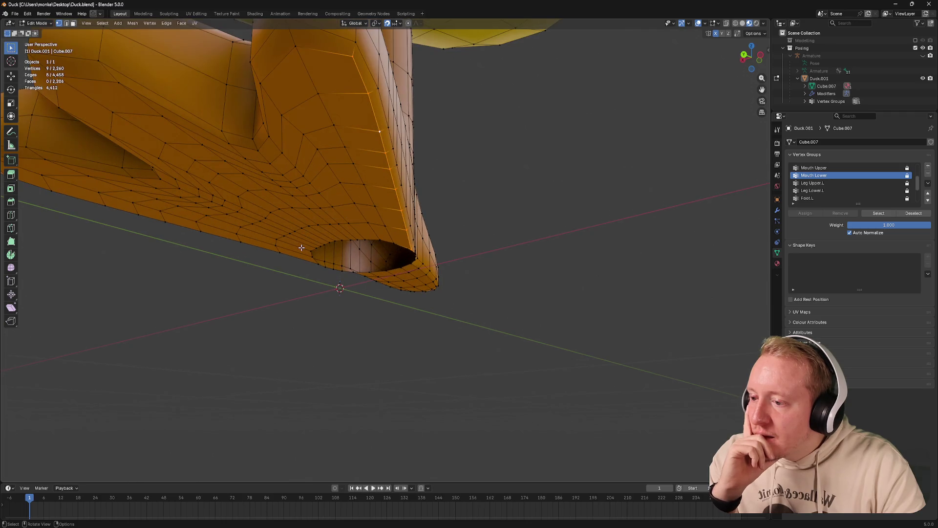
{"action": "scroll", "scroll_direction": "down", "scroll_amount": 3}
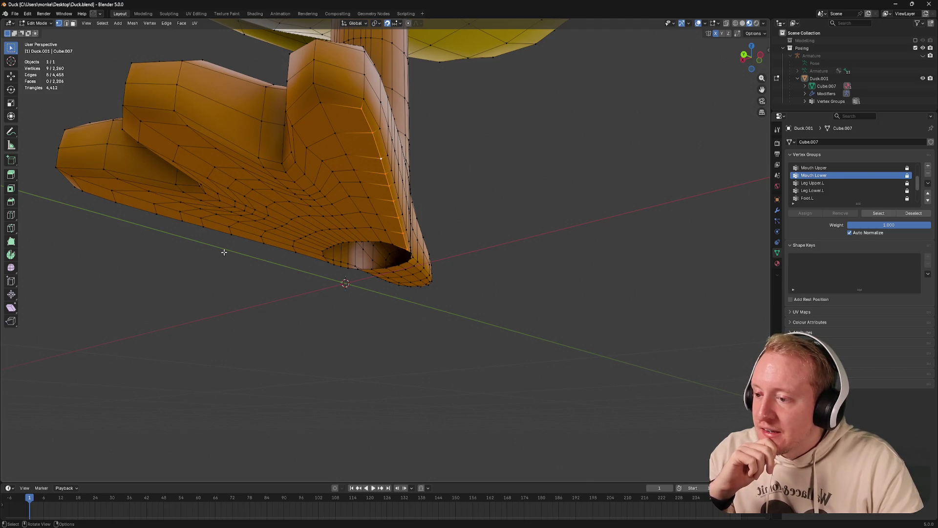
{"action": "scroll", "scroll_direction": "up", "scroll_amount": 3}
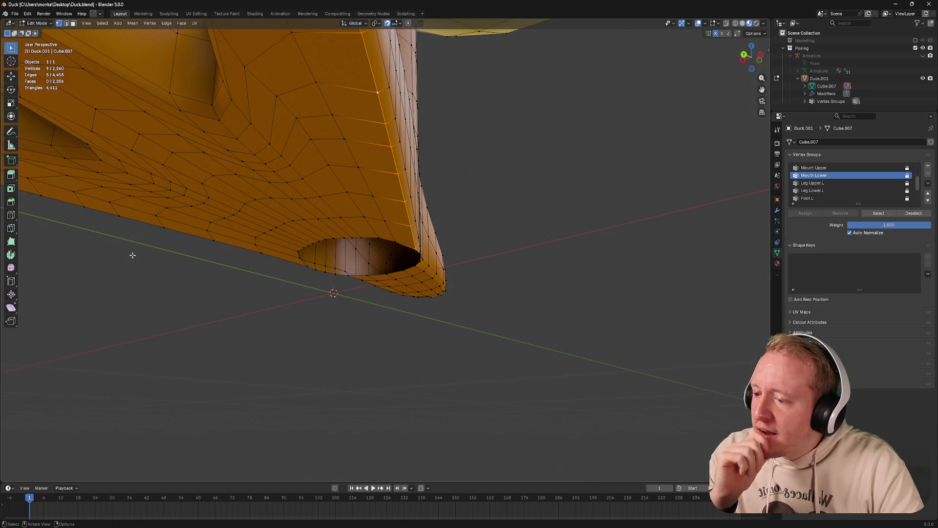
{"action": "scroll", "scroll_direction": "down", "scroll_amount": 3}
{"action": "left_click_drag", "start_coordinate": [172, 255], "coordinate": [318, 233]}
Dissolve three edge loops across the top of the foot
{"action": "left_click", "coordinate": [278, 237]}
{"action": "key", "text": "x"}
{"action": "left_click", "coordinate": [281, 251]}
{"action": "left_click", "coordinate": [318, 232]}
{"action": "key", "text": "x"}
{"action": "left_click", "coordinate": [318, 233]}
{"action": "left_click", "coordinate": [361, 212]}
{"action": "key", "text": "x"}
{"action": "left_click", "coordinate": [361, 212]}
Dissolve a vertical loop and a side loop on the foot
{"action": "left_click_drag", "start_coordinate": [362, 212], "coordinate": [361, 128]}
{"action": "left_click", "coordinate": [330, 206]}
{"action": "key", "text": "x"}
{"action": "left_click", "coordinate": [330, 206]}
{"action": "left_click", "coordinate": [298, 242]}
{"action": "key", "text": "x"}
{"action": "left_click", "coordinate": [298, 242]}
Dissolve the edge loop around the leg instead of the loop under the foot
{"action": "left_click", "coordinate": [367, 165]}
{"action": "key", "text": "x"}
{"action": "left_click", "coordinate": [367, 166]}
{"action": "key", "text": "ctrl+z"}
{"action": "left_click", "coordinate": [362, 135]}
{"action": "key", "text": "x"}
{"action": "left_click", "coordinate": [362, 137]}
{"action": "left_click_drag", "start_coordinate": [352, 136], "coordinate": [370, 138]}
{"action": "left_click", "coordinate": [370, 138]}
{"action": "key", "text": "x"}
{"action": "key", "text": "Escape"}
Dissolve the edge loop running along the leg, bringing the mesh to 2,052 vertices
{"action": "left_click", "coordinate": [372, 158]}
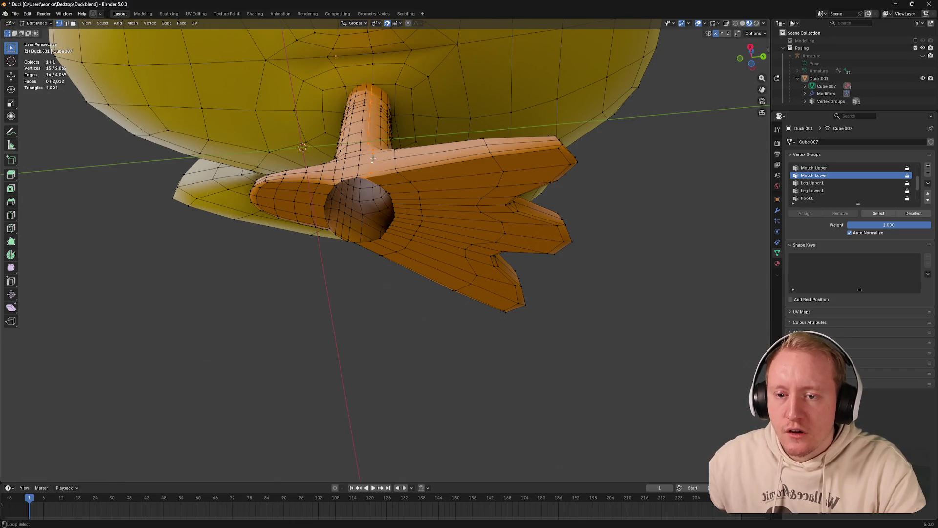
{"action": "key", "text": "x"}
{"action": "left_click", "coordinate": [373, 158]}
{"action": "left_click_drag", "start_coordinate": [372, 158], "coordinate": [309, 191]}
{"action": "left_click_drag", "start_coordinate": [367, 168], "coordinate": [366, 176]}
{"action": "left_click", "coordinate": [369, 172]}
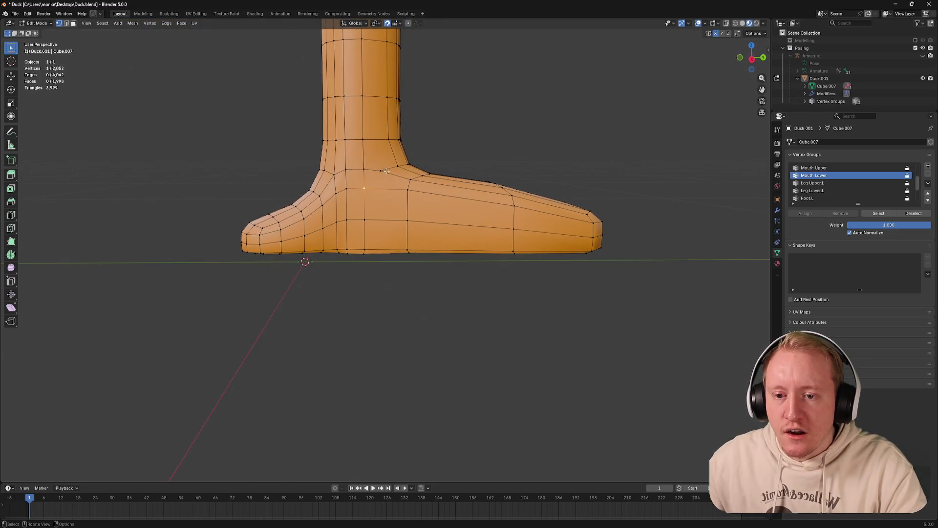
Add a vertical loop cut down the leg and foot, then dissolve the selected loop
{"action": "key", "text": "ctrl+r"}
{"action": "left_click", "coordinate": [386, 170]}
{"action": "right_click", "coordinate": [361, 163]}
{"action": "key", "text": "x"}
{"action": "left_click", "coordinate": [361, 160]}
{"action": "left_click_drag", "start_coordinate": [361, 160], "coordinate": [413, 209]}
Dissolve two edge loops on the underside of the foot
{"action": "left_click", "coordinate": [417, 197]}
{"action": "key", "text": "x"}
{"action": "left_click", "coordinate": [418, 197]}
{"action": "left_click", "coordinate": [403, 191]}
{"action": "key", "text": "x"}
{"action": "left_click", "coordinate": [403, 191]}
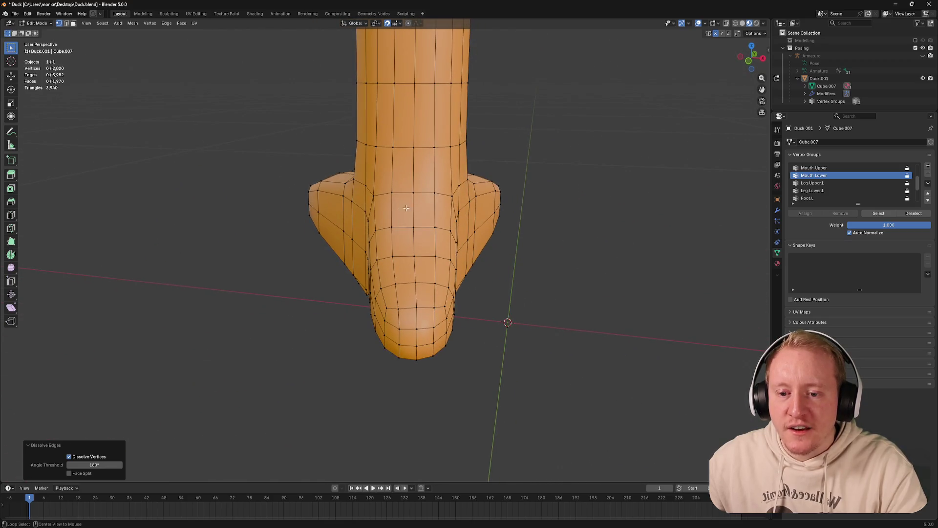
Dissolve two more edge loops on the leg
{"action": "left_click", "coordinate": [394, 209]}
{"action": "key", "text": "x"}
{"action": "left_click", "coordinate": [394, 207]}
{"action": "left_click", "coordinate": [434, 209]}
{"action": "key", "text": "x"}
{"action": "left_click", "coordinate": [435, 209]}
{"action": "left_click_drag", "start_coordinate": [433, 209], "coordinate": [352, 176]}
Try dissolving the toe loops, undo that change, and save Duck.blend at 1,974 vertices
{"action": "left_click", "coordinate": [338, 229]}
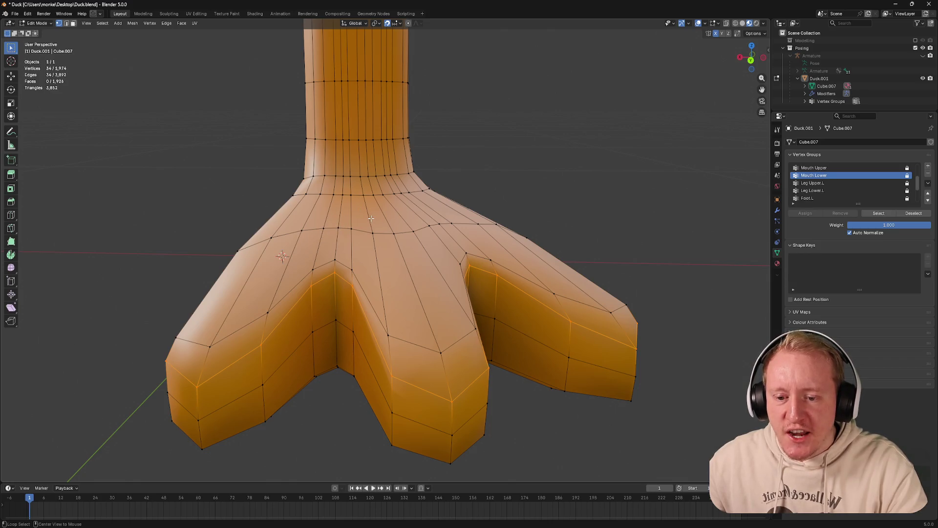
{"action": "key", "text": "ctrl+x"}
{"action": "left_click", "coordinate": [351, 217]}
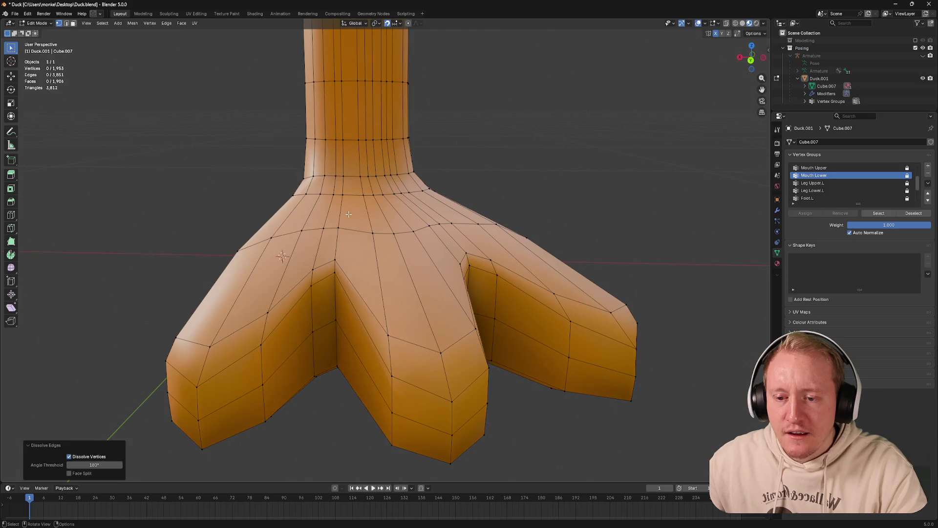
{"action": "key", "text": "x"}
{"action": "left_click", "coordinate": [326, 217]}
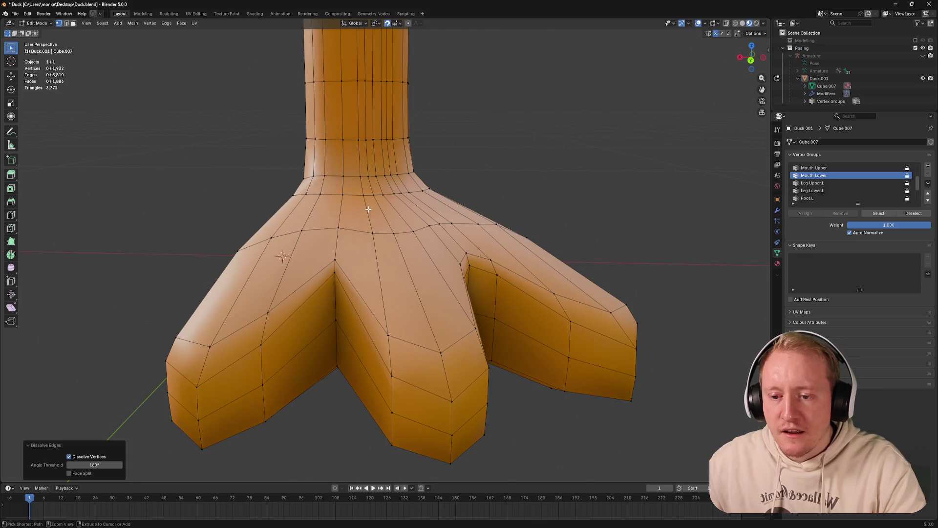
{"action": "key", "text": "ctrl+z"}
{"action": "key", "text": "ctrl+z"}
{"action": "key", "text": "ctrl+z"}
{"action": "key", "text": "ctrl+s"}
{"action": "left_click_drag", "start_coordinate": [369, 209], "coordinate": [396, 237]}
{"action": "left_click", "coordinate": [372, 202]}
{"action": "scroll", "scroll_direction": "down", "scroll_amount": 3}
Select the edge loop around the foot hole and try a grid fill, then undo it
{"action": "left_click", "coordinate": [399, 269]}
{"action": "left_click", "coordinate": [397, 266]}
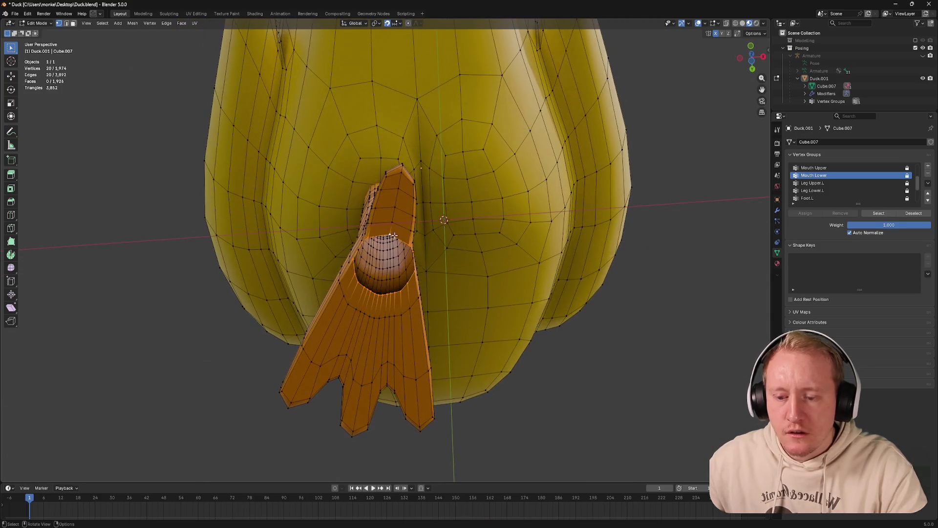
{"action": "key", "text": "F3"}
{"action": "type", "text": "grid"}
{"action": "key", "text": "Down"}
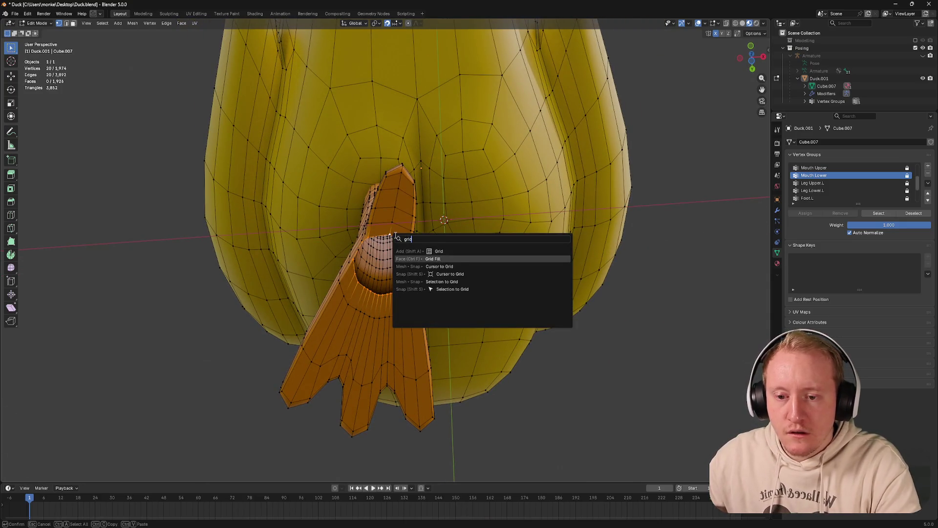
{"action": "key", "text": "Return"}
{"action": "scroll", "scroll_direction": "up", "scroll_amount": 3}
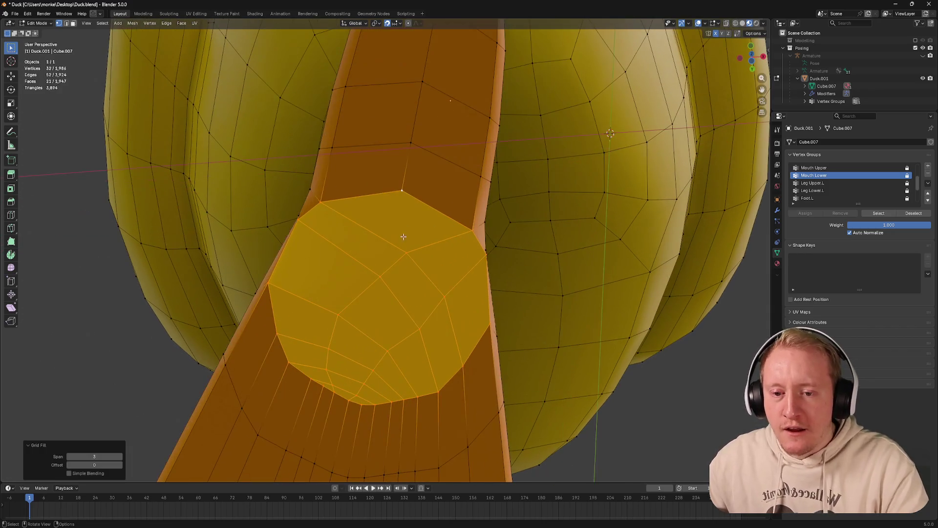
{"action": "key", "text": "ctrl+z"}
Add a centred loop cut along the leg
{"action": "key", "text": "ctrl+r"}
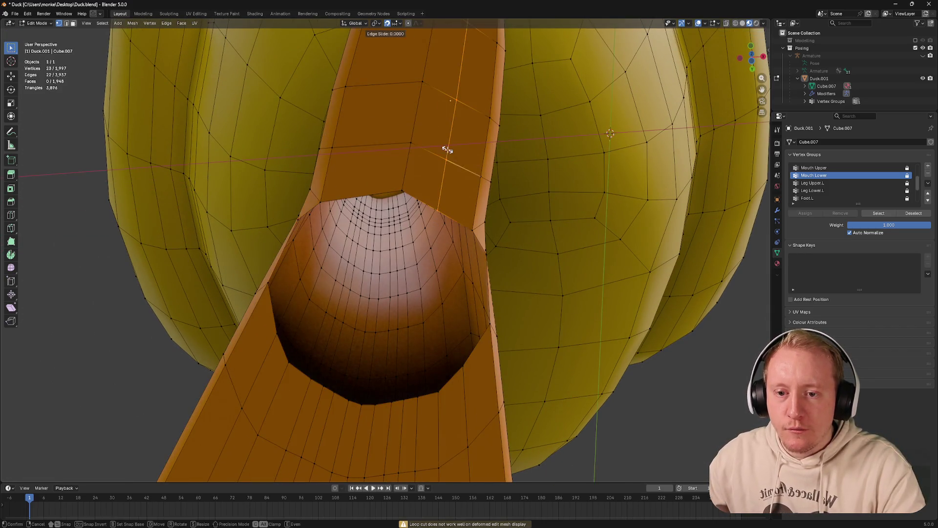
{"action": "left_click", "coordinate": [378, 127]}
{"action": "right_click", "coordinate": [378, 127]}
{"action": "left_click_drag", "start_coordinate": [389, 151], "coordinate": [400, 248]}
Grid-fill the hole under the foot again after one undone attempt
{"action": "key", "text": "ctrl+f"}
{"action": "left_click", "coordinate": [401, 247]}
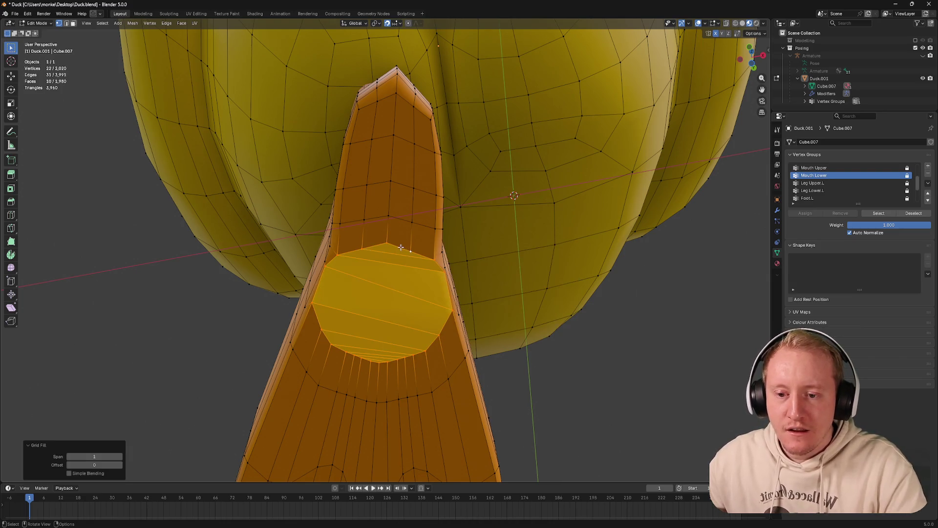
{"action": "key", "text": "ctrl+z"}
{"action": "left_click_drag", "start_coordinate": [401, 247], "coordinate": [405, 236]}
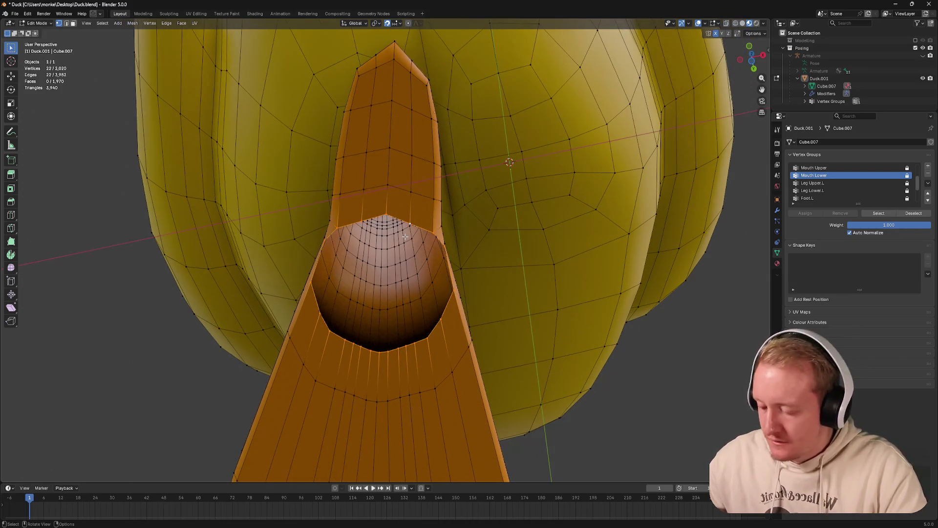
{"action": "key", "text": "F3"}
{"action": "key", "text": "Return"}
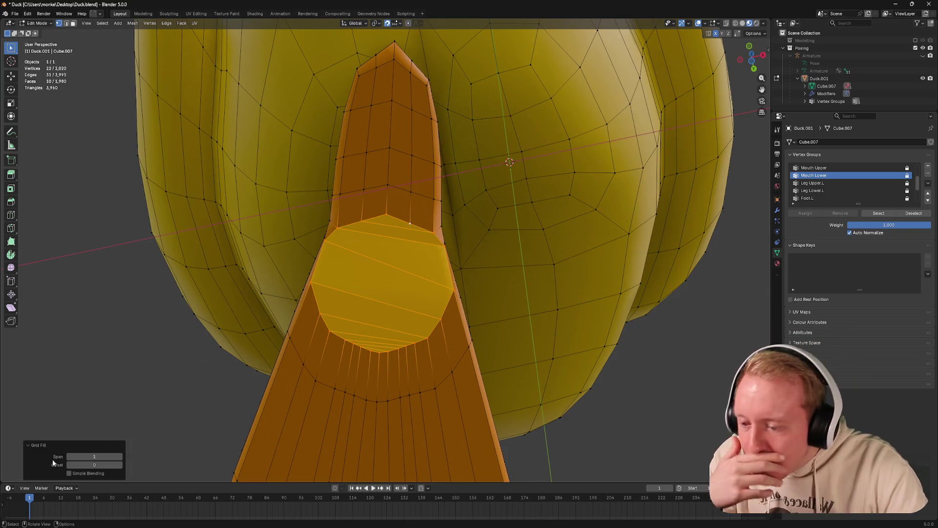
Try higher grid fill values, raising offset to 4 and span to 5
{"action": "left_click", "coordinate": [120, 465]}
{"action": "left_click", "coordinate": [121, 465]}
{"action": "left_click", "coordinate": [120, 465]}
{"action": "left_click", "coordinate": [120, 465]}
{"action": "left_click", "coordinate": [119, 456]}
{"action": "left_click", "coordinate": [119, 457]}
{"action": "left_click", "coordinate": [120, 457]}
{"action": "left_click", "coordinate": [119, 456]}
Settle the foot's grid fill at span 3 and offset 3
{"action": "left_click", "coordinate": [70, 455]}
{"action": "left_click", "coordinate": [71, 456]}
{"action": "left_click", "coordinate": [71, 455]}
{"action": "left_click", "coordinate": [70, 456]}
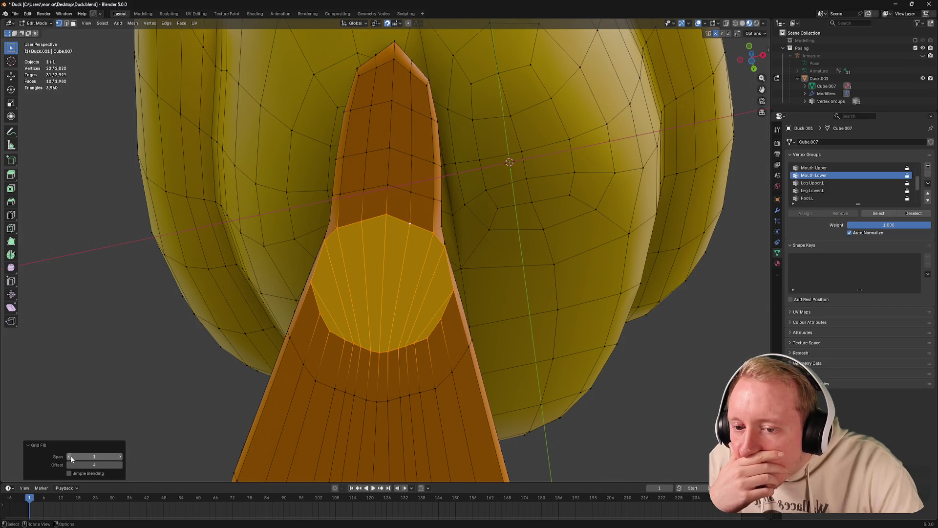
{"action": "left_click", "coordinate": [120, 456]}
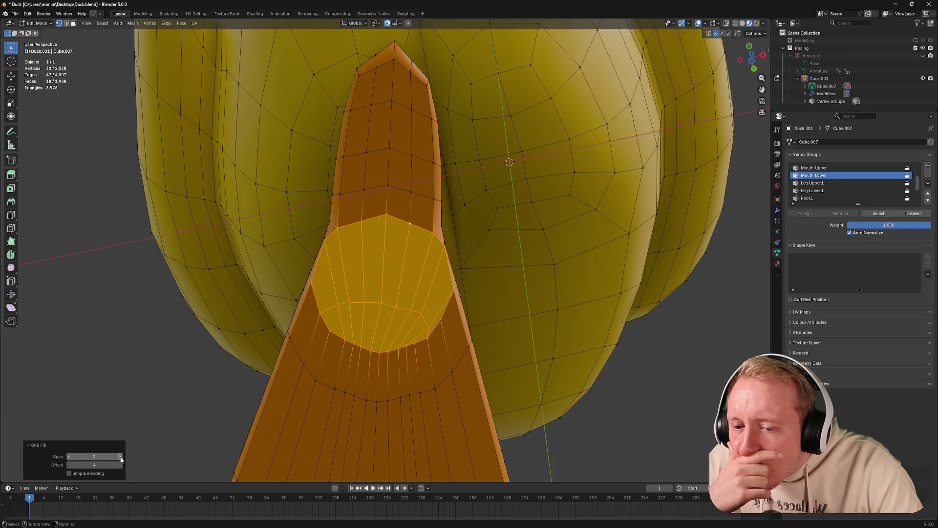
{"action": "left_click", "coordinate": [69, 465]}
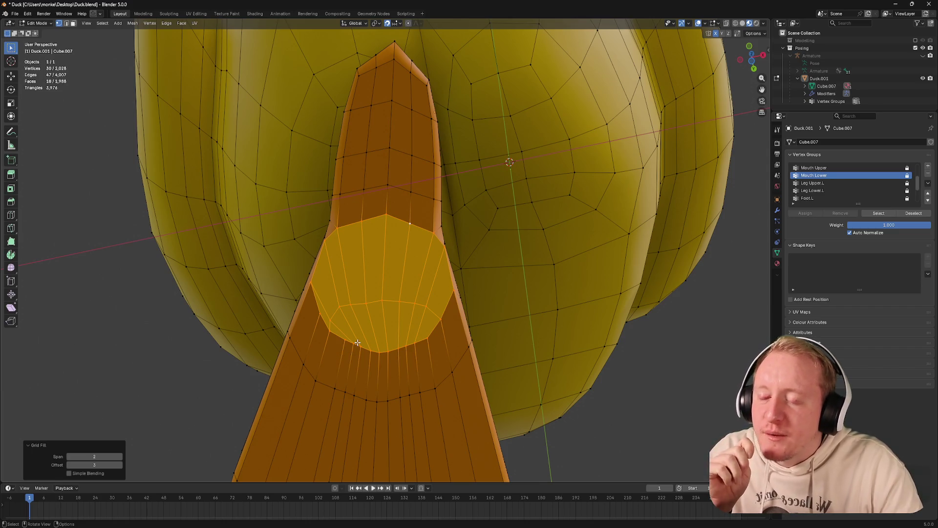
{"action": "left_click", "coordinate": [120, 456]}
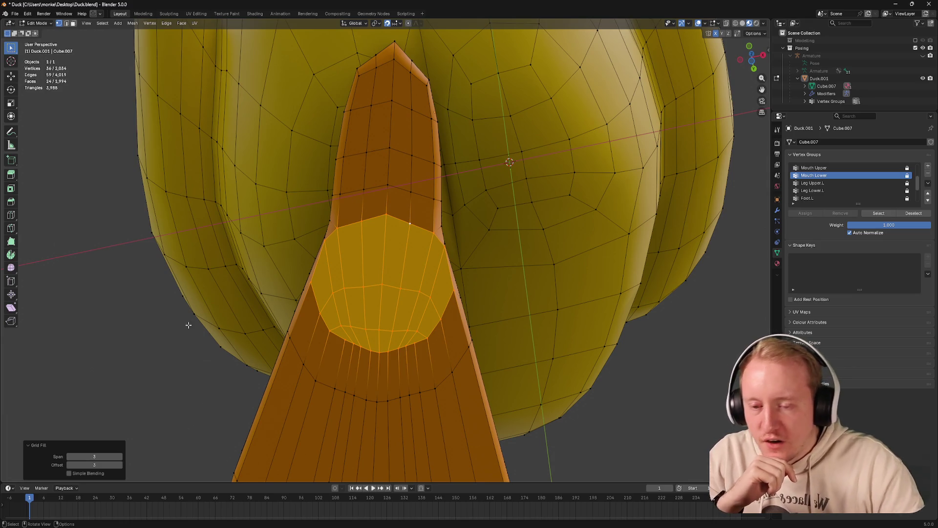
{"action": "left_click_drag", "start_coordinate": [188, 324], "coordinate": [145, 310]}
Select the whole connected leg and assign the Orange material to its faces
{"action": "key", "text": "Tab"}
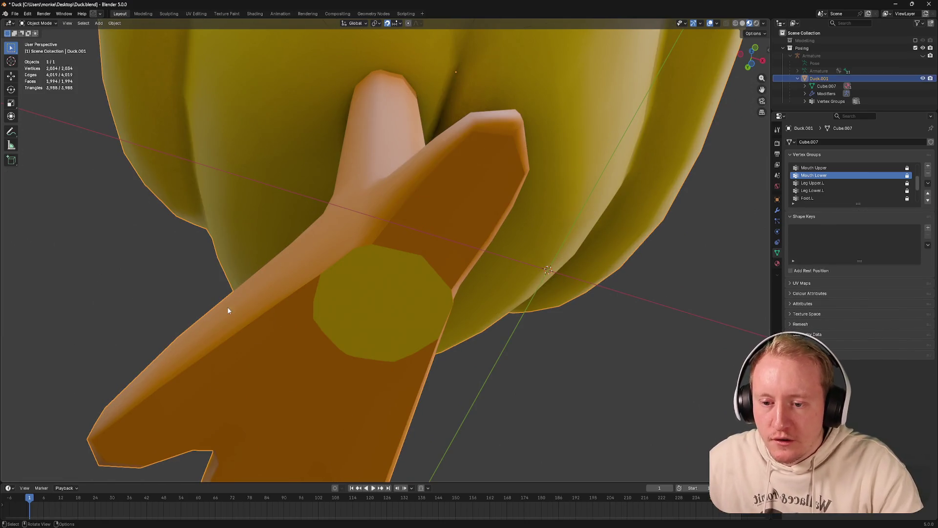
{"action": "key", "text": "Tab"}
{"action": "key", "text": "ctrl+l"}
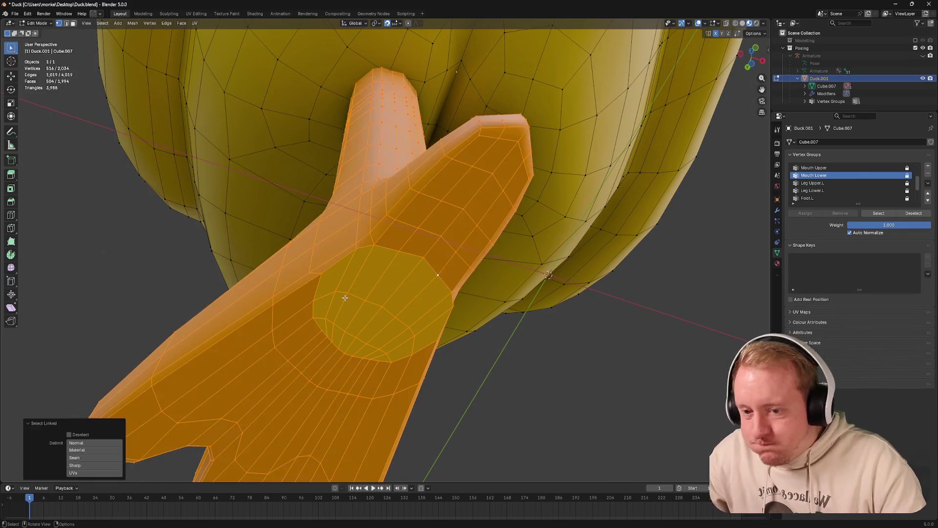
{"action": "left_click", "coordinate": [776, 263]}
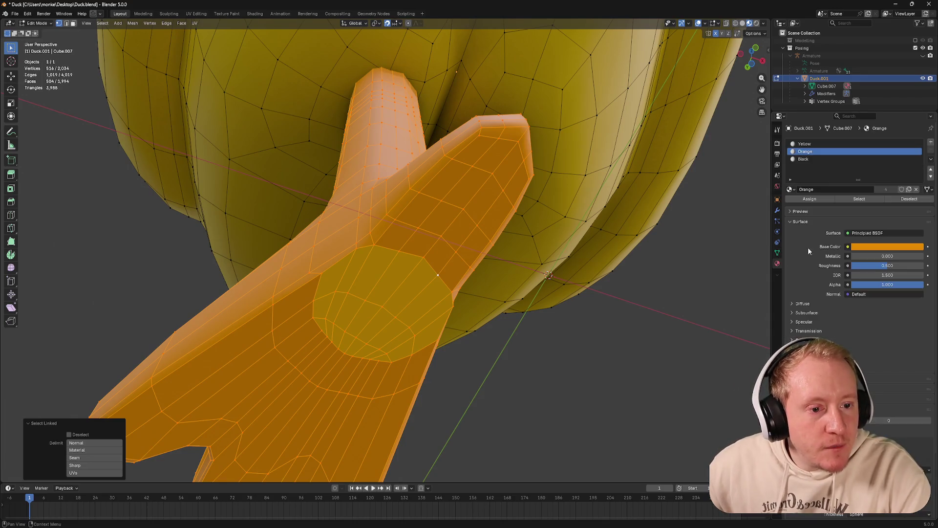
{"action": "left_click", "coordinate": [809, 199]}
{"action": "key", "text": "Tab"}
From the back view, add a Mirror modifier to the duck
{"action": "left_click_drag", "start_coordinate": [492, 357], "coordinate": [668, 134]}
{"action": "key", "text": "b"}
{"action": "key", "text": "Escape"}
{"action": "left_click", "coordinate": [747, 61]}
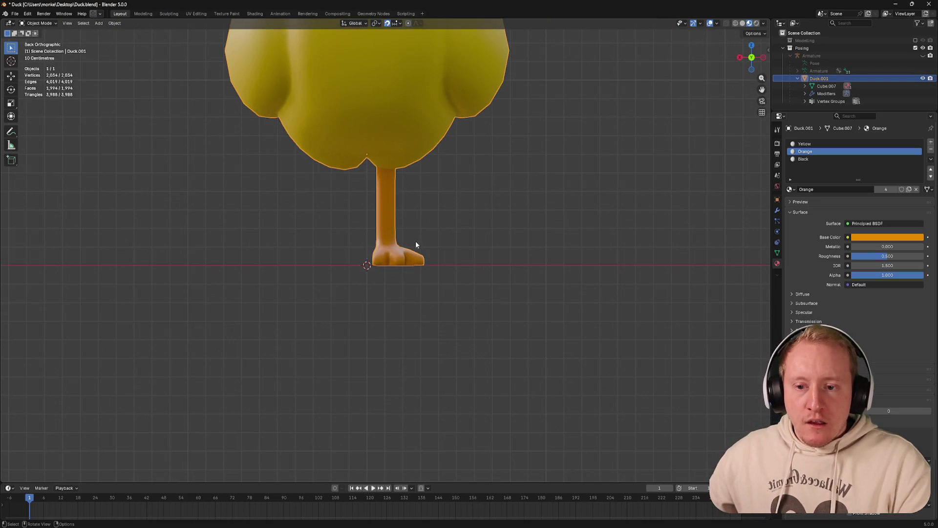
{"action": "left_click", "coordinate": [778, 212]}
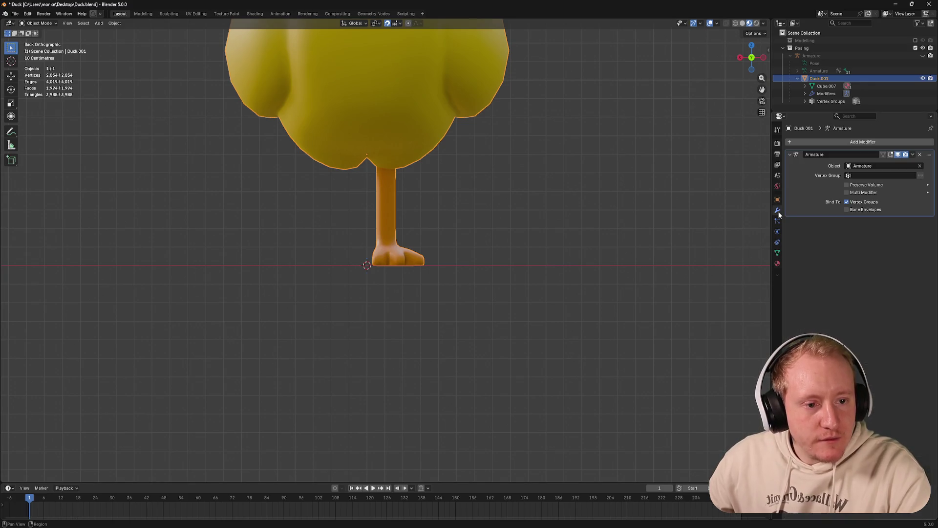
{"action": "left_click", "coordinate": [836, 141]}
{"action": "type", "text": "mirror"}
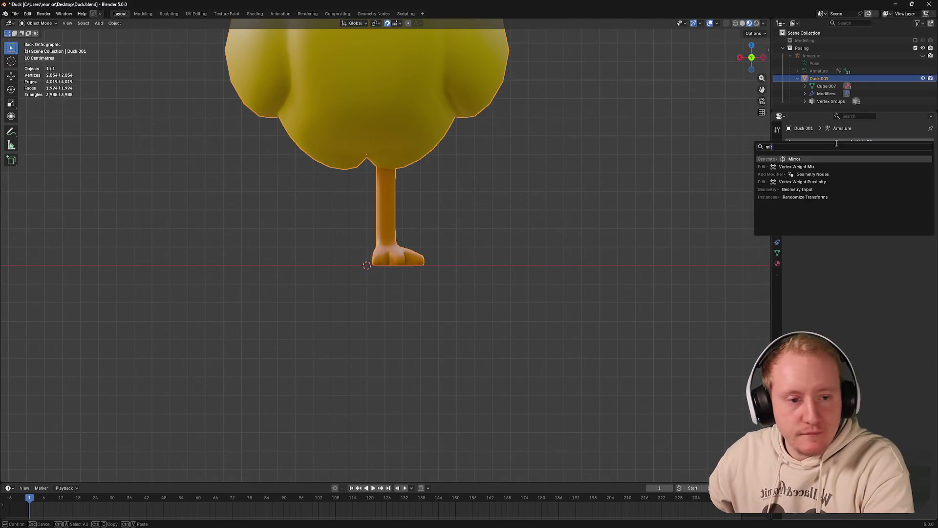
{"action": "key", "text": "Return"}
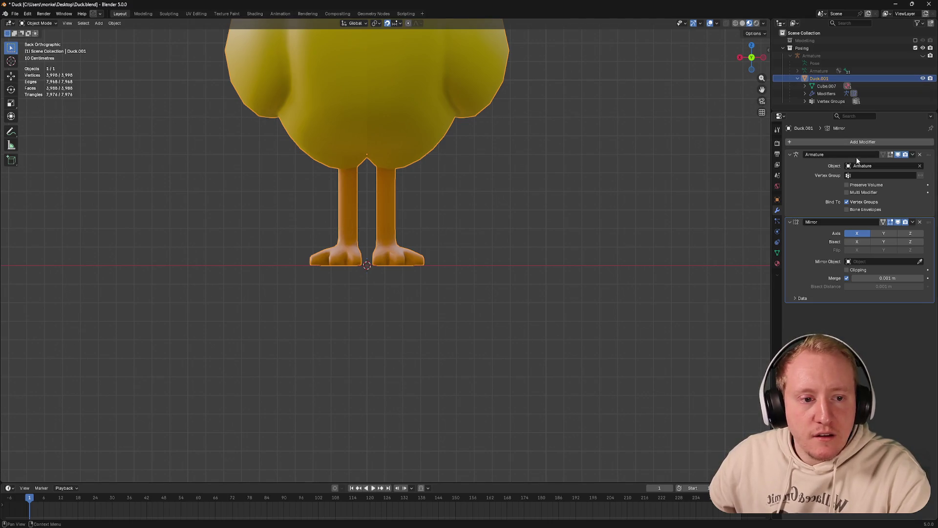
Apply the Mirror modifier permanently to the mesh and save Duck.blend
{"action": "left_click", "coordinate": [912, 221]}
{"action": "left_click", "coordinate": [901, 232]}
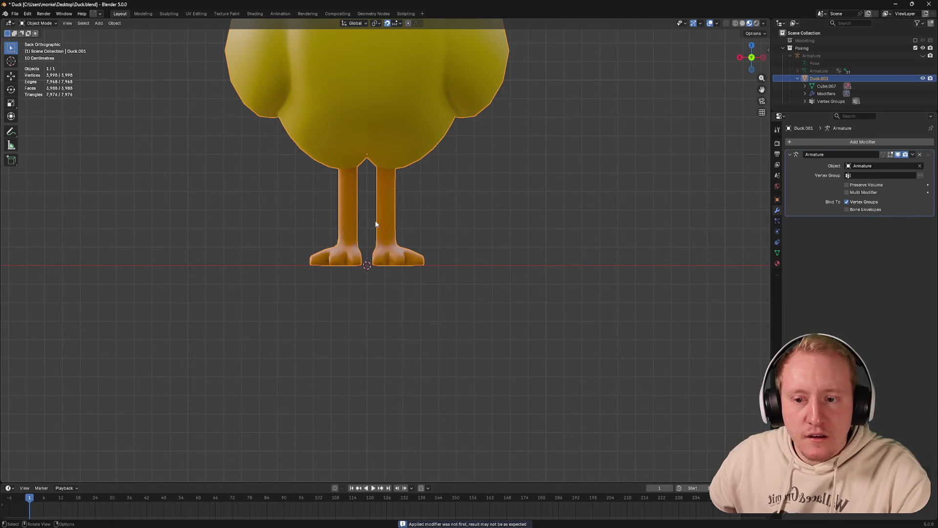
{"action": "key", "text": "Tab"}
{"action": "key", "text": "Tab"}
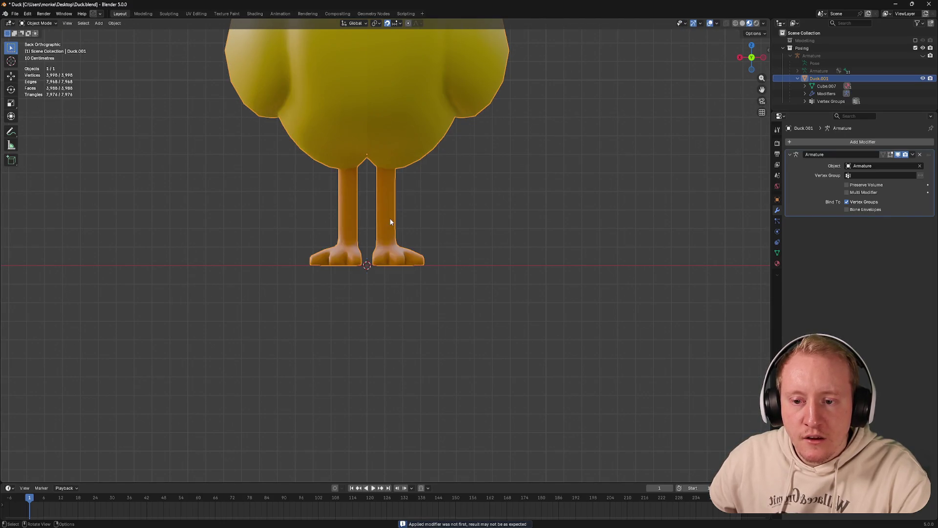
{"action": "left_click_drag", "start_coordinate": [390, 222], "coordinate": [391, 250]}
{"action": "key", "text": "ctrl+s"}
{"action": "key", "text": "Tab"}
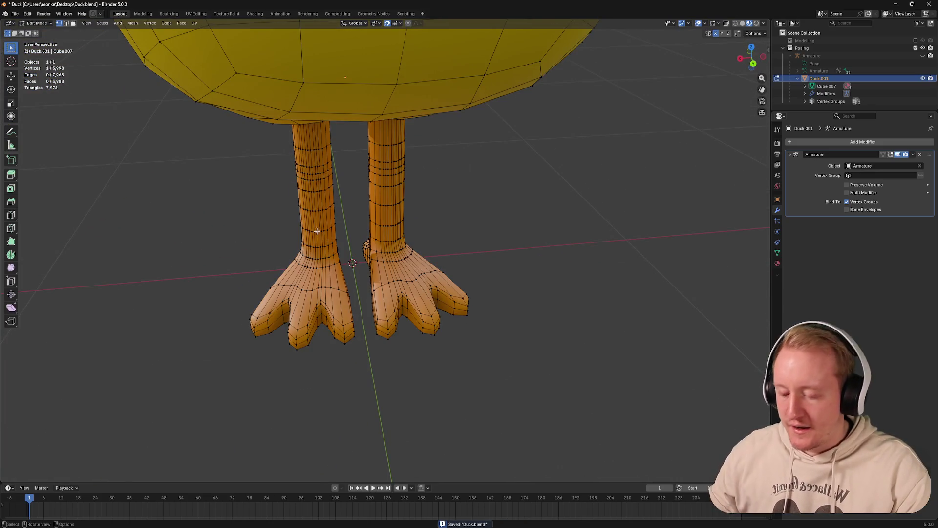
Show the duck's vertex groups and select the whole left leg in edit mode
{"action": "key", "text": "l"}
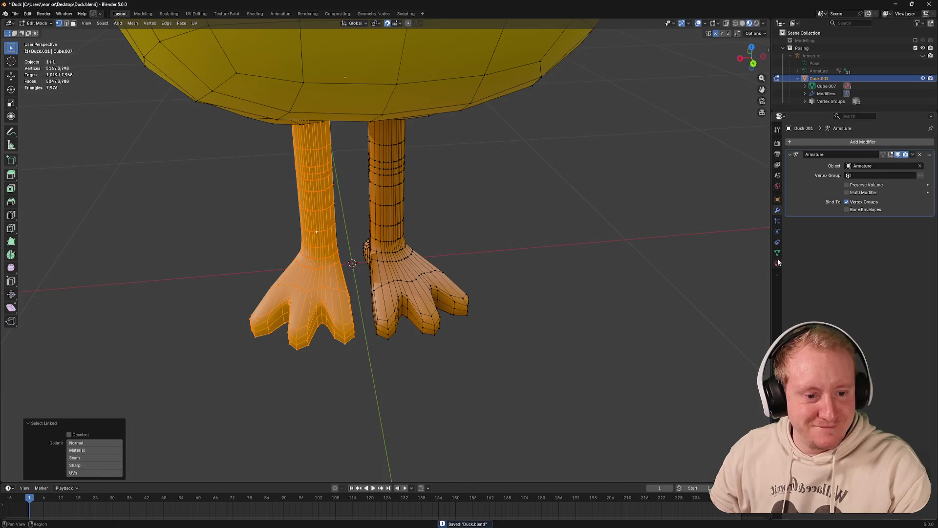
{"action": "left_click", "coordinate": [777, 253]}
{"action": "scroll", "scroll_direction": "down", "scroll_amount": 3}
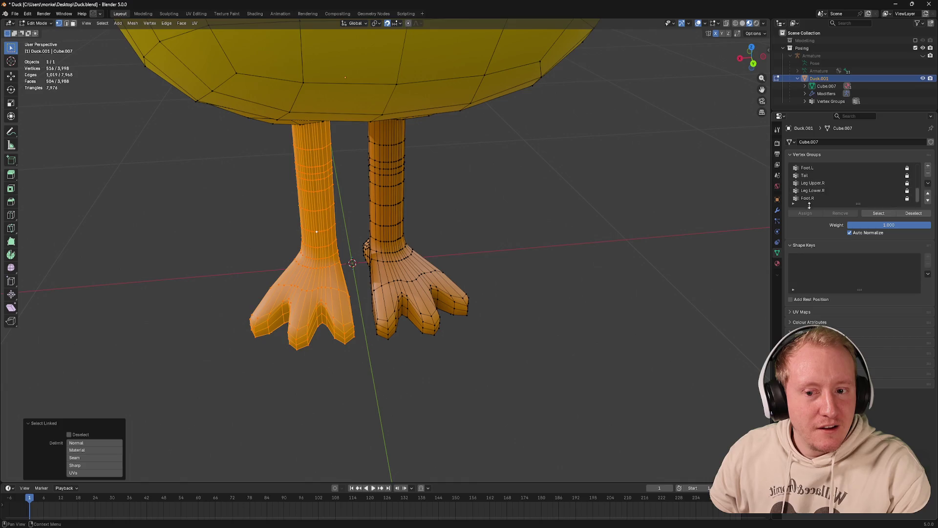
{"action": "left_click_drag", "start_coordinate": [527, 227], "coordinate": [555, 225]}
{"action": "key", "text": "Tab"}
{"action": "key", "text": "ctrl+KP_1"}
{"action": "key", "text": "Tab"}
{"action": "key", "text": "Tab"}
{"action": "key", "text": "ctrl+Tab"}
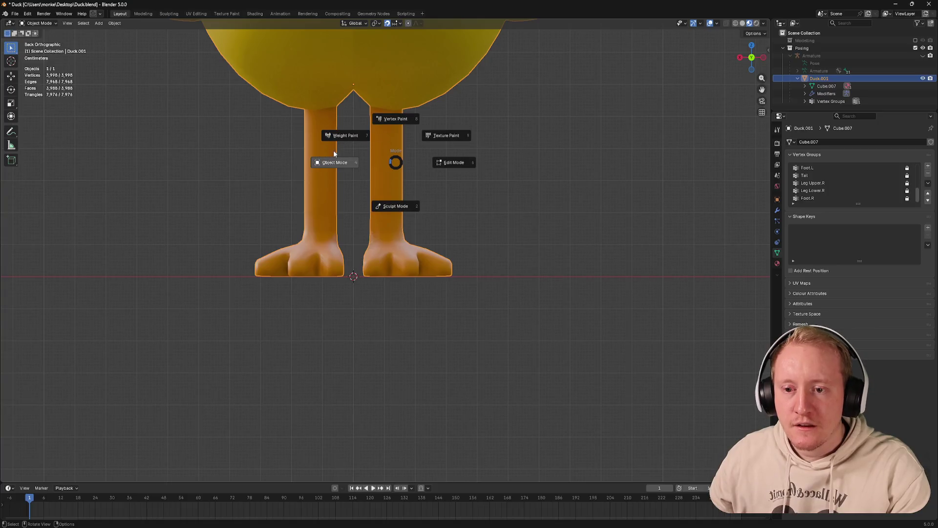
{"action": "left_click", "coordinate": [336, 164]}
{"action": "key", "text": "Tab"}
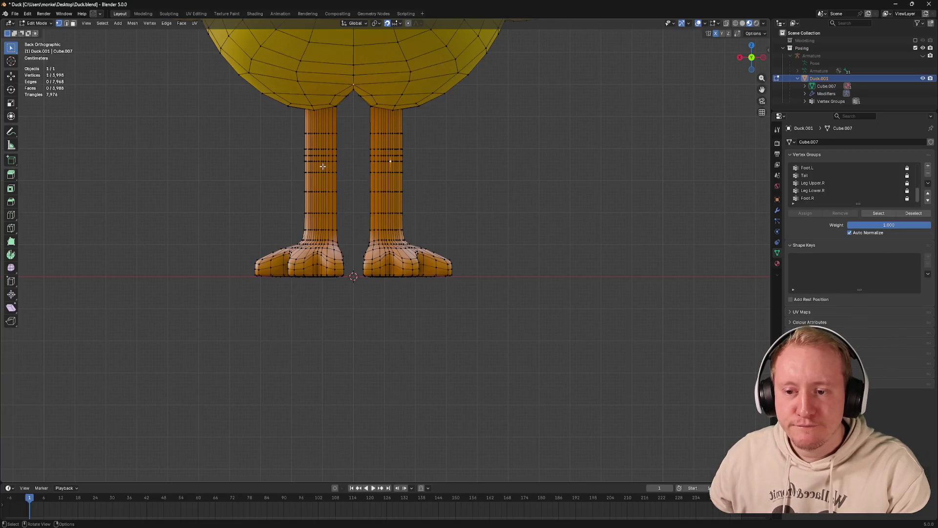
{"action": "key", "text": "l"}
Unlock the vertex groups and make Leg Upper.L the active group
{"action": "scroll", "scroll_direction": "up", "scroll_amount": 3}
{"action": "left_click_drag", "start_coordinate": [907, 194], "coordinate": [907, 191]}
{"action": "scroll", "scroll_direction": "up", "scroll_amount": 3}
{"action": "scroll", "scroll_direction": "down", "scroll_amount": 3}
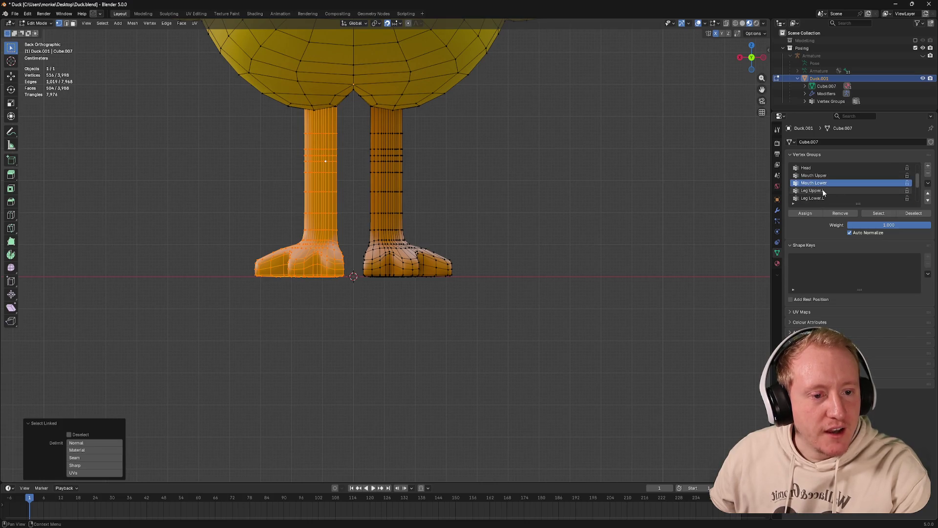
{"action": "left_click", "coordinate": [823, 191]}
{"action": "key", "text": "alt+a"}
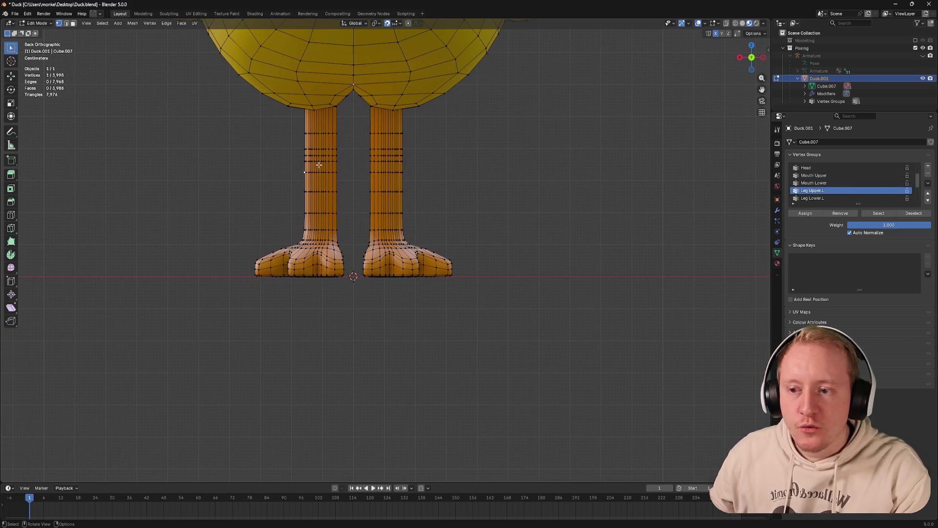
Switch to Weight Paint to display the Leg Upper.L weights on the left leg
{"action": "key", "text": "Tab"}
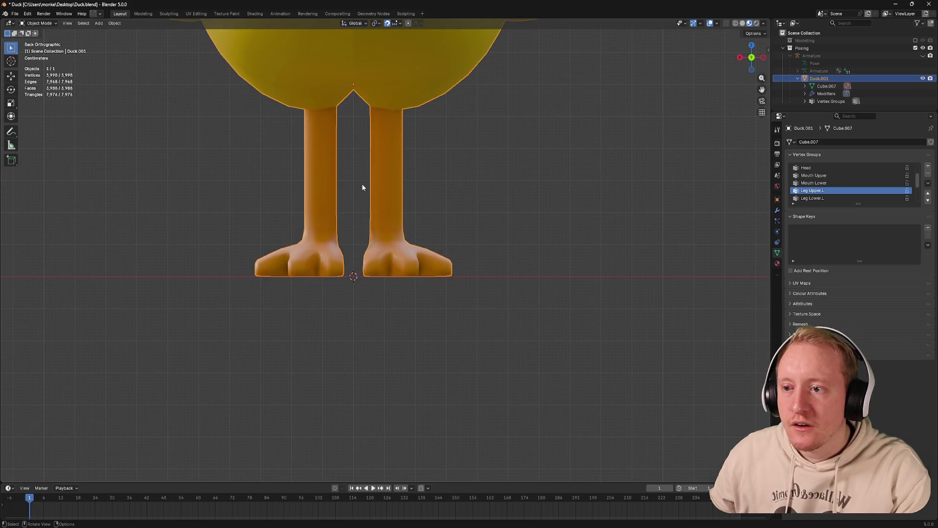
{"action": "key", "text": "Tab"}
{"action": "left_click", "coordinate": [321, 161]}
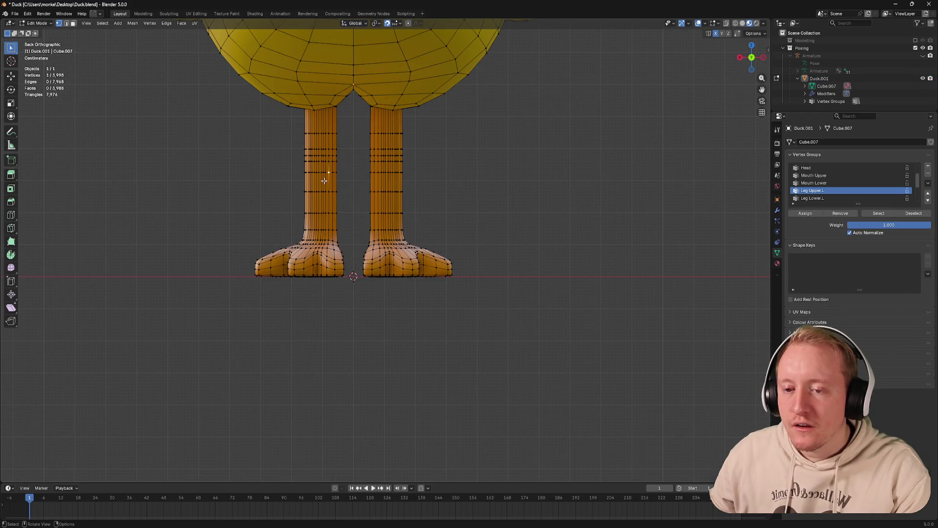
{"action": "key", "text": "Tab"}
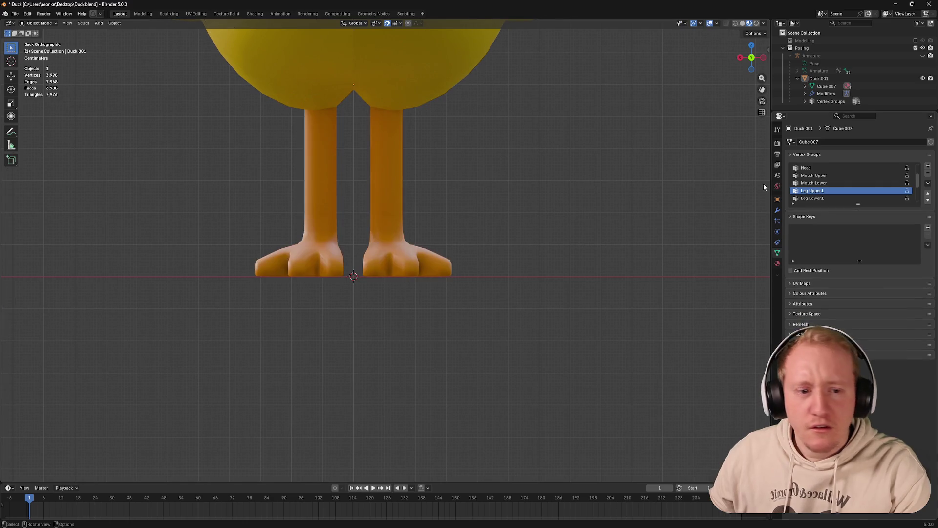
{"action": "key", "text": "ctrl+Tab"}
{"action": "left_click", "coordinate": [413, 174]}
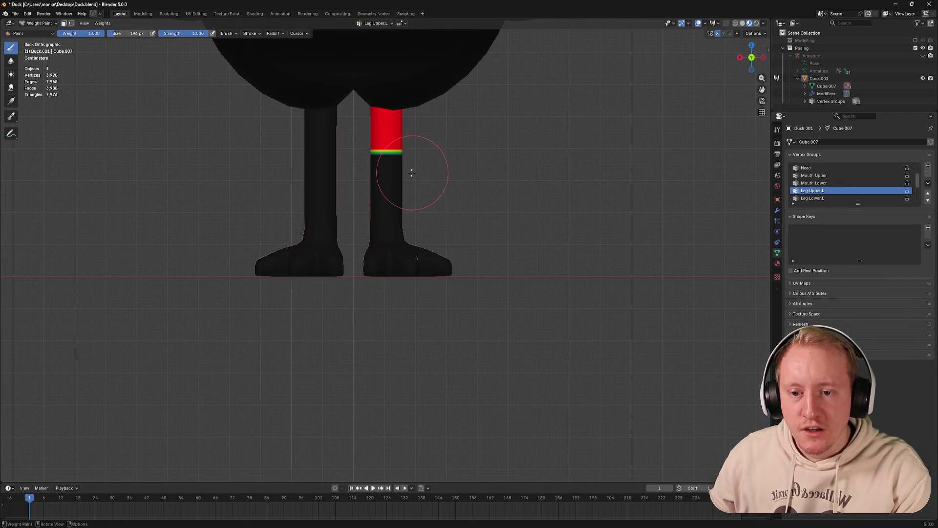
Back in Weight Paint, inspect the Leg Lower.L and Foot.L weights
{"action": "key", "text": "ctrl+Tab"}
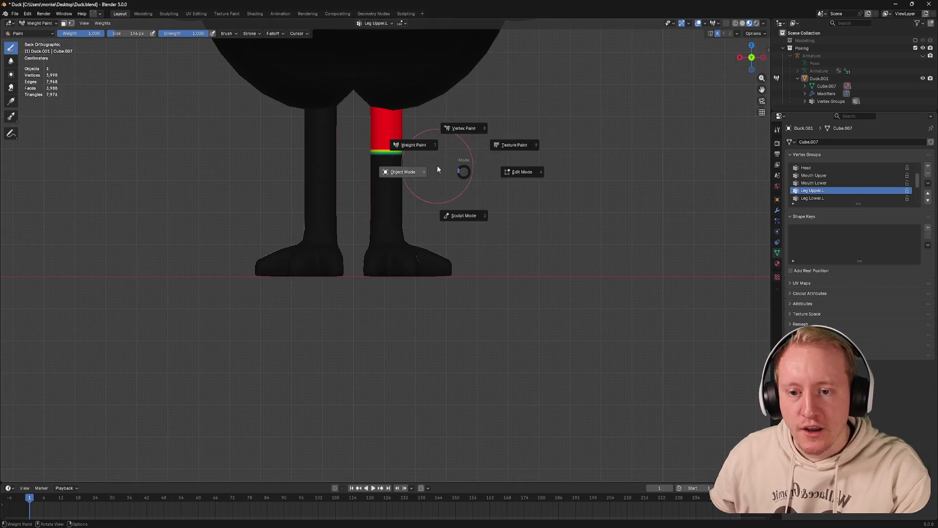
{"action": "left_click", "coordinate": [404, 171]}
{"action": "scroll", "scroll_direction": "down", "scroll_amount": 3}
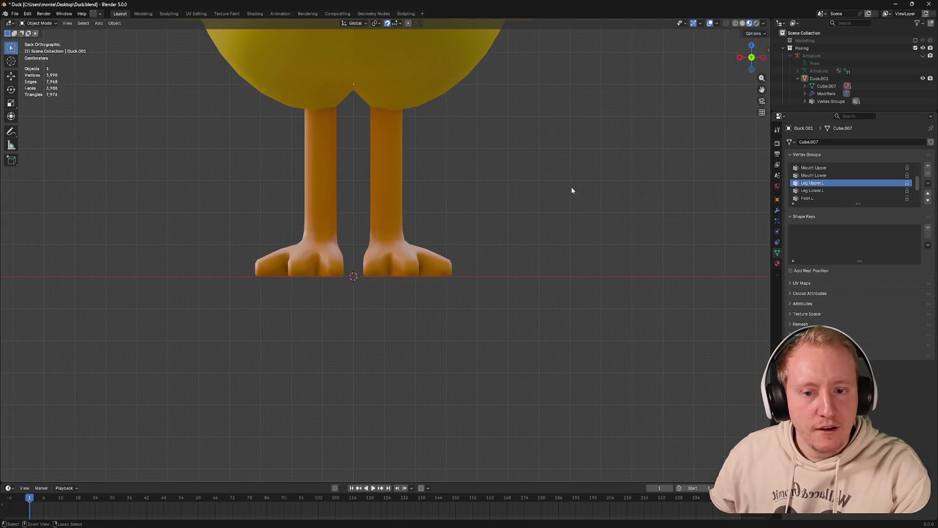
{"action": "key", "text": "ctrl+Tab"}
{"action": "left_click", "coordinate": [449, 155]}
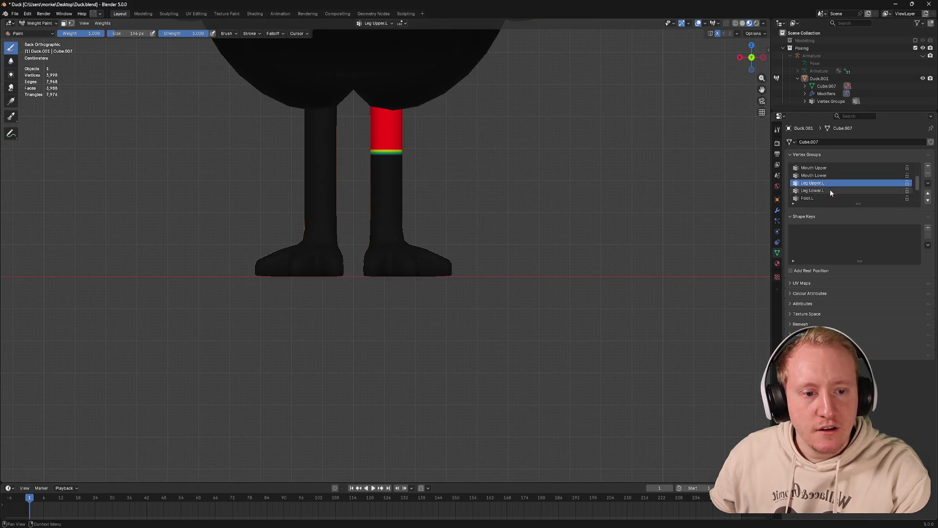
{"action": "left_click", "coordinate": [829, 190]}
{"action": "scroll", "scroll_direction": "down", "scroll_amount": 3}
{"action": "left_click", "coordinate": [829, 190]}
{"action": "scroll", "scroll_direction": "down", "scroll_amount": 3}
Lock the Foot.L, Leg Lower.L and Leg Upper.L vertex groups
{"action": "left_click", "coordinate": [907, 183]}
{"action": "scroll", "scroll_direction": "up", "scroll_amount": 3}
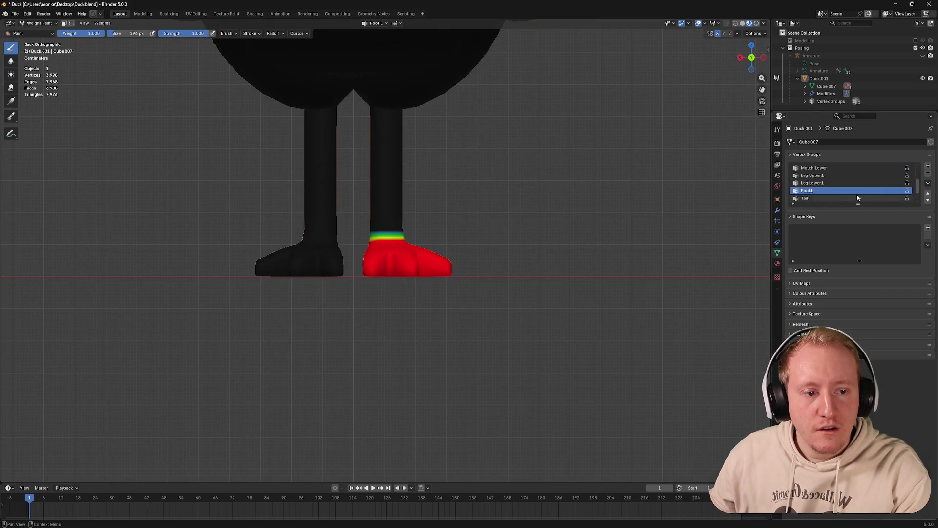
{"action": "left_click_drag", "start_coordinate": [907, 182], "coordinate": [901, 178]}
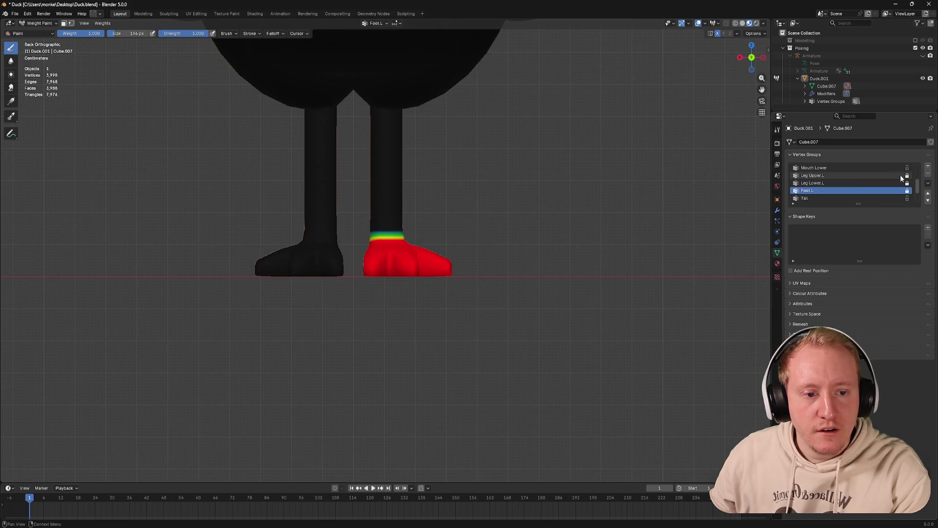
{"action": "scroll", "scroll_direction": "up", "scroll_amount": 3}
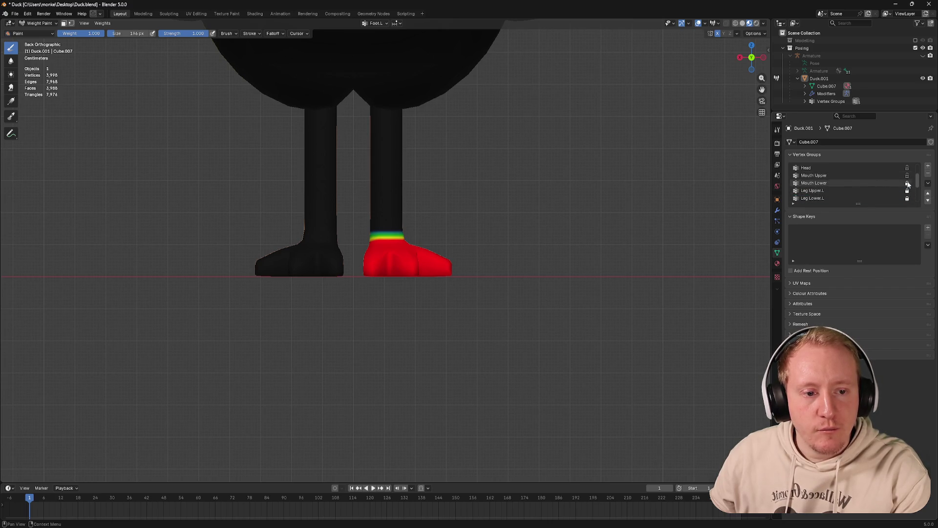
{"action": "scroll", "scroll_direction": "down", "scroll_amount": 3}
{"action": "scroll", "scroll_direction": "down", "scroll_amount": 3}
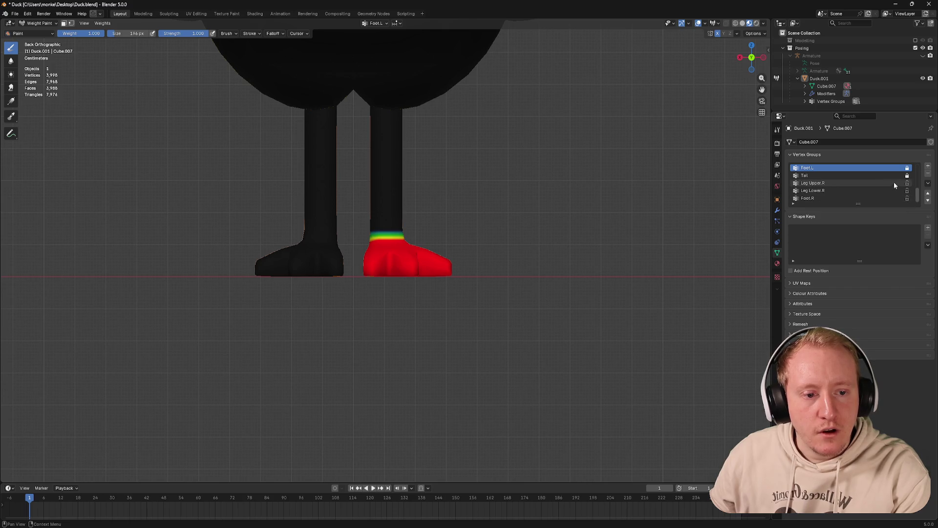
Inspect the Leg Upper.R, Leg Lower.R and Foot.R weights on the right leg
{"action": "left_click", "coordinate": [867, 184]}
{"action": "left_click", "coordinate": [860, 191]}
{"action": "left_click", "coordinate": [860, 198]}
{"action": "left_click_drag", "start_coordinate": [753, 227], "coordinate": [646, 243]}
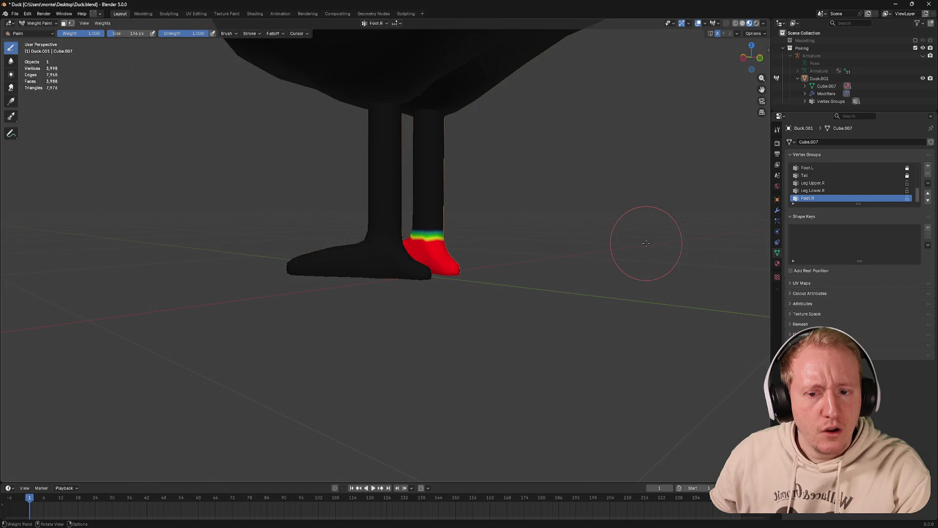
Return to object mode and save Duck.blend
{"action": "key", "text": "ctrl+Tab"}
{"action": "left_click", "coordinate": [574, 247]}
{"action": "key", "text": "ctrl+s"}
{"action": "left_click_drag", "start_coordinate": [592, 237], "coordinate": [394, 219]}
{"action": "key", "text": "Tab"}
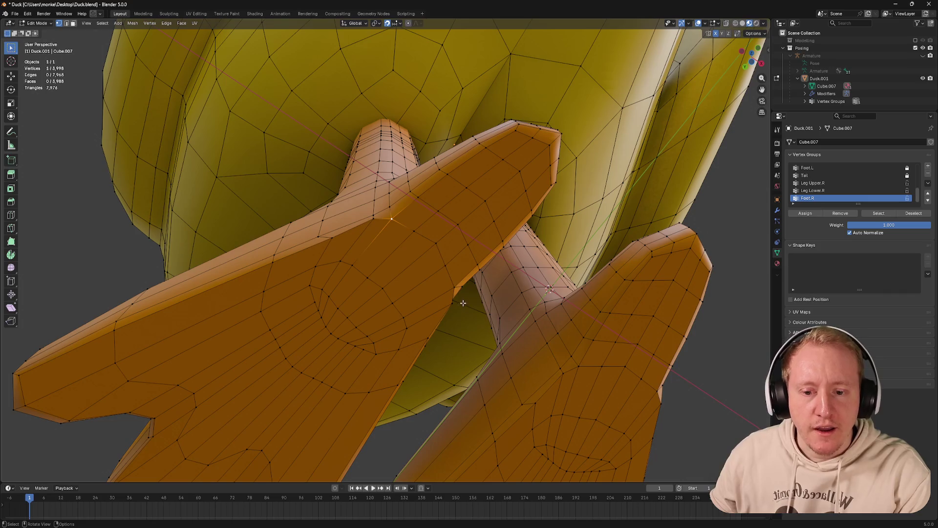
Scale the selected feet up by a factor of 1.142
{"action": "left_click_drag", "start_coordinate": [453, 281], "coordinate": [415, 247]}
{"action": "key", "text": "s"}
{"action": "left_click", "coordinate": [442, 235]}
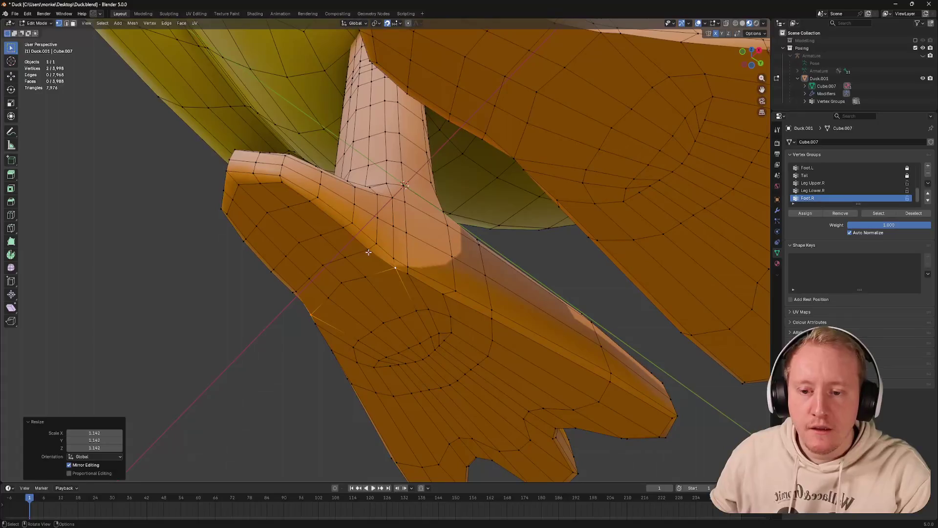
Leave edit mode and save the duck file
{"action": "key", "text": "Tab"}
{"action": "left_click_drag", "start_coordinate": [401, 231], "coordinate": [360, 274]}
{"action": "scroll", "scroll_direction": "down", "scroll_amount": 3}
{"action": "key", "text": "ctrl+s"}
{"action": "left_click_drag", "start_coordinate": [421, 254], "coordinate": [347, 273]}
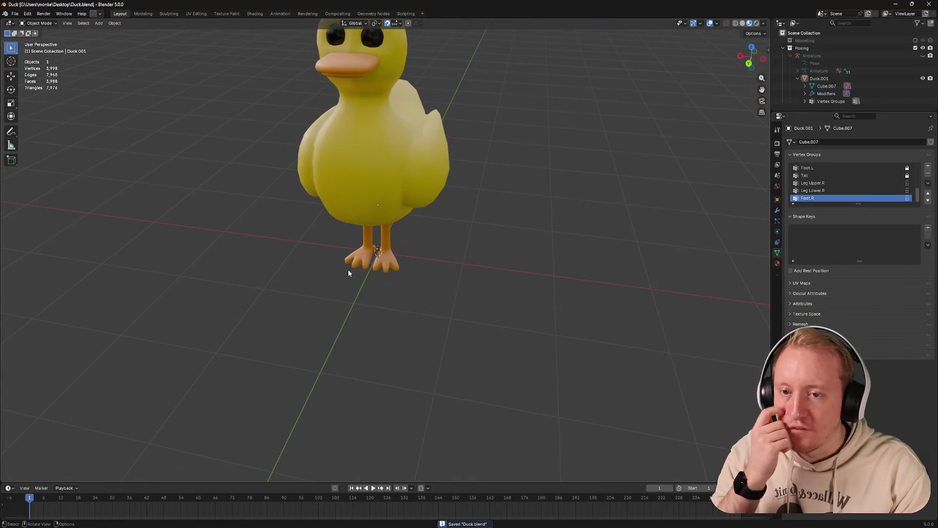
Orbit and zoom around the duck's head while toggling edit mode
{"action": "left_click_drag", "start_coordinate": [452, 183], "coordinate": [410, 206]}
{"action": "scroll", "scroll_direction": "up", "scroll_amount": 3}
{"action": "key", "text": "Tab"}
{"action": "scroll", "scroll_direction": "down", "scroll_amount": 3}
{"action": "scroll", "scroll_direction": "up", "scroll_amount": 3}
{"action": "key", "text": "Tab"}
{"action": "key", "text": "Tab"}
{"action": "key", "text": "Tab"}
{"action": "scroll", "scroll_direction": "up", "scroll_amount": 3}
{"action": "left_click_drag", "start_coordinate": [430, 249], "coordinate": [417, 228]}
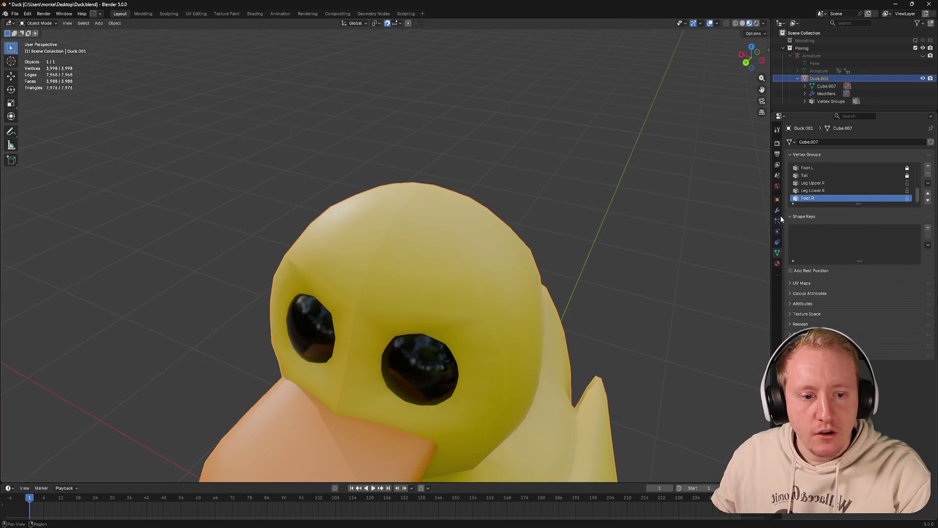
Check the modifier stack and leg weights, then return to edit mode
{"action": "left_click", "coordinate": [778, 210]}
{"action": "left_click_drag", "start_coordinate": [505, 281], "coordinate": [513, 262]}
{"action": "key", "text": "Tab"}
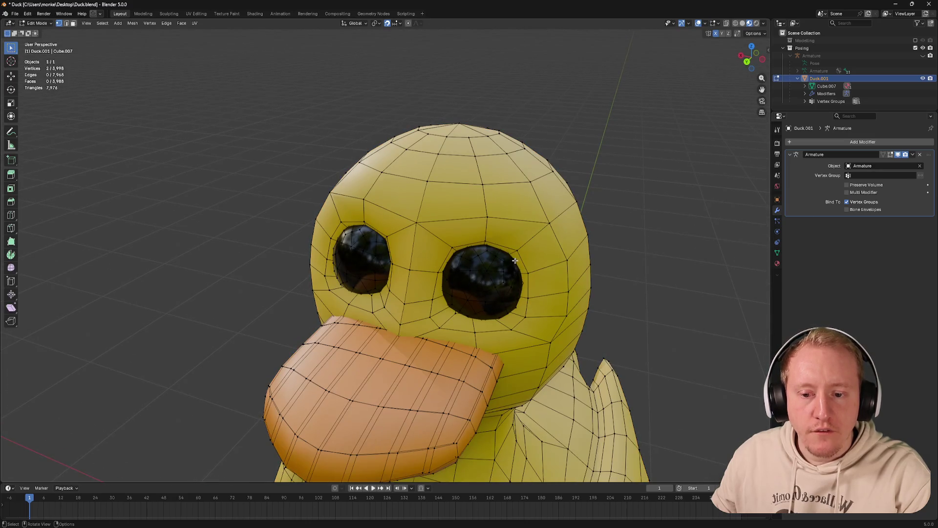
{"action": "key", "text": "Tab"}
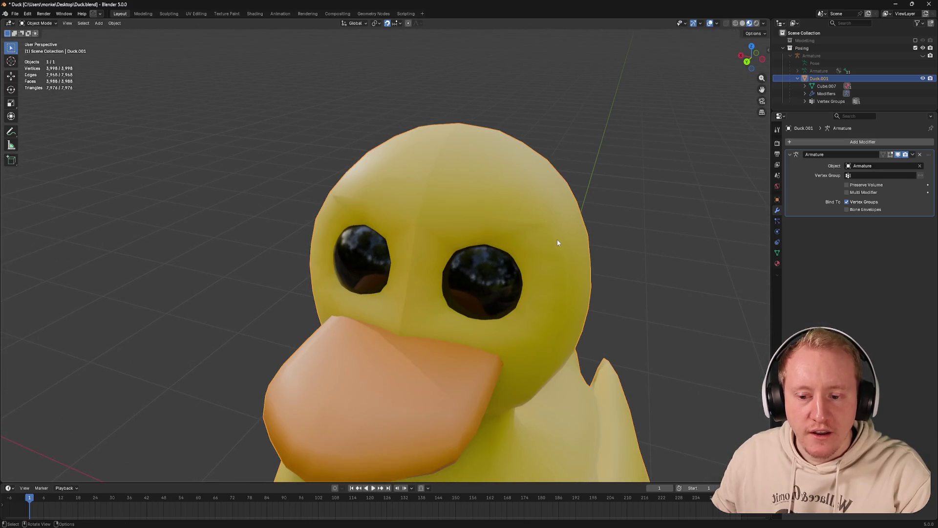
{"action": "scroll", "scroll_direction": "down", "scroll_amount": 3}
{"action": "key", "text": "Tab"}
{"action": "key", "text": "Tab"}
{"action": "key", "text": "ctrl+Tab"}
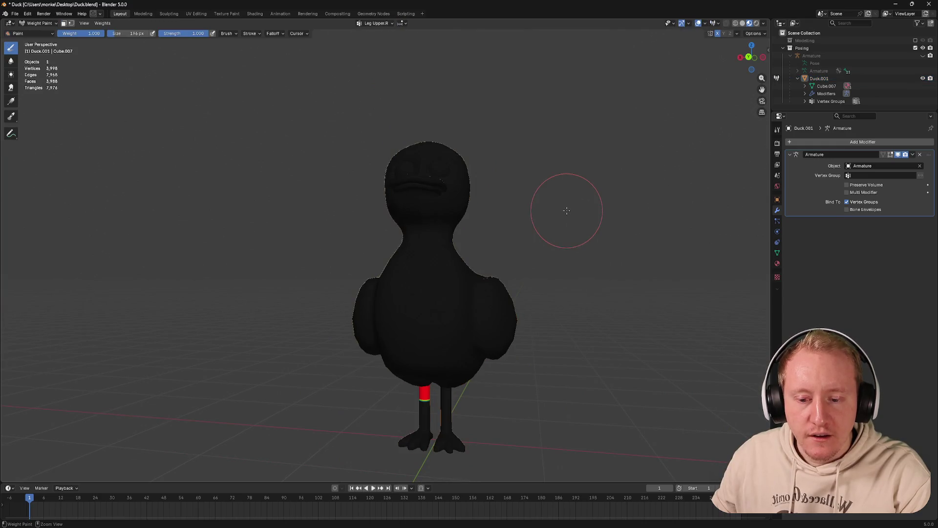
{"action": "key", "text": "ctrl+Tab"}
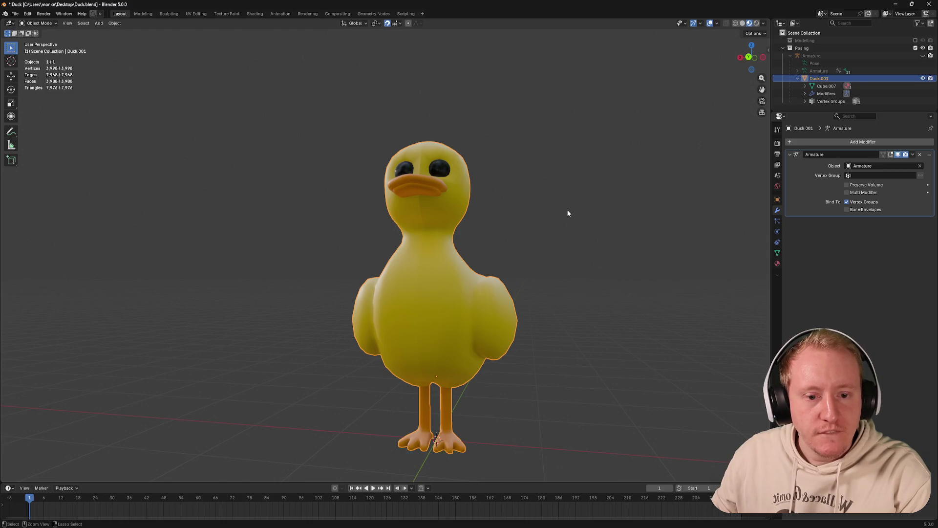
{"action": "key", "text": "Tab"}
{"action": "left_click_drag", "start_coordinate": [567, 213], "coordinate": [465, 310]}
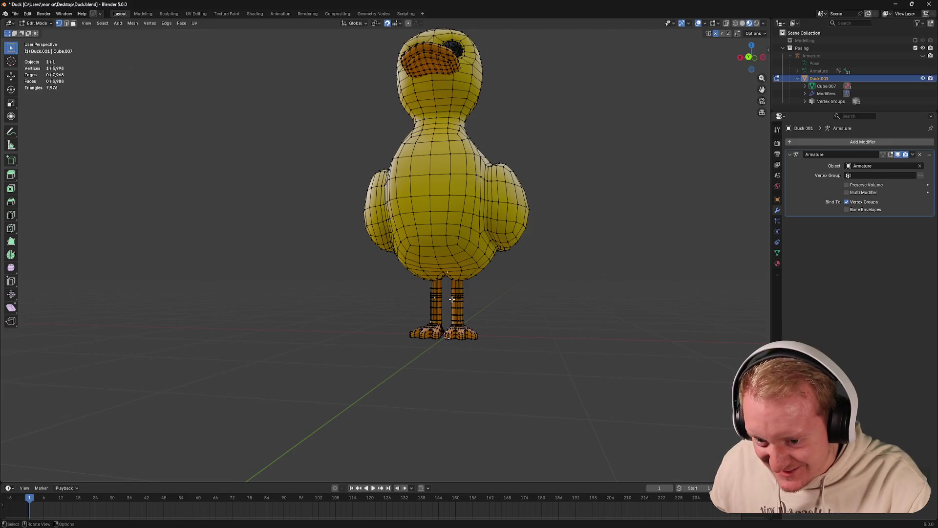
Select all and merge by distance, removing 1,234 vertices, then save Duck.blend
{"action": "key", "text": "a"}
{"action": "key", "text": "m"}
{"action": "left_click", "coordinate": [446, 305]}
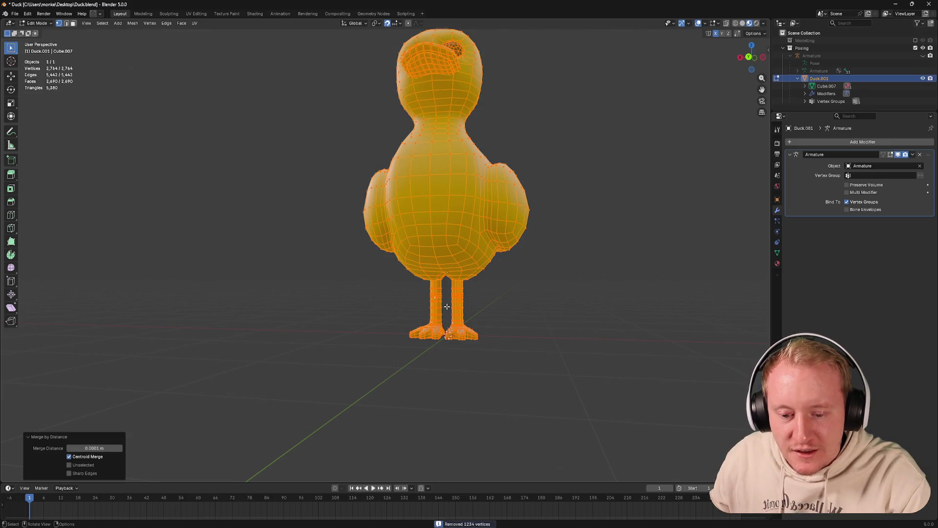
{"action": "key", "text": "Tab"}
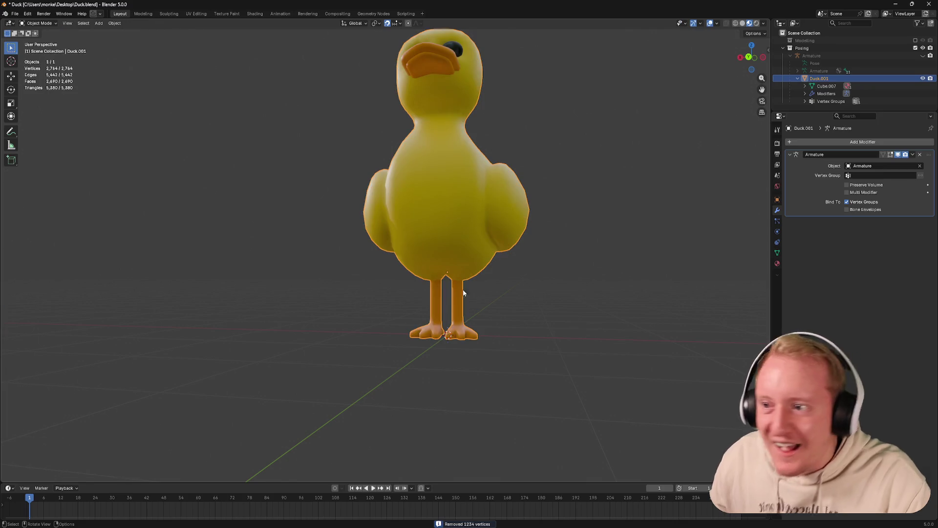
{"action": "key", "text": "ctrl+s"}
{"action": "key", "text": "Tab"}
{"action": "key", "text": "Tab"}
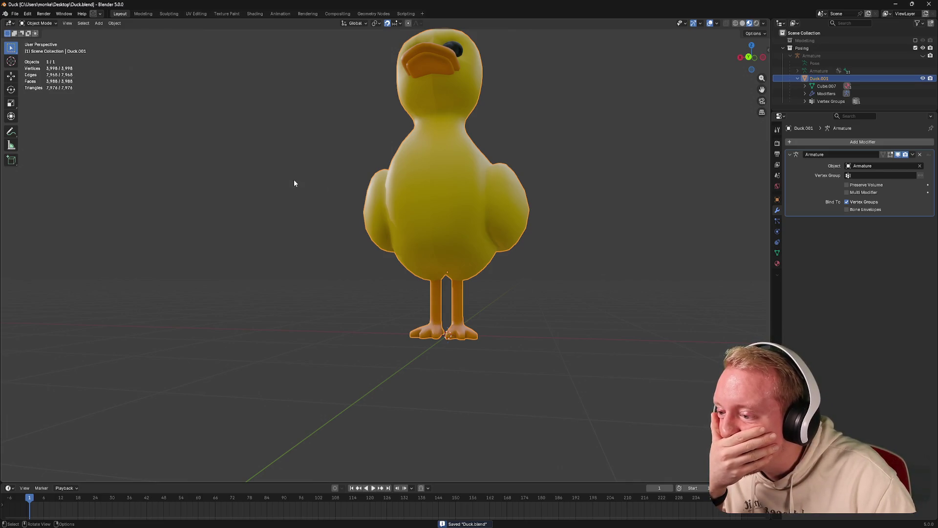
{"action": "key", "text": "Tab"}
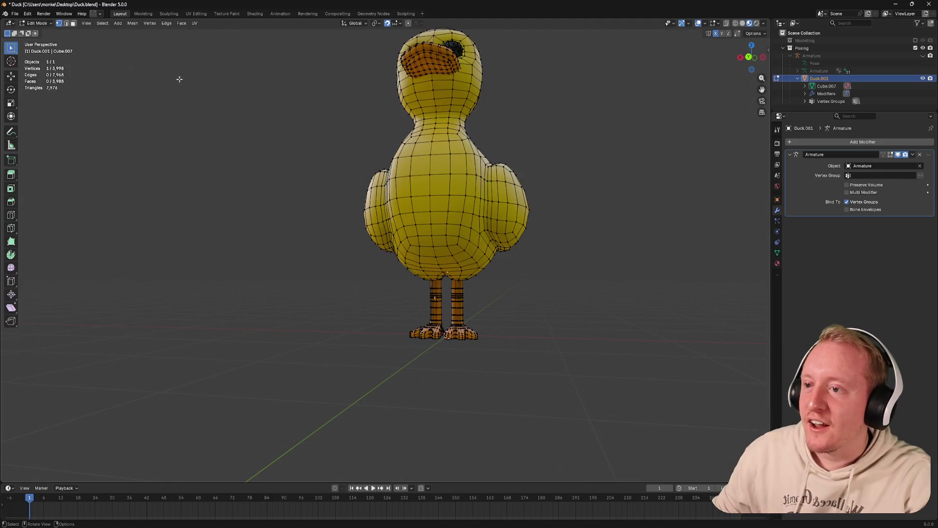
{"action": "left_click", "coordinate": [15, 13]}
Load the newest Duck autosave from File > Recover > Auto Save
{"action": "mouse_move", "coordinate": [39, 54]}
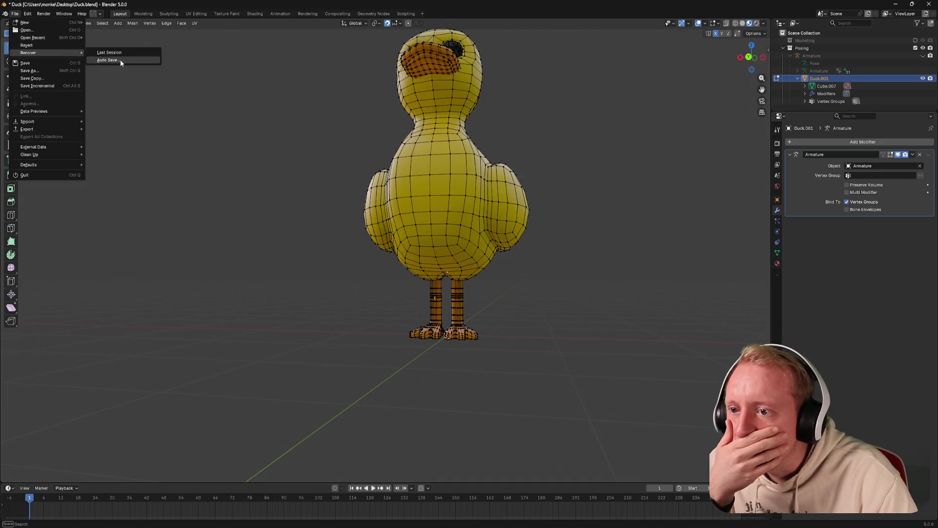
{"action": "left_click", "coordinate": [117, 59]}
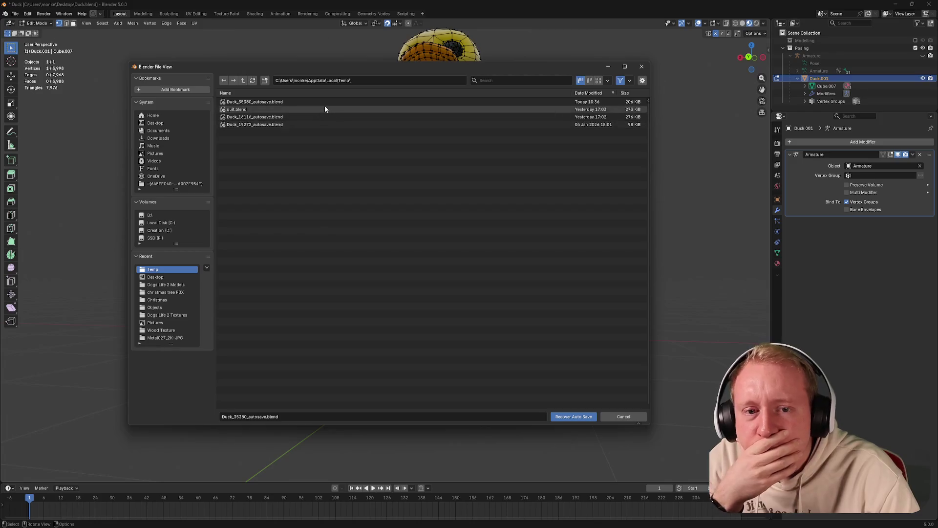
{"action": "double_click", "coordinate": [326, 106]}
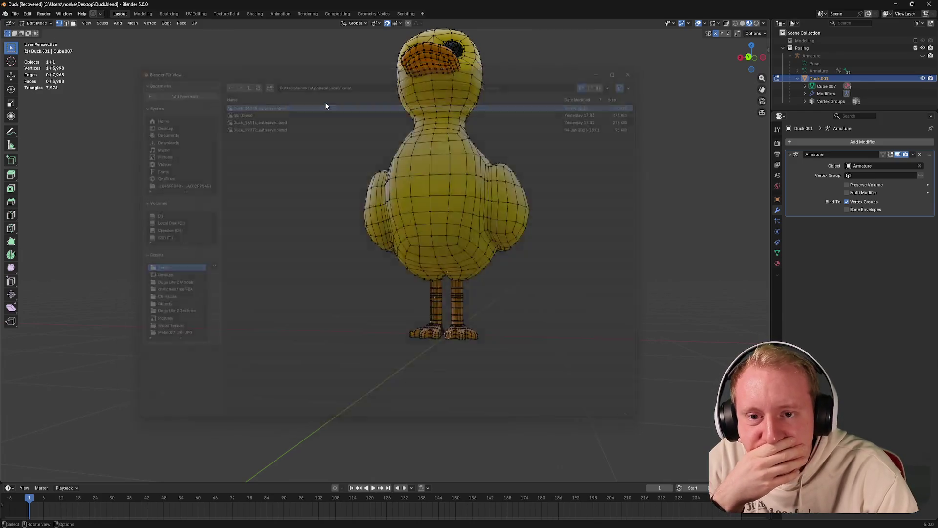
View the recovered duck from below and enter edit mode on its mesh
{"action": "left_click_drag", "start_coordinate": [332, 110], "coordinate": [414, 106]}
{"action": "scroll", "scroll_direction": "up", "scroll_amount": 3}
{"action": "key", "text": "Tab"}
{"action": "scroll", "scroll_direction": "up", "scroll_amount": 3}
Select the edge loop around the foot hole and Grid Fill it
{"action": "left_click", "coordinate": [409, 134]}
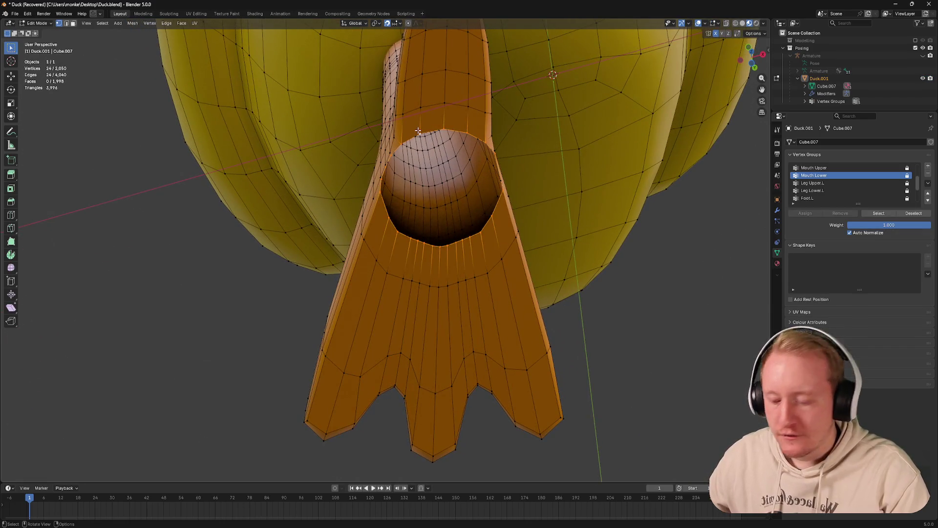
{"action": "key", "text": "F3"}
{"action": "key", "text": "Return"}
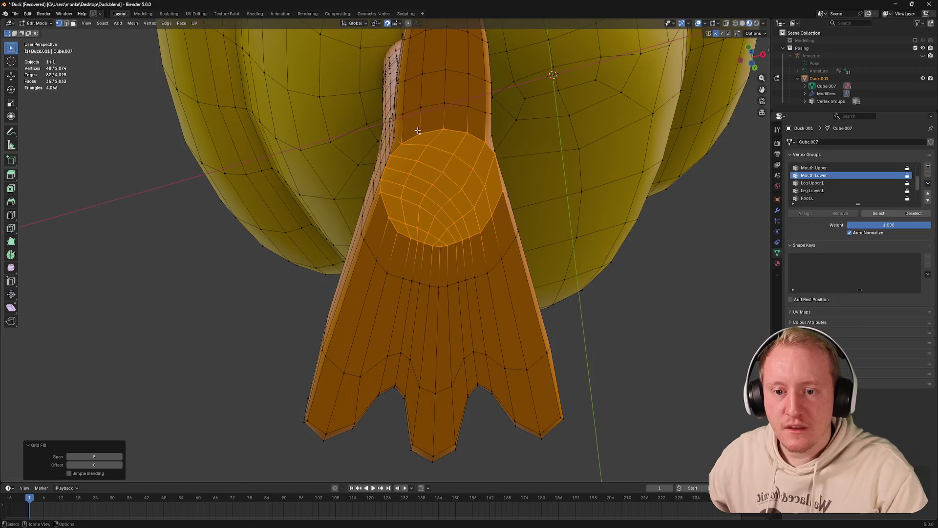
Try different Grid Fill span and offset values in the redo panel
{"action": "left_click", "coordinate": [69, 455]}
{"action": "left_click", "coordinate": [69, 456]}
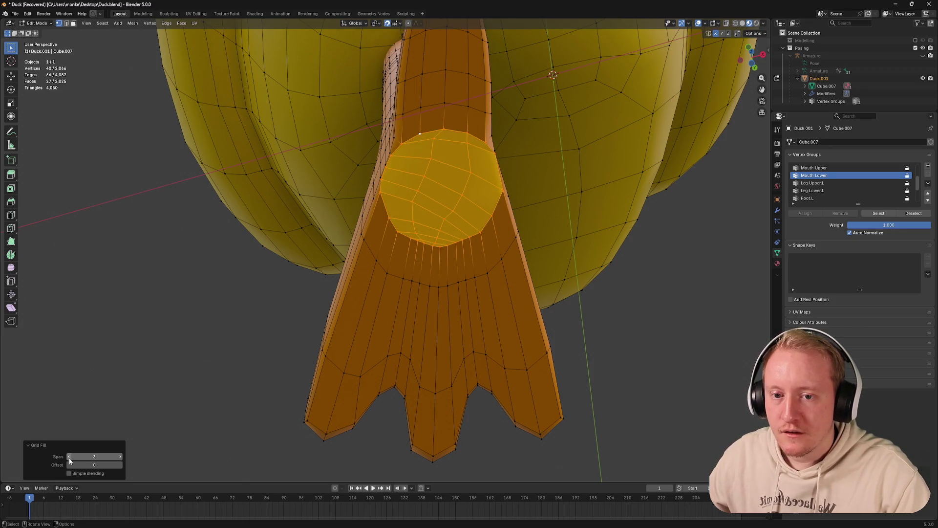
{"action": "left_click", "coordinate": [71, 464]}
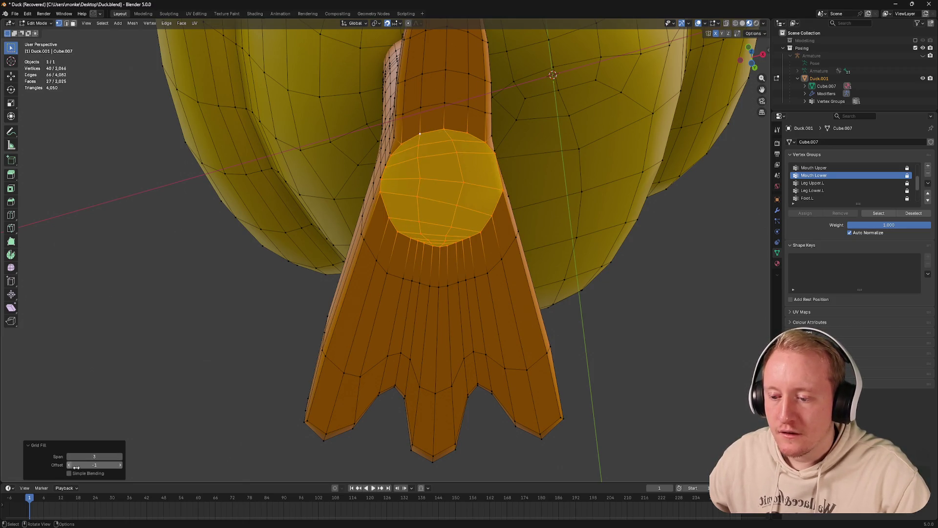
{"action": "left_click", "coordinate": [120, 464]}
{"action": "left_click_drag", "start_coordinate": [97, 456], "coordinate": [69, 457]}
{"action": "left_click", "coordinate": [69, 457]}
{"action": "left_click", "coordinate": [69, 457]}
{"action": "left_click", "coordinate": [120, 465]}
{"action": "left_click", "coordinate": [121, 466]}
{"action": "left_click", "coordinate": [120, 465]}
{"action": "left_click", "coordinate": [121, 465]}
Settle the grid fill at span 2 and offset 1, then clear the selection
{"action": "left_click", "coordinate": [121, 456]}
{"action": "left_click", "coordinate": [121, 457]}
{"action": "left_click", "coordinate": [68, 465]}
{"action": "left_click", "coordinate": [69, 465]}
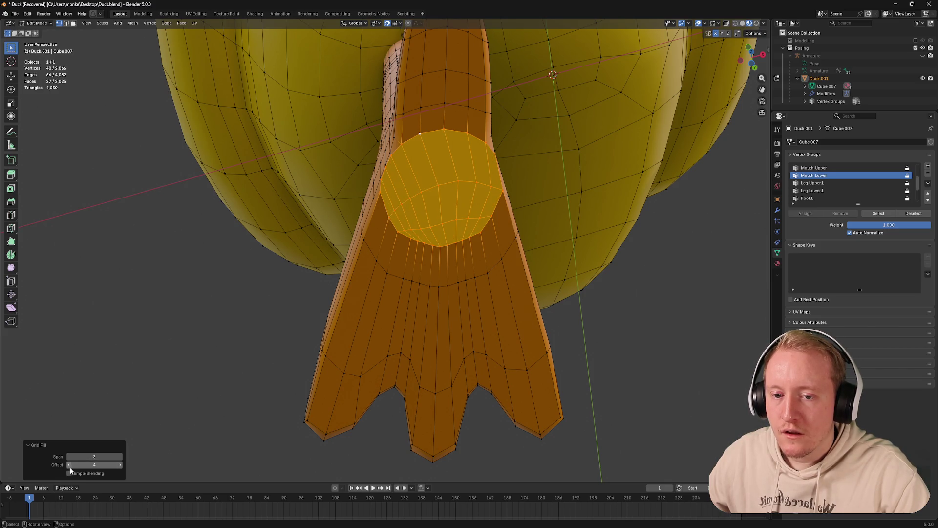
{"action": "left_click", "coordinate": [120, 464]}
{"action": "left_click", "coordinate": [120, 457]}
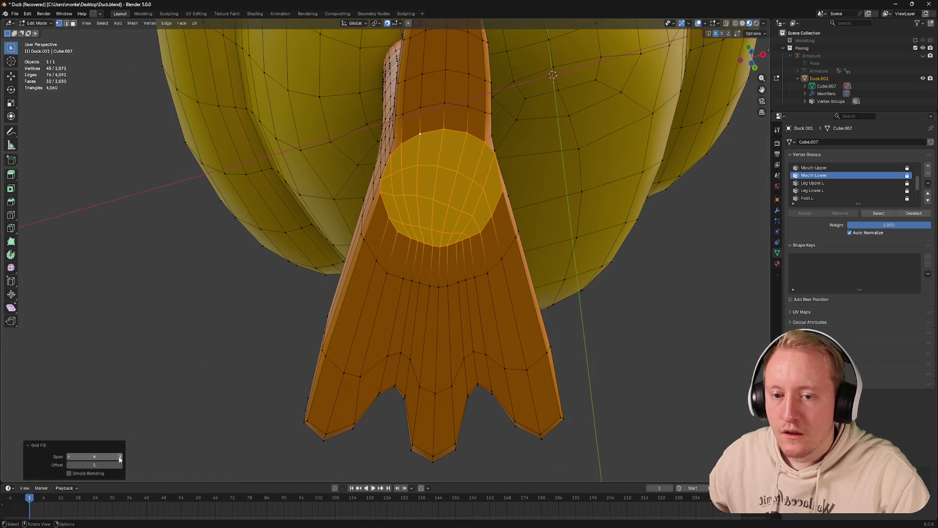
{"action": "left_click", "coordinate": [69, 457]}
{"action": "left_click", "coordinate": [70, 457]}
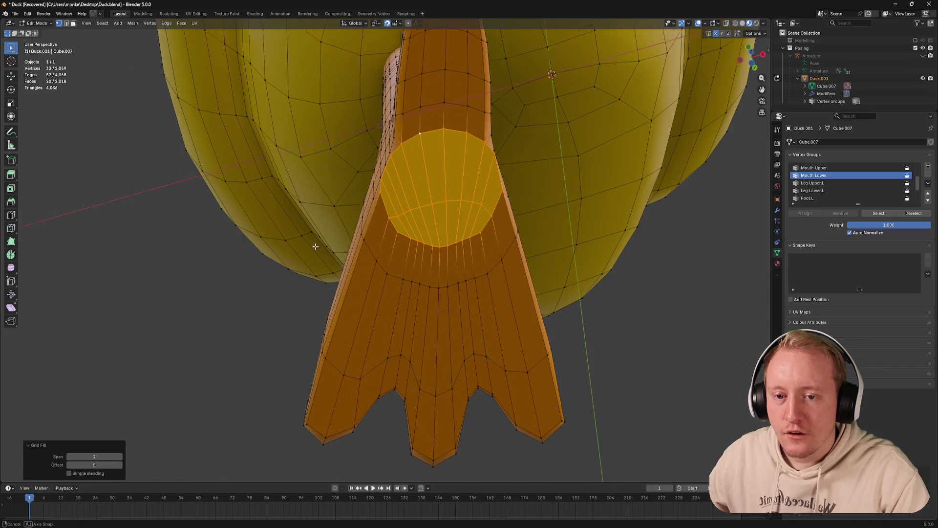
{"action": "left_click_drag", "start_coordinate": [315, 247], "coordinate": [303, 283]}
{"action": "left_click", "coordinate": [303, 283]}
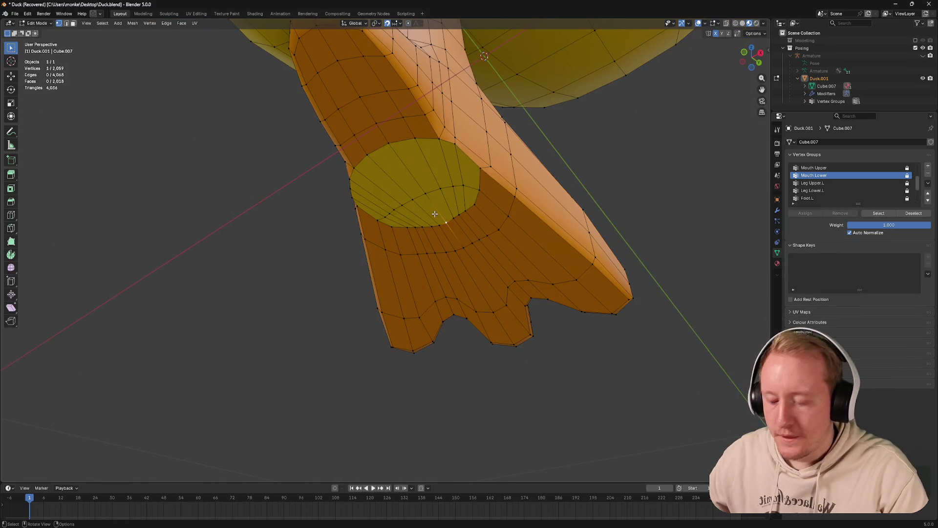
Assign the Orange material to the filled sole and its connected geometry
{"action": "key", "text": "l"}
{"action": "left_click", "coordinate": [777, 263]}
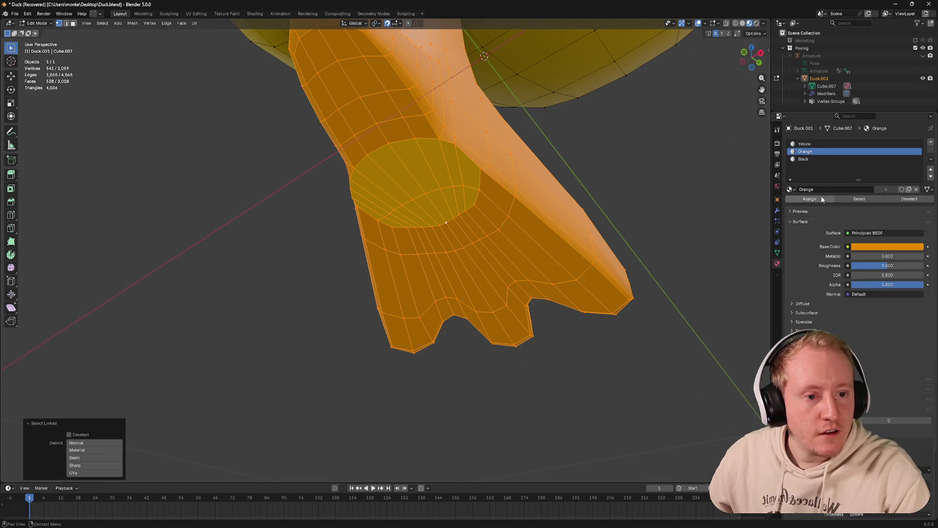
{"action": "left_click", "coordinate": [805, 199]}
{"action": "key", "text": "Tab"}
Separate the leg and foot from the duck into their own object
{"action": "scroll", "scroll_direction": "down", "scroll_amount": 3}
{"action": "left_click_drag", "start_coordinate": [596, 200], "coordinate": [398, 221]}
{"action": "left_click", "coordinate": [398, 221]}
{"action": "key", "text": "Tab"}
{"action": "scroll", "scroll_direction": "down", "scroll_amount": 3}
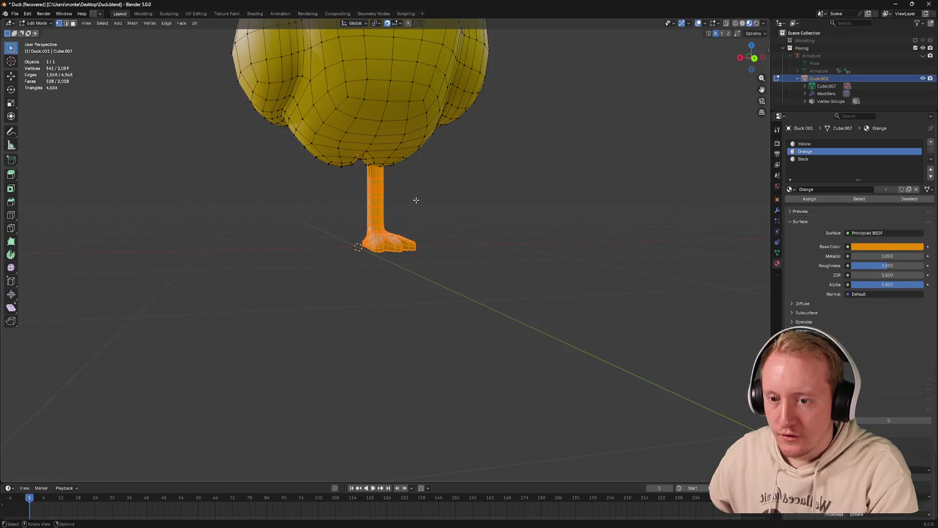
{"action": "left_click", "coordinate": [345, 222]}
{"action": "key", "text": "3"}
{"action": "left_click", "coordinate": [374, 211]}
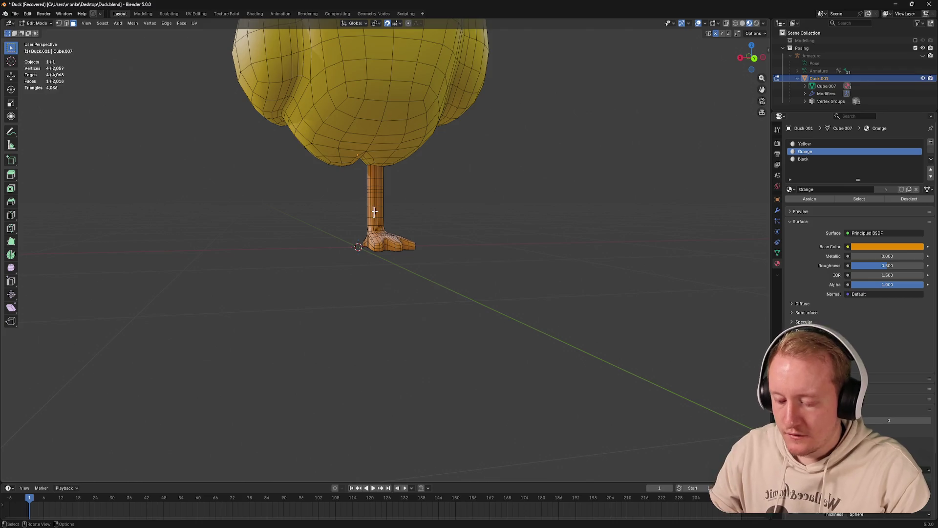
{"action": "key", "text": "l"}
{"action": "key", "text": "p"}
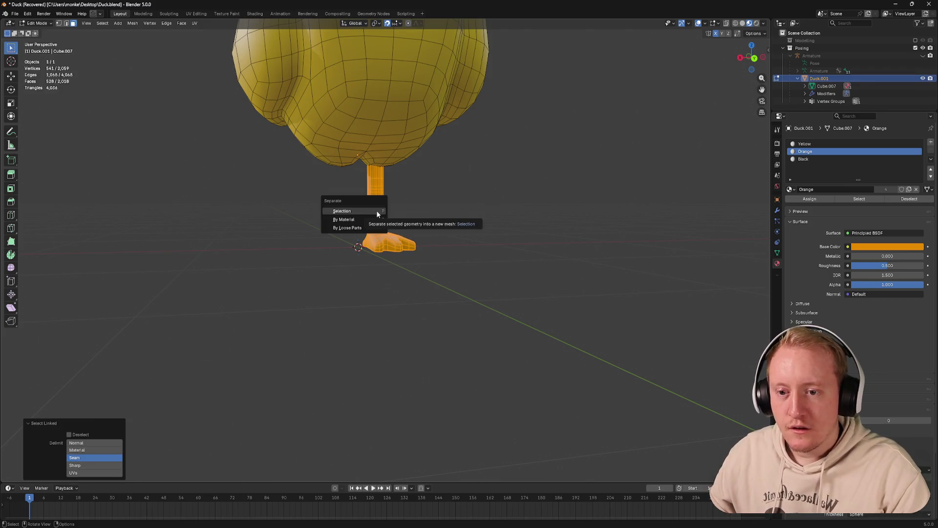
{"action": "left_click", "coordinate": [377, 210]}
{"action": "key", "text": "Tab"}
Add and apply a Mirror modifier on the separated leg for a second leg
{"action": "left_click_drag", "start_coordinate": [384, 213], "coordinate": [352, 215]}
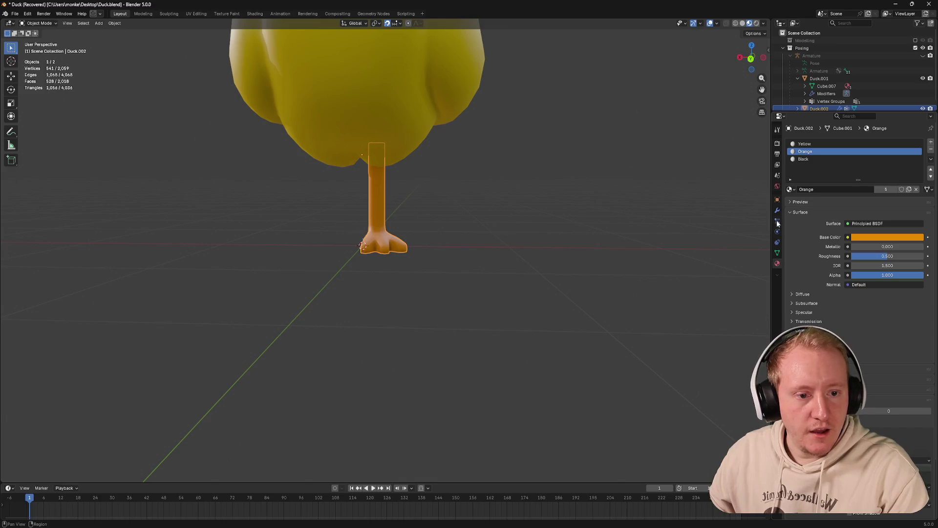
{"action": "left_click", "coordinate": [777, 210]}
{"action": "left_click", "coordinate": [826, 143]}
{"action": "type", "text": "m"}
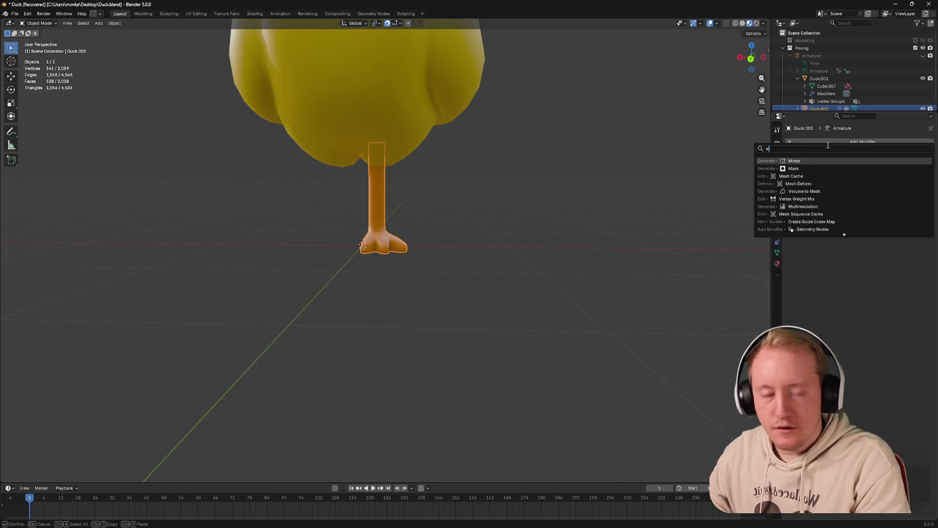
{"action": "type", "text": "irror"}
{"action": "key", "text": "Return"}
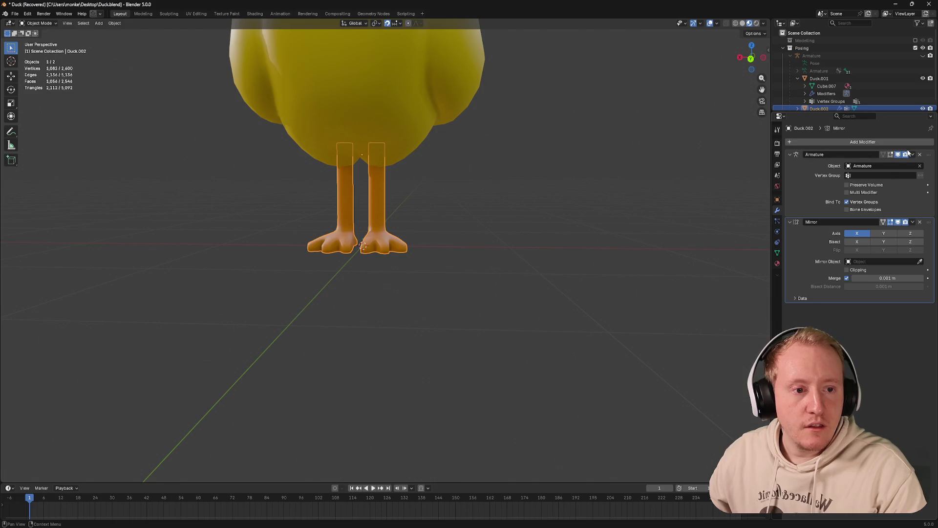
{"action": "left_click", "coordinate": [912, 221]}
{"action": "left_click", "coordinate": [869, 231]}
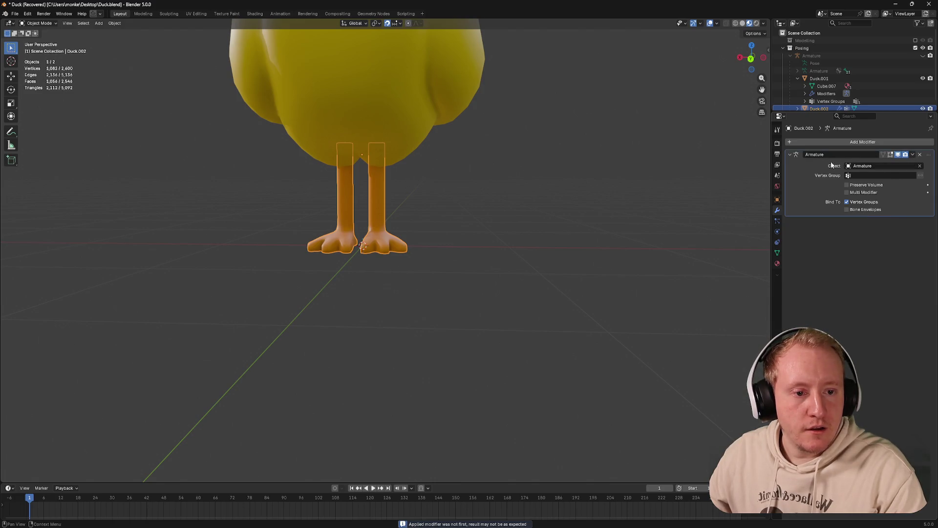
Join the mirrored legs into the duck body and enter edit mode
{"action": "left_click", "coordinate": [380, 129]}
{"action": "key", "text": "ctrl+p"}
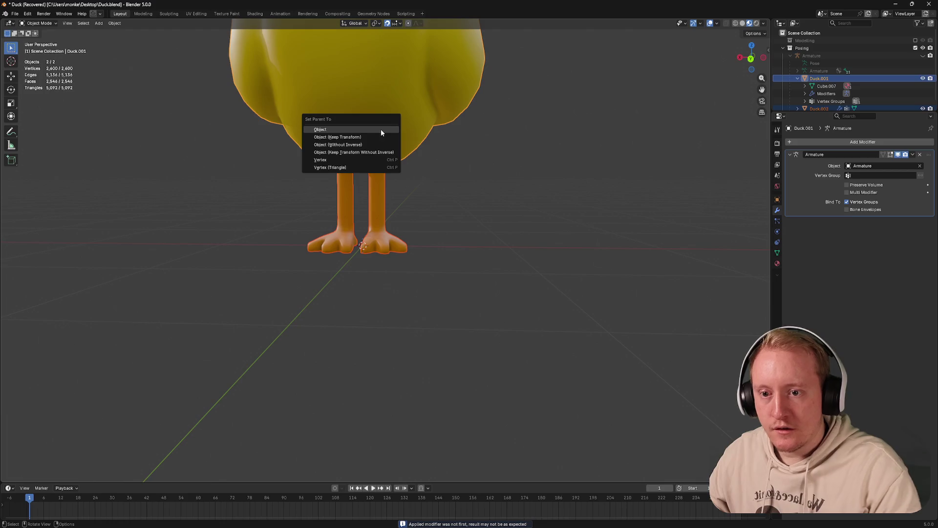
{"action": "key", "text": "Escape"}
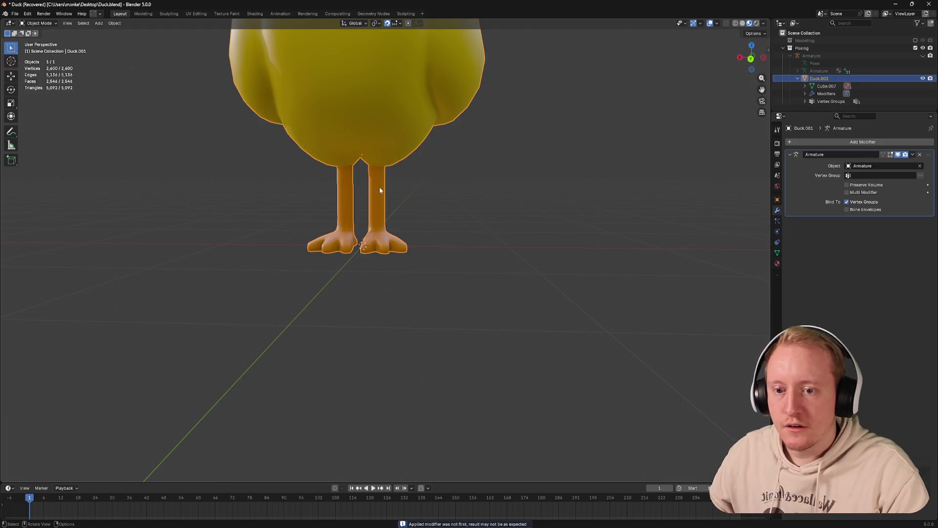
{"action": "scroll", "scroll_direction": "down", "scroll_amount": 3}
{"action": "key", "text": "Tab"}
{"action": "scroll", "scroll_direction": "up", "scroll_amount": 3}
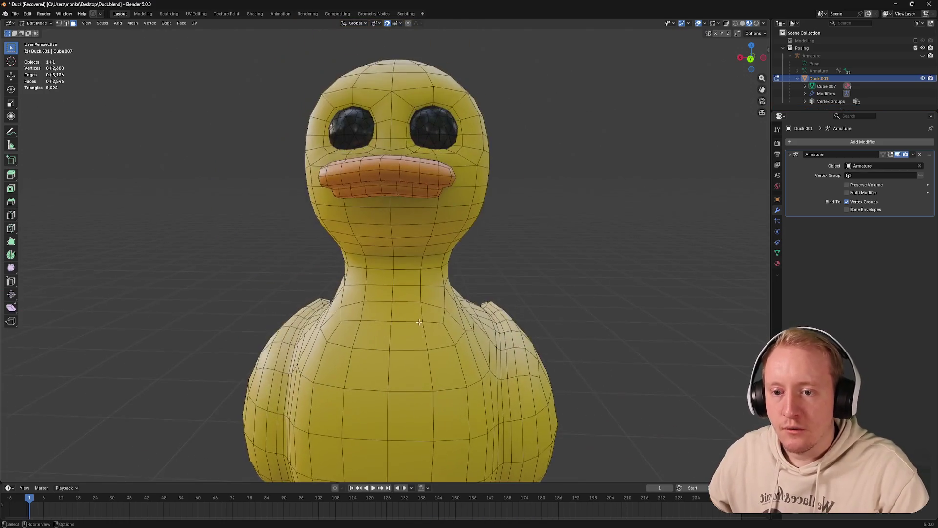
Save Duck.blend and orbit to inspect the two-legged duck from above and front
{"action": "key", "text": "ctrl+s"}
{"action": "scroll", "scroll_direction": "down", "scroll_amount": 3}
{"action": "scroll", "scroll_direction": "up", "scroll_amount": 3}
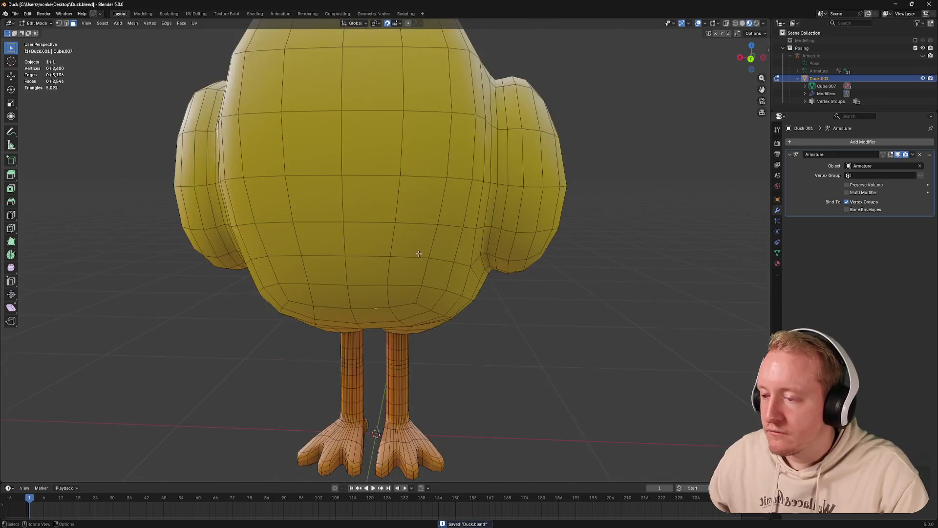
{"action": "scroll", "scroll_direction": "down", "scroll_amount": 3}
{"action": "left_click_drag", "start_coordinate": [420, 249], "coordinate": [427, 249]}
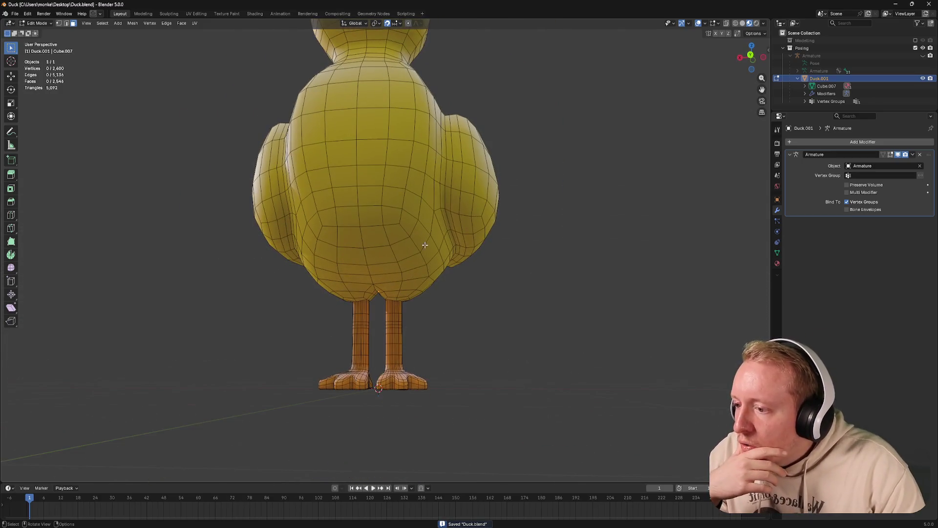
{"action": "scroll", "scroll_direction": "up", "scroll_amount": 3}
{"action": "scroll", "scroll_direction": "up", "scroll_amount": 3}
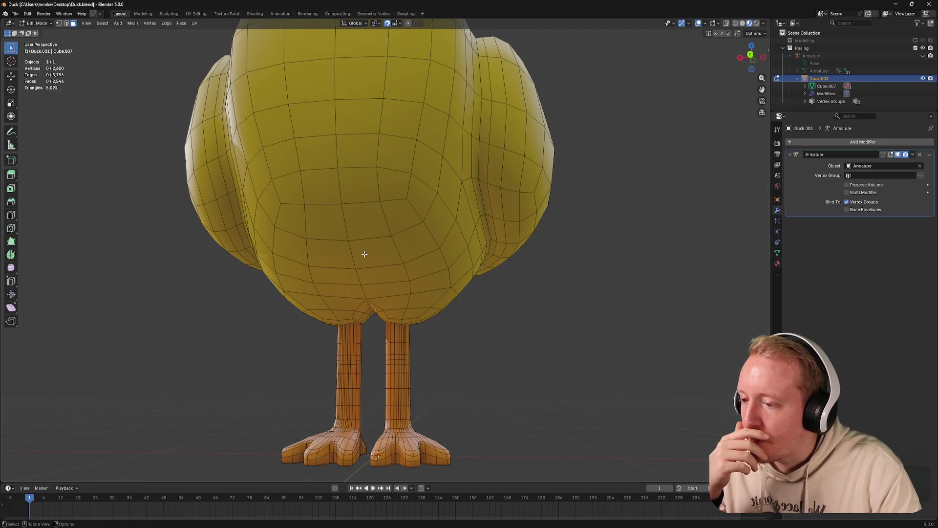
{"action": "scroll", "scroll_direction": "down", "scroll_amount": 3}
{"action": "left_click_drag", "start_coordinate": [364, 252], "coordinate": [432, 260]}
Return to object mode and save Duck.blend again
{"action": "key", "text": "Tab"}
{"action": "scroll", "scroll_direction": "up", "scroll_amount": 3}
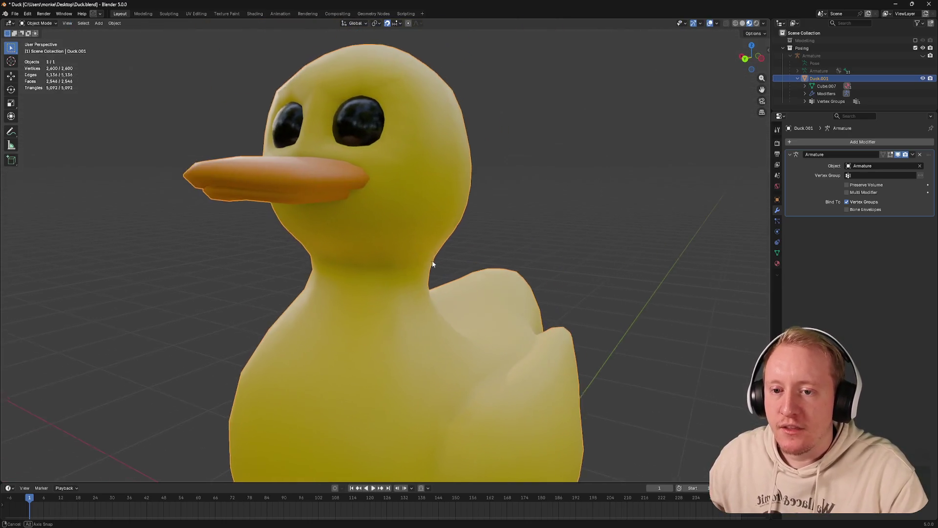
{"action": "scroll", "scroll_direction": "down", "scroll_amount": 3}
{"action": "scroll", "scroll_direction": "up", "scroll_amount": 3}
{"action": "key", "text": "ctrl+s"}
{"action": "scroll", "scroll_direction": "down", "scroll_amount": 3}
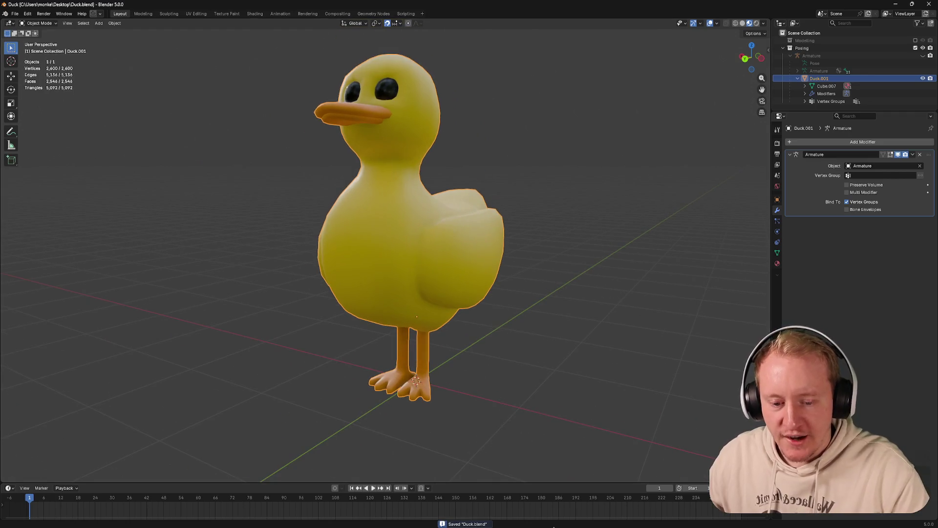
{"action": "scroll", "scroll_direction": "down", "scroll_amount": 3}
{"action": "scroll", "scroll_direction": "down", "scroll_amount": 3}
{"action": "scroll", "scroll_direction": "up", "scroll_amount": 3}
Open TwitchChatter.tscn from the prefabs folder and orbit around the blue plush
{"action": "left_click", "coordinate": [628, 357]}
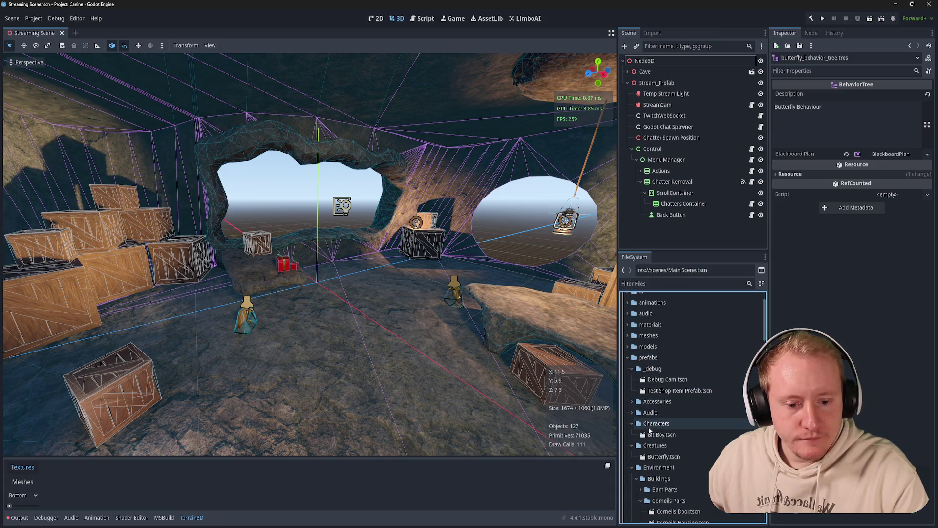
{"action": "left_click", "coordinate": [628, 357]}
{"action": "scroll", "scroll_direction": "down", "scroll_amount": 3}
{"action": "left_click", "coordinate": [631, 393]}
{"action": "left_click", "coordinate": [662, 405]}
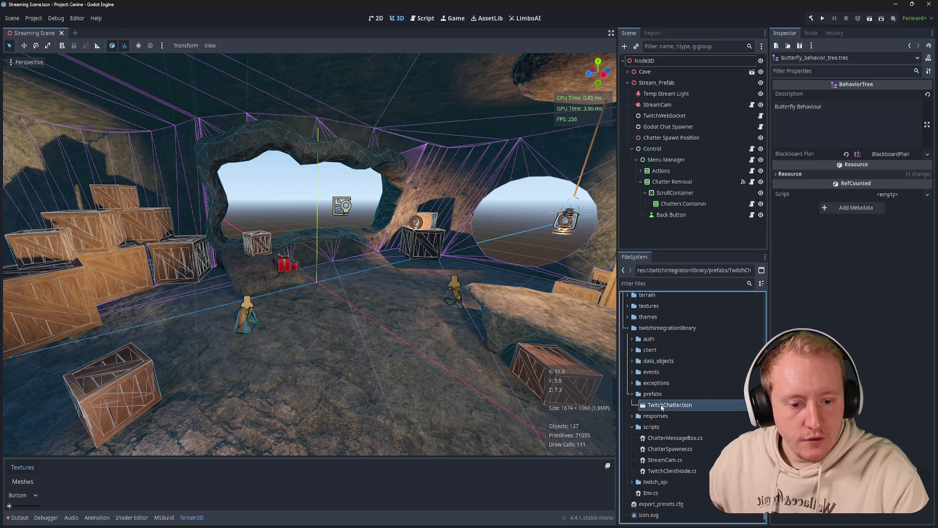
{"action": "double_click", "coordinate": [662, 405]}
{"action": "scroll", "scroll_direction": "up", "scroll_amount": 3}
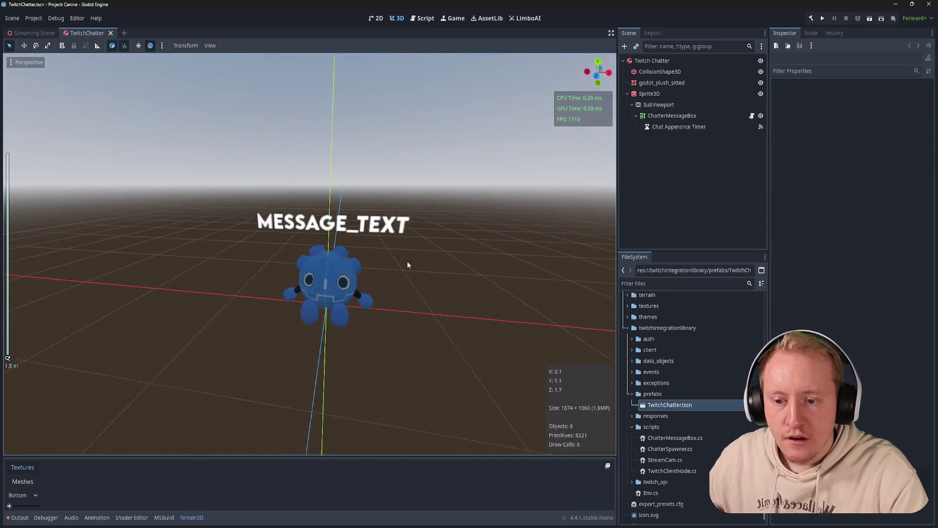
{"action": "scroll", "scroll_direction": "up", "scroll_amount": 3}
{"action": "left_click_drag", "start_coordinate": [407, 265], "coordinate": [371, 230]}
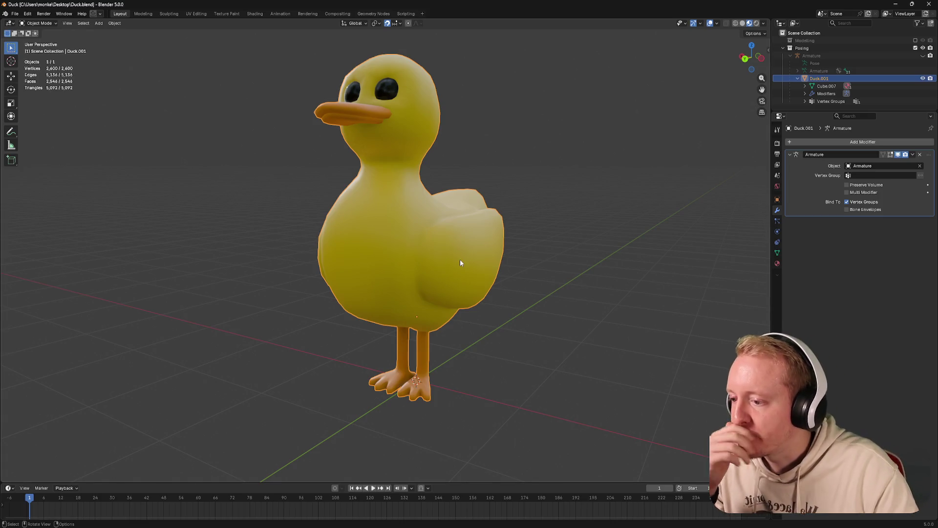
Inspect the duck from behind and the side, then save Duck.blend
{"action": "left_click_drag", "start_coordinate": [482, 261], "coordinate": [517, 230]}
{"action": "scroll", "scroll_direction": "up", "scroll_amount": 3}
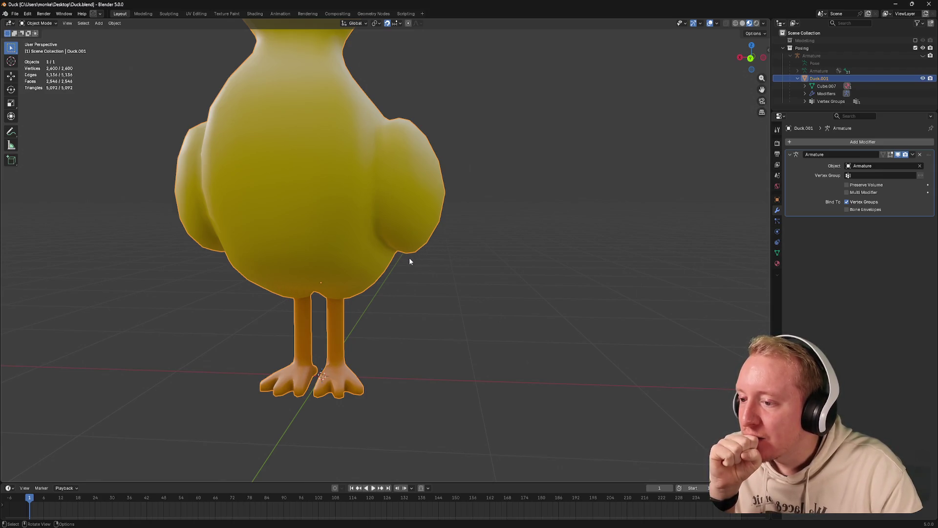
{"action": "left_click_drag", "start_coordinate": [403, 278], "coordinate": [423, 273]}
{"action": "key", "text": "ctrl+s"}
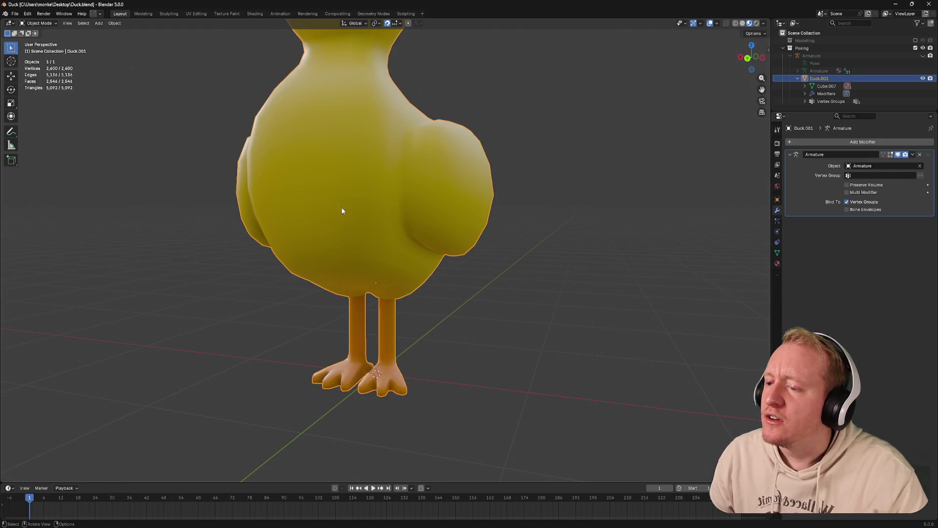
Check Shade Flat on the duck, switch back to Shade Smooth, and save
{"action": "left_click_drag", "start_coordinate": [347, 220], "coordinate": [404, 289]}
{"action": "right_click", "coordinate": [442, 292]}
{"action": "left_click", "coordinate": [418, 306]}
{"action": "right_click", "coordinate": [381, 288]}
{"action": "left_click", "coordinate": [371, 273]}
{"action": "left_click_drag", "start_coordinate": [406, 251], "coordinate": [361, 193]}
{"action": "scroll", "scroll_direction": "up", "scroll_amount": 3}
{"action": "key", "text": "ctrl+s"}
{"action": "left_click_drag", "start_coordinate": [381, 249], "coordinate": [421, 163]}
{"action": "key", "text": "Tab"}
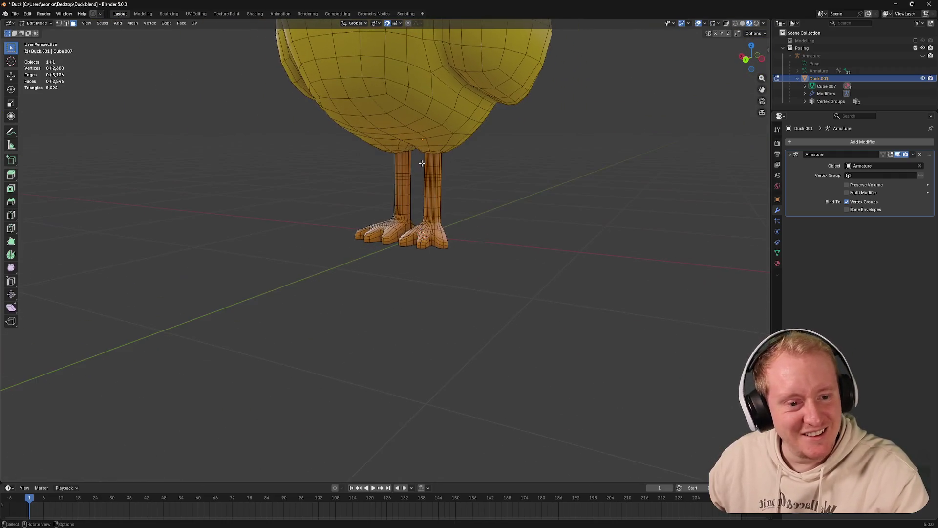
{"action": "key", "text": "Tab"}
{"action": "key", "text": "ctrl+Tab"}
{"action": "left_click", "coordinate": [369, 116]}
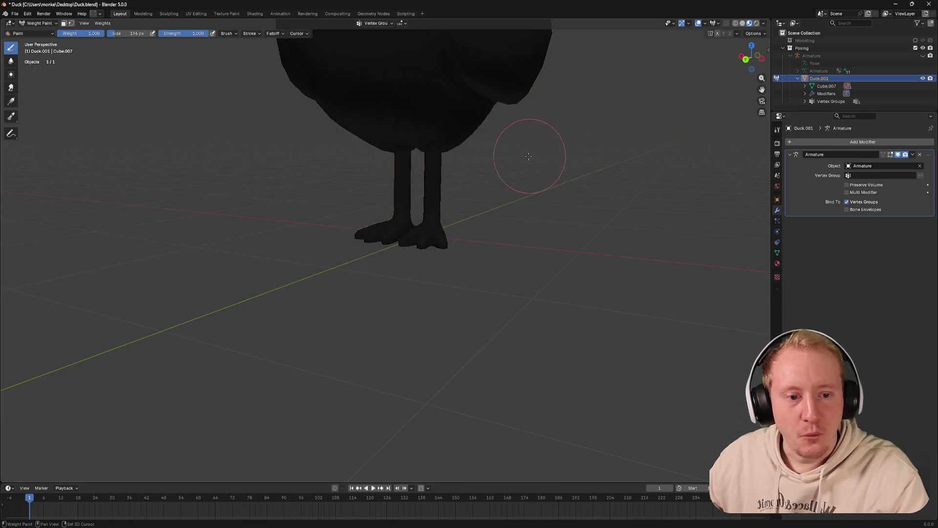
{"action": "left_click_drag", "start_coordinate": [523, 157], "coordinate": [542, 176]}
{"action": "left_click", "coordinate": [777, 253]}
{"action": "scroll", "scroll_direction": "down", "scroll_amount": 3}
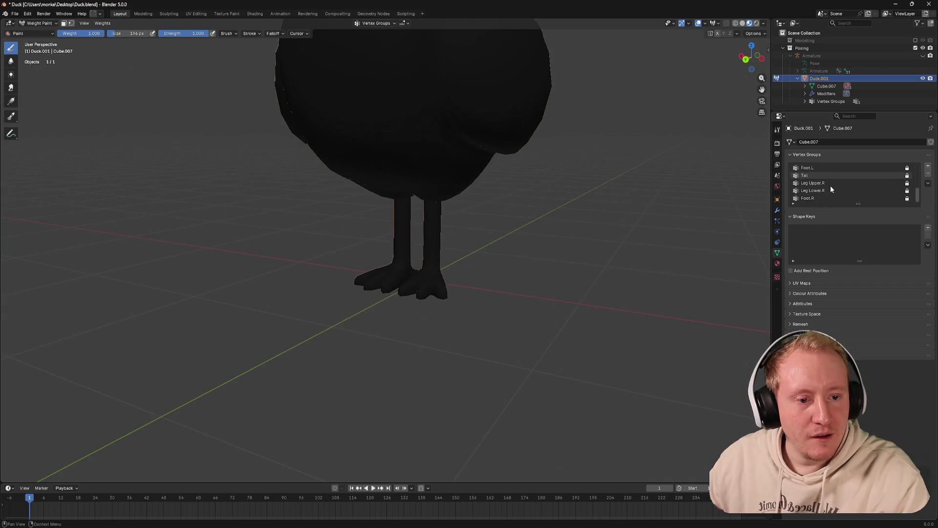
{"action": "left_click", "coordinate": [821, 192]}
{"action": "left_click", "coordinate": [821, 183]}
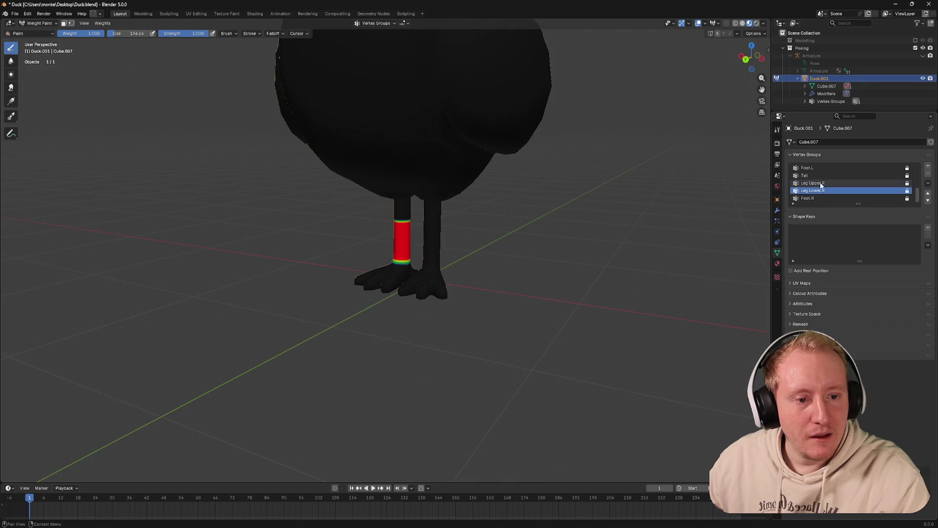
{"action": "left_click", "coordinate": [817, 197]}
{"action": "scroll", "scroll_direction": "up", "scroll_amount": 3}
{"action": "scroll", "scroll_direction": "up", "scroll_amount": 3}
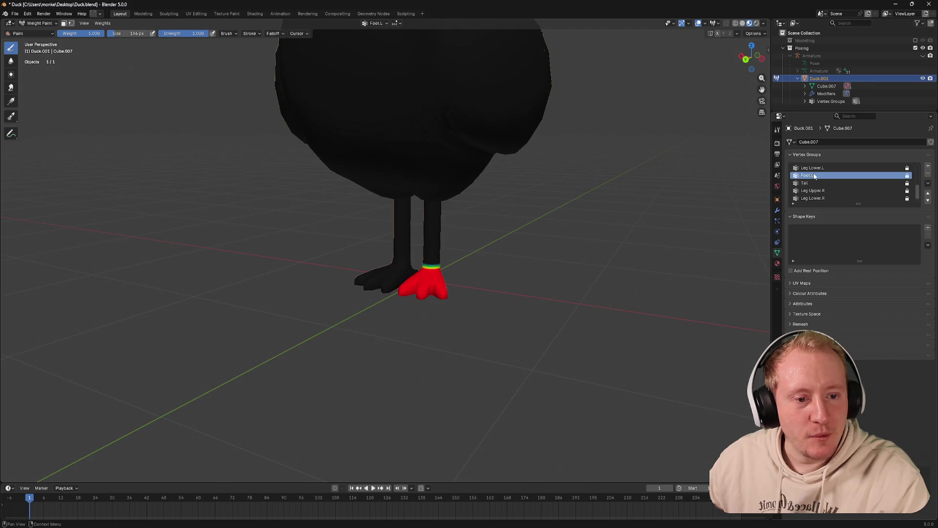
{"action": "key", "text": "Tab"}
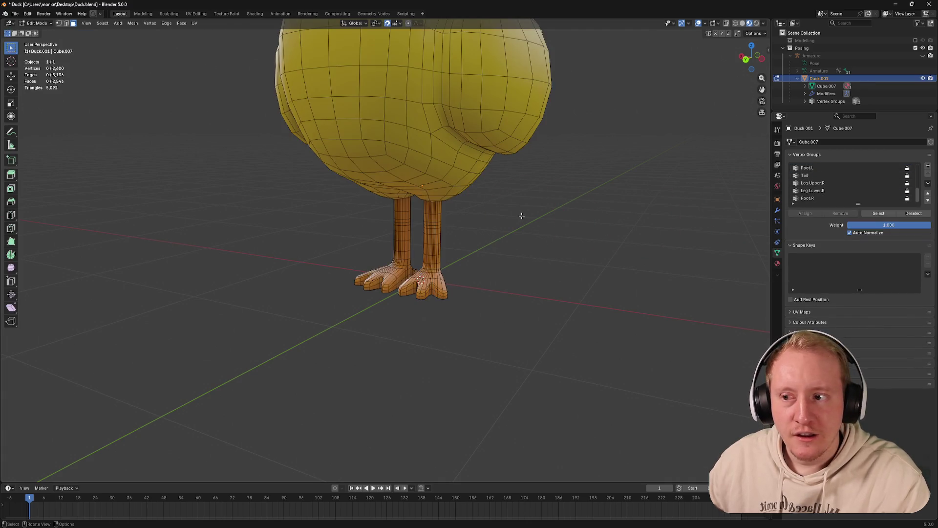
{"action": "scroll", "scroll_direction": "down", "scroll_amount": 3}
{"action": "left_click", "coordinate": [462, 227]}
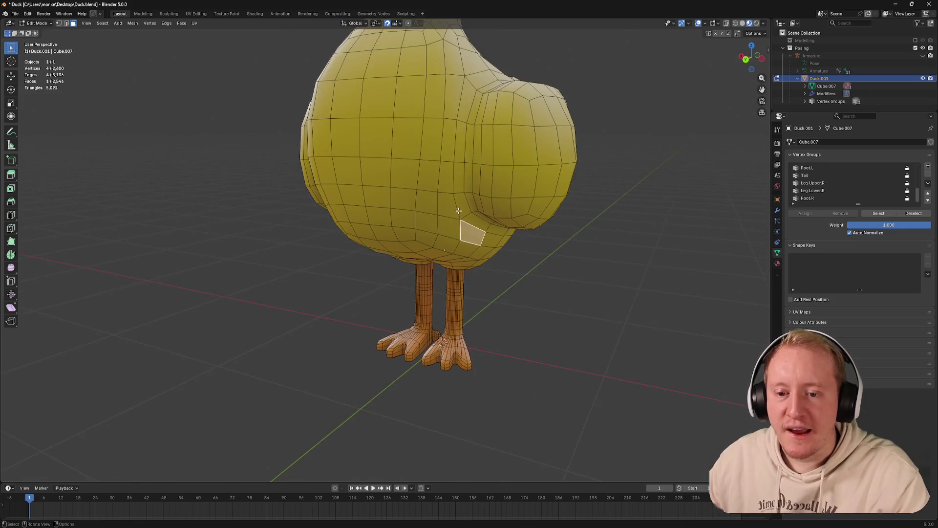
{"action": "left_click_drag", "start_coordinate": [461, 227], "coordinate": [523, 199]}
{"action": "scroll", "scroll_direction": "up", "scroll_amount": 3}
{"action": "scroll", "scroll_direction": "down", "scroll_amount": 3}
{"action": "left_click_drag", "start_coordinate": [586, 290], "coordinate": [512, 276]}
{"action": "key", "text": "Tab"}
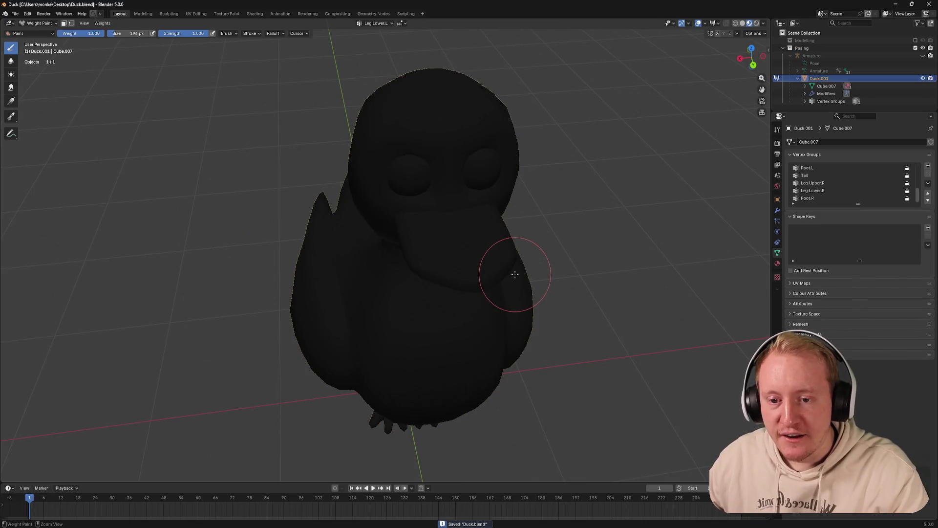
{"action": "key", "text": "ctrl+Tab"}
{"action": "left_click", "coordinate": [465, 271]}
{"action": "left_click_drag", "start_coordinate": [465, 270], "coordinate": [491, 241]}
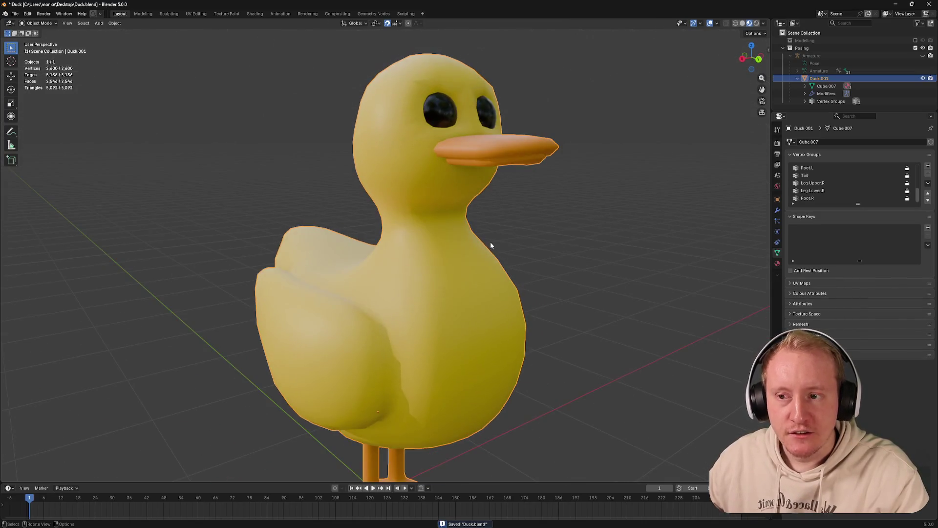
Show the N sidebar and unhide the armature alongside the Duck.001 mesh
{"action": "right_click", "coordinate": [491, 242]}
{"action": "key", "text": "Escape"}
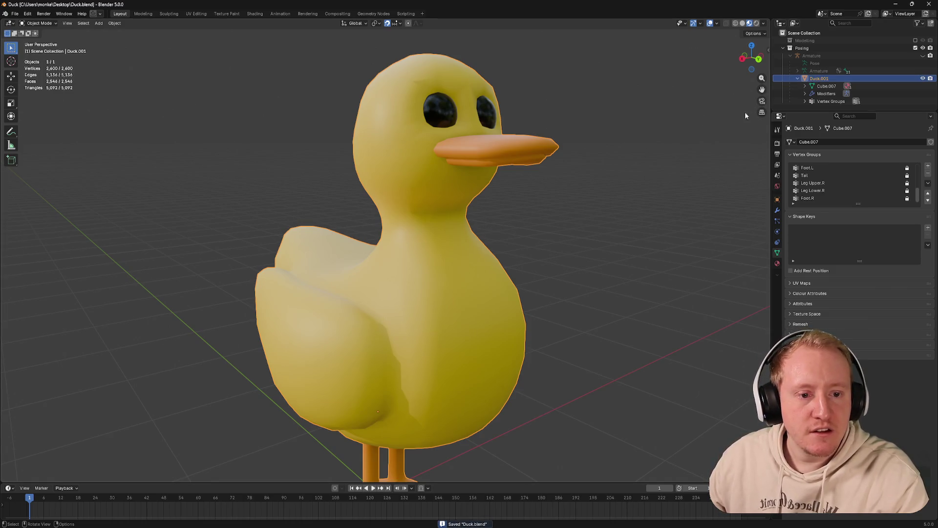
{"action": "key", "text": "n"}
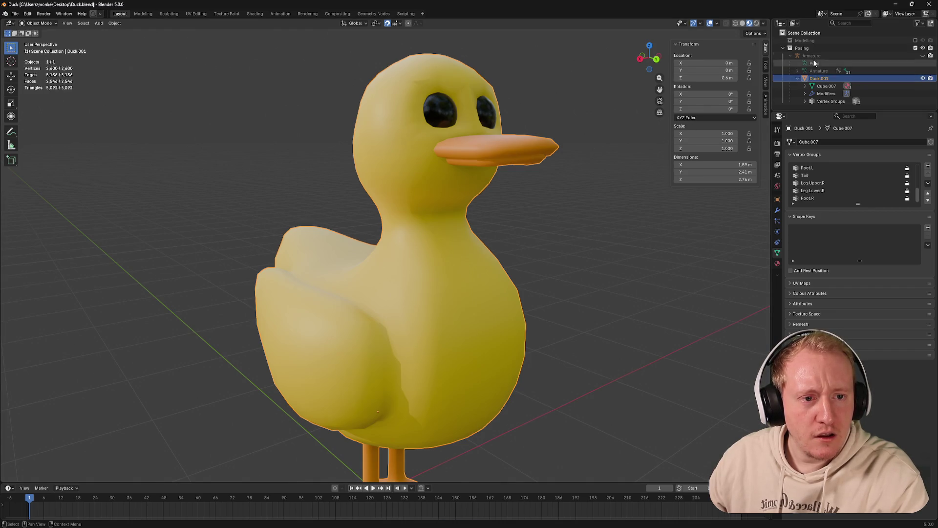
{"action": "left_click", "coordinate": [811, 56]}
{"action": "key", "text": "alt+h"}
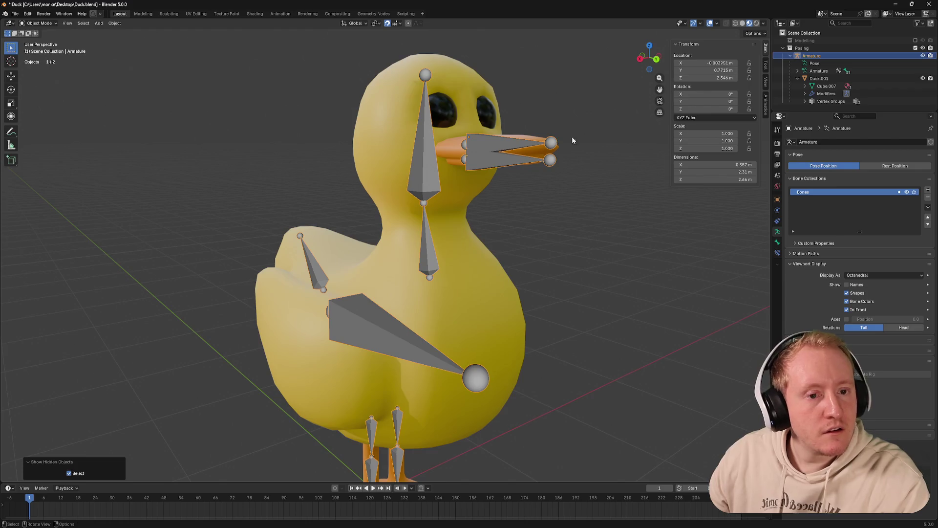
{"action": "left_click", "coordinate": [819, 78]}
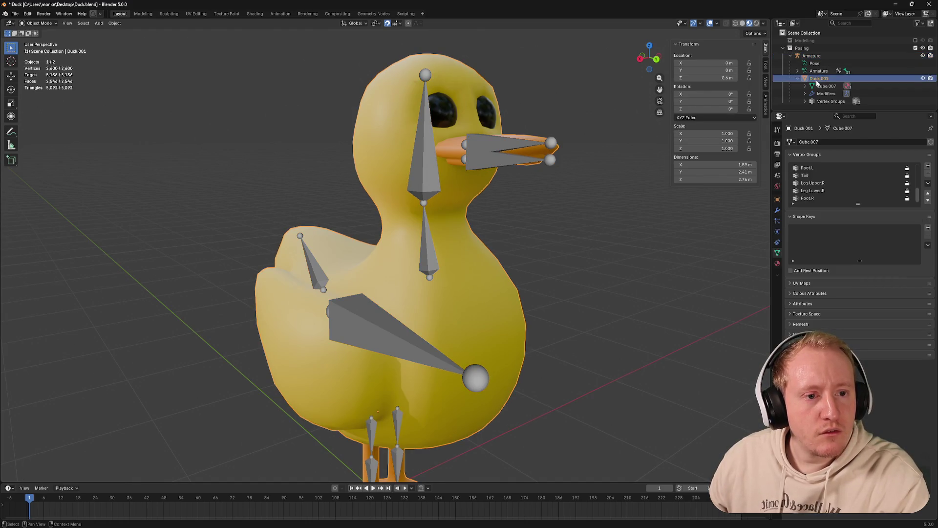
{"action": "left_click", "coordinate": [543, 198]}
{"action": "left_click_drag", "start_coordinate": [554, 223], "coordinate": [479, 142]}
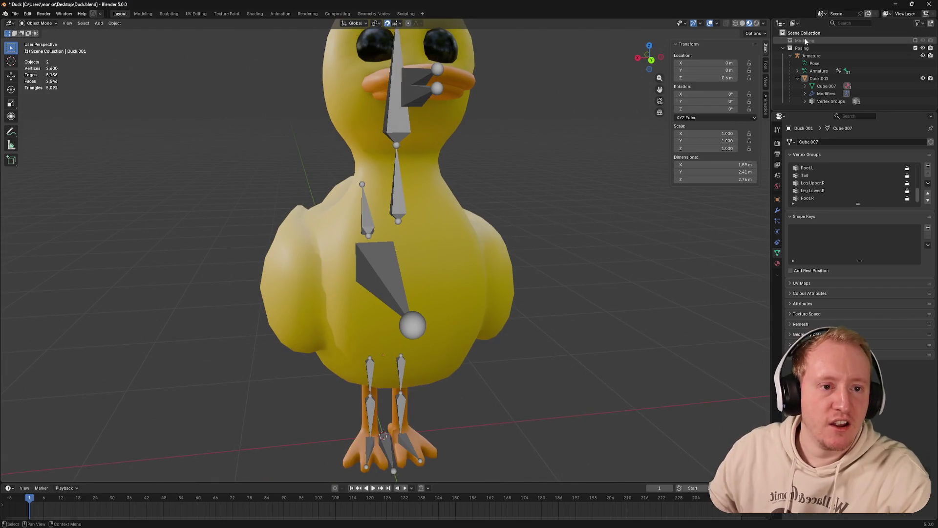
{"action": "left_click_drag", "start_coordinate": [619, 213], "coordinate": [535, 172]}
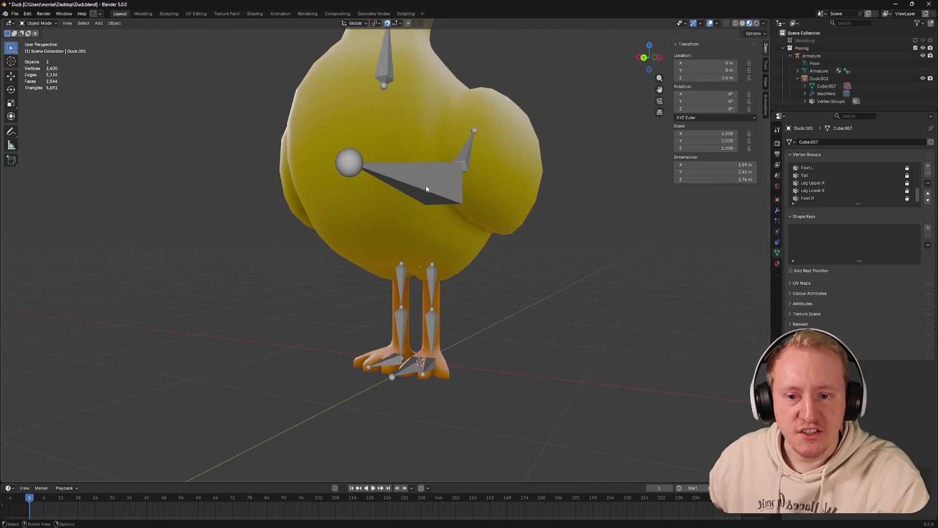
Hide the armature and split the 3D view into two side-by-side viewports
{"action": "left_click", "coordinate": [426, 188]}
{"action": "left_click", "coordinate": [414, 131]}
{"action": "key", "text": "ctrl+Tab"}
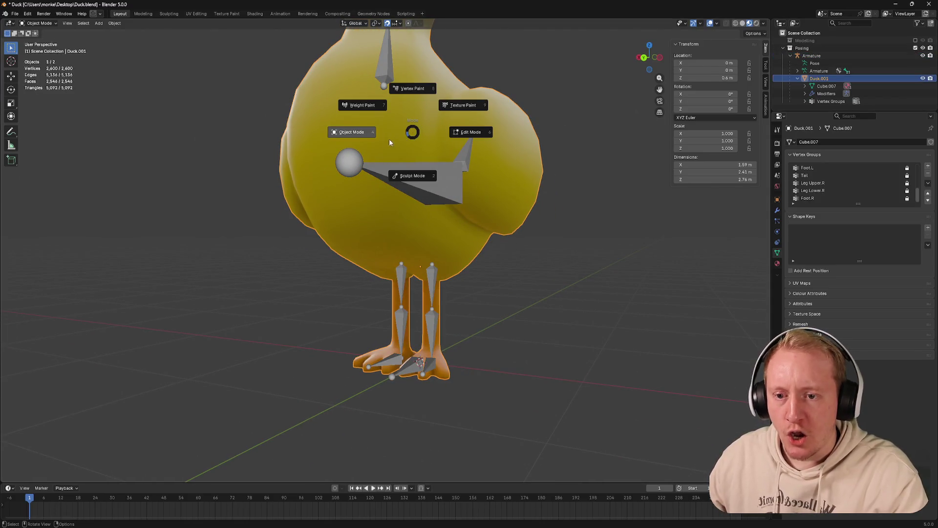
{"action": "left_click", "coordinate": [362, 134]}
{"action": "left_click", "coordinate": [441, 186]}
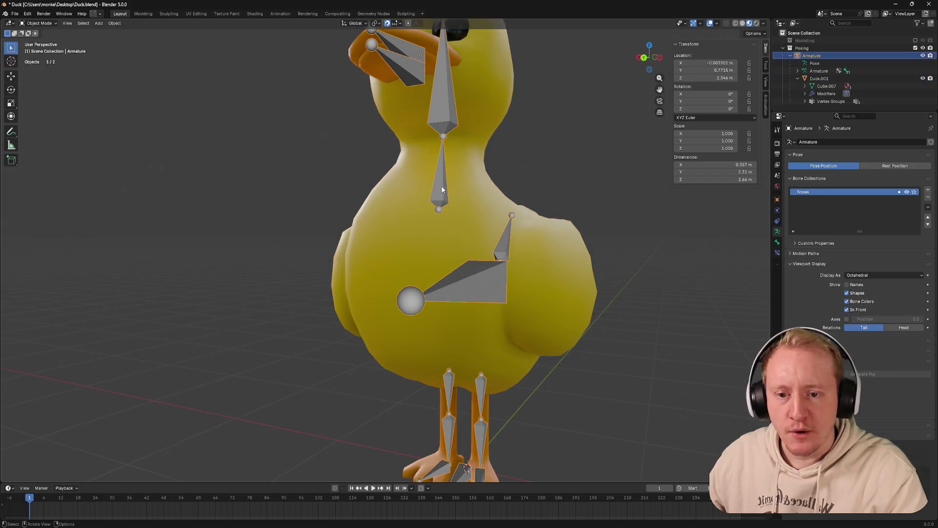
{"action": "key", "text": "h"}
{"action": "scroll", "scroll_direction": "up", "scroll_amount": 3}
{"action": "left_click_drag", "start_coordinate": [7, 25], "coordinate": [386, 196]}
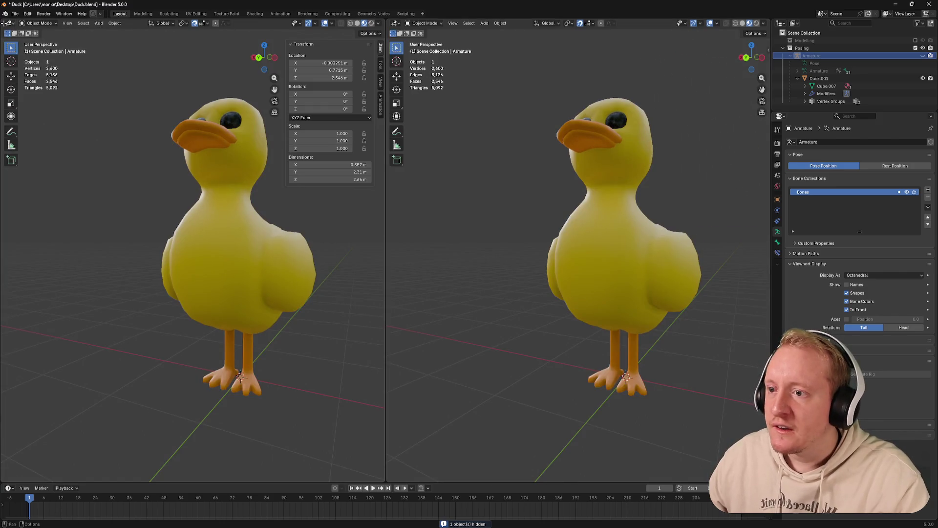
Turn the left area into an Image Editor with a new 2048×2048 image named Duck
{"action": "left_click", "coordinate": [8, 23]}
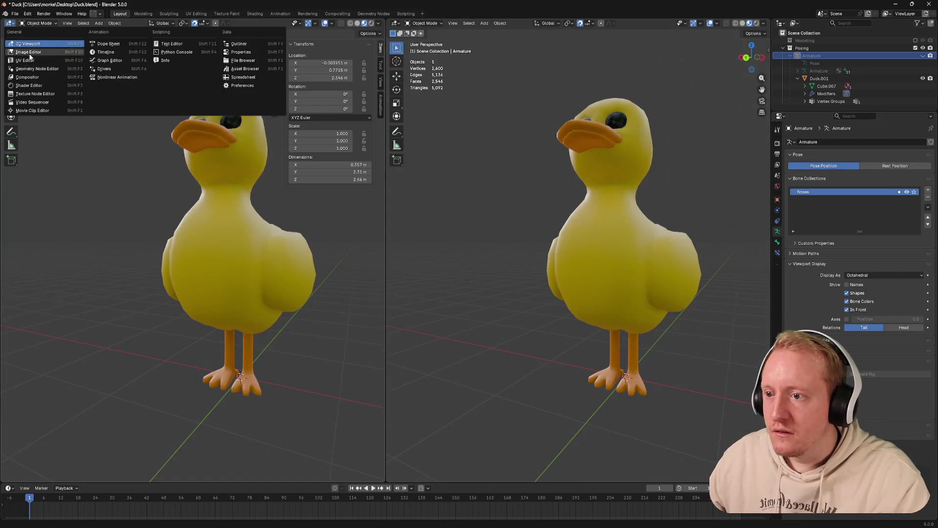
{"action": "left_click", "coordinate": [28, 51]}
{"action": "left_click", "coordinate": [181, 24]}
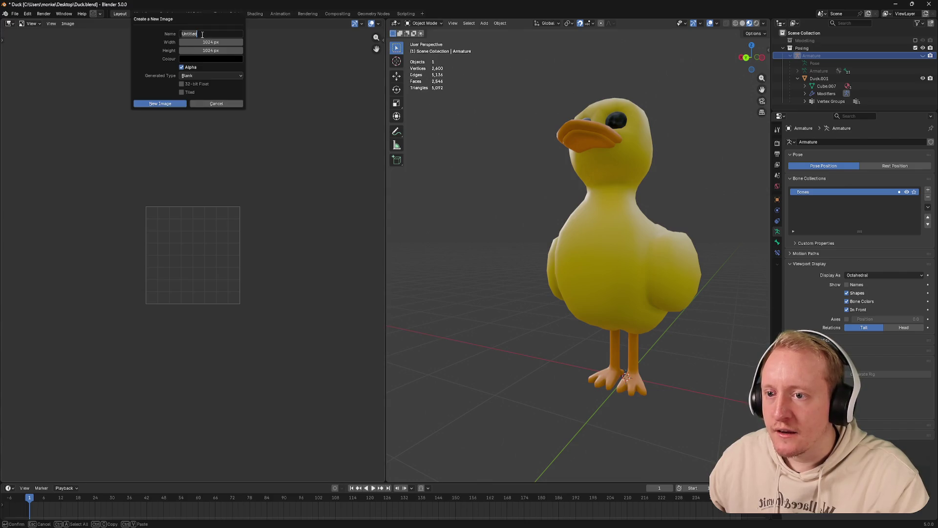
{"action": "type", "text": "Duck"}
{"action": "left_click", "coordinate": [210, 42]}
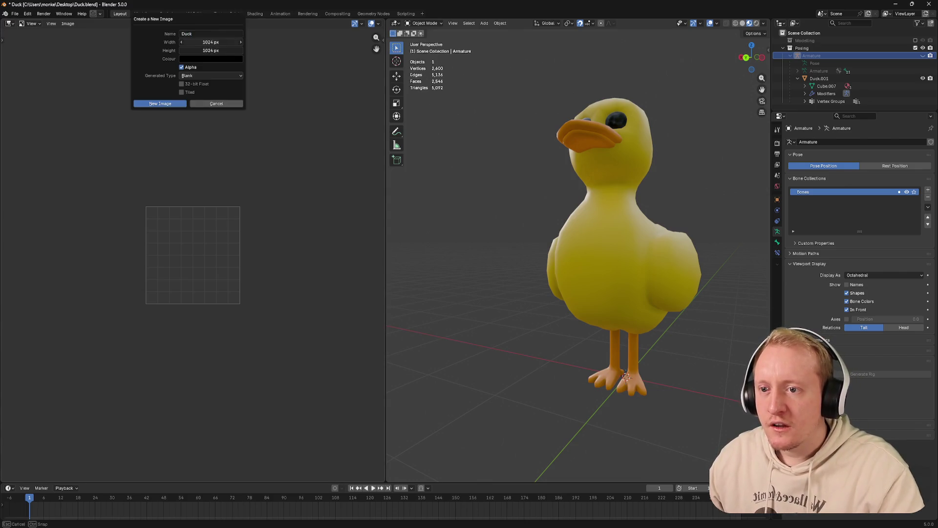
{"action": "key", "text": "Return"}
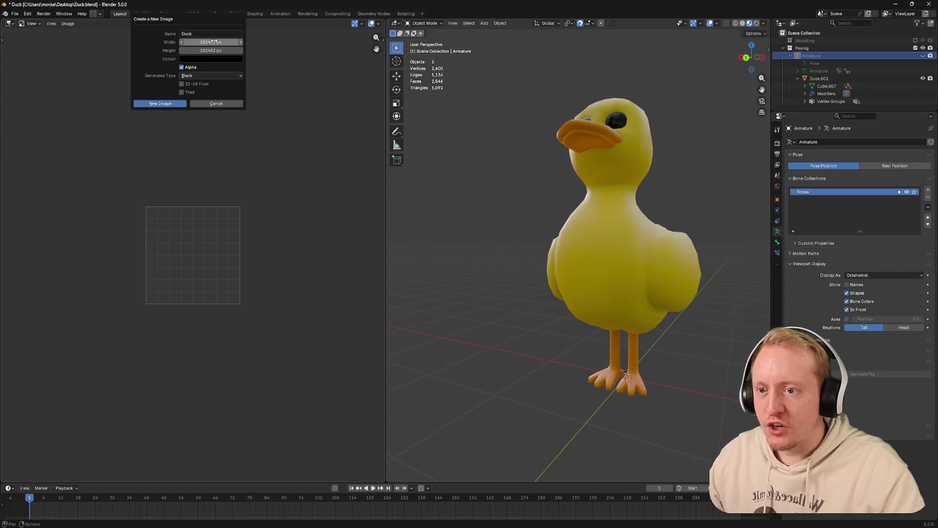
{"action": "left_click", "coordinate": [210, 42]}
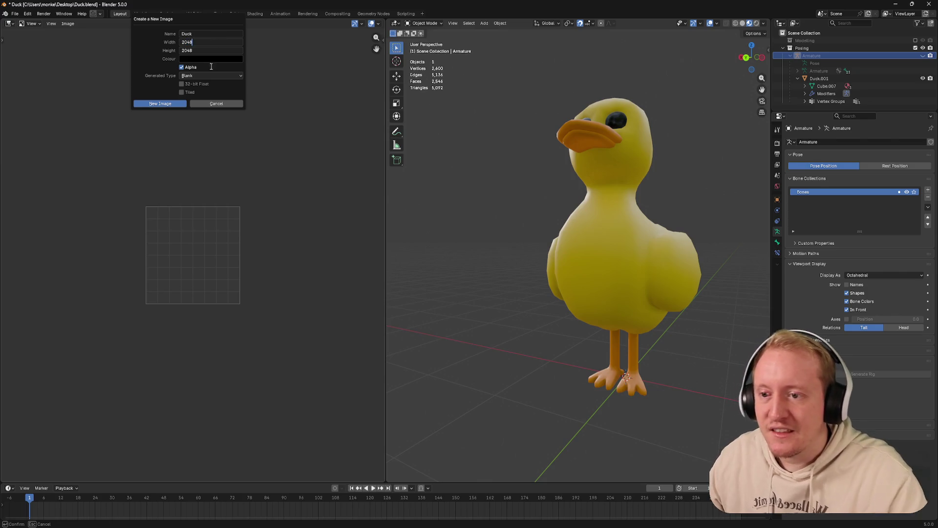
{"action": "key", "text": "Return"}
{"action": "left_click", "coordinate": [171, 104]}
{"action": "scroll", "scroll_direction": "up", "scroll_amount": 3}
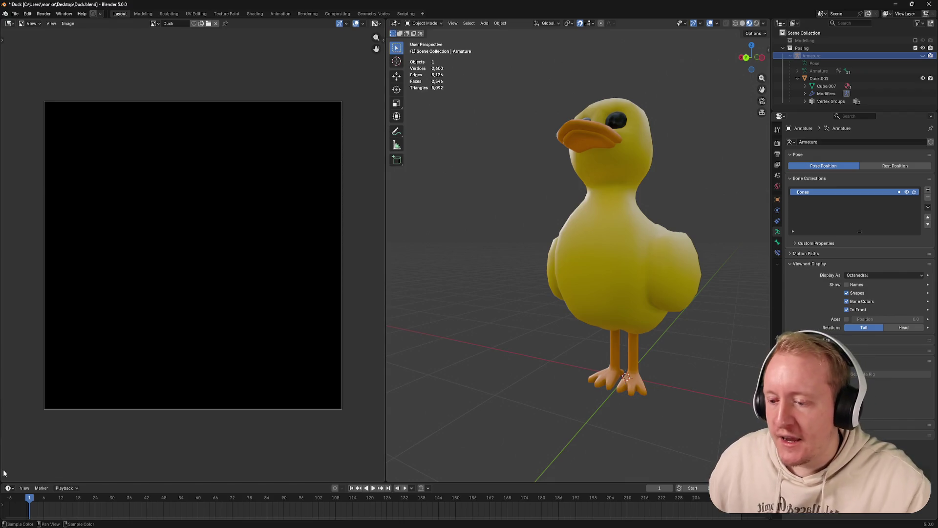
{"action": "left_click_drag", "start_coordinate": [3, 481], "coordinate": [30, 252]}
Turn the lower area into a Shader Editor showing the duck's Yellow material
{"action": "left_click", "coordinate": [9, 255]}
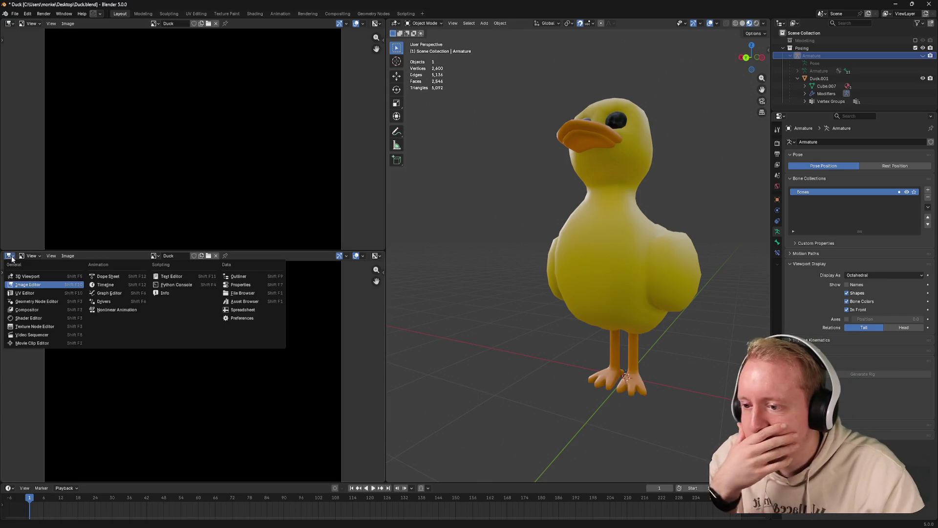
{"action": "left_click", "coordinate": [25, 318]}
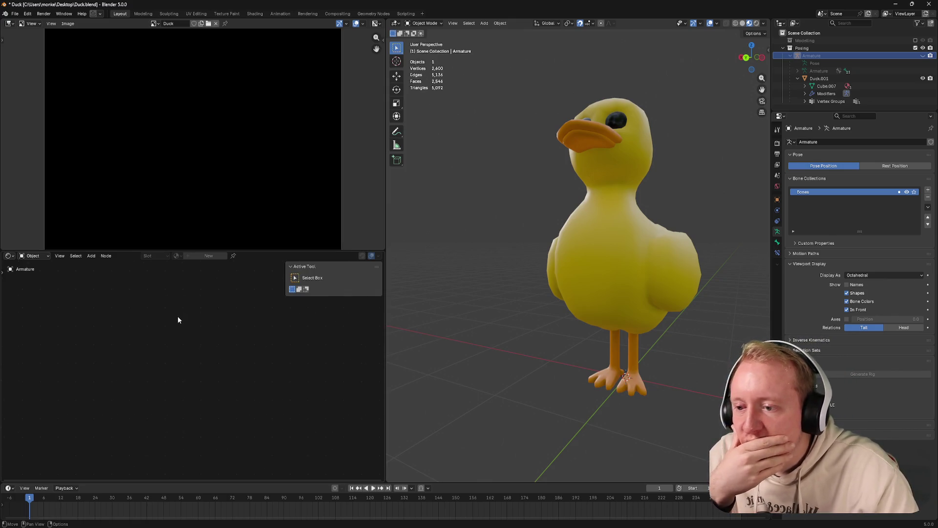
{"action": "left_click", "coordinate": [621, 220]}
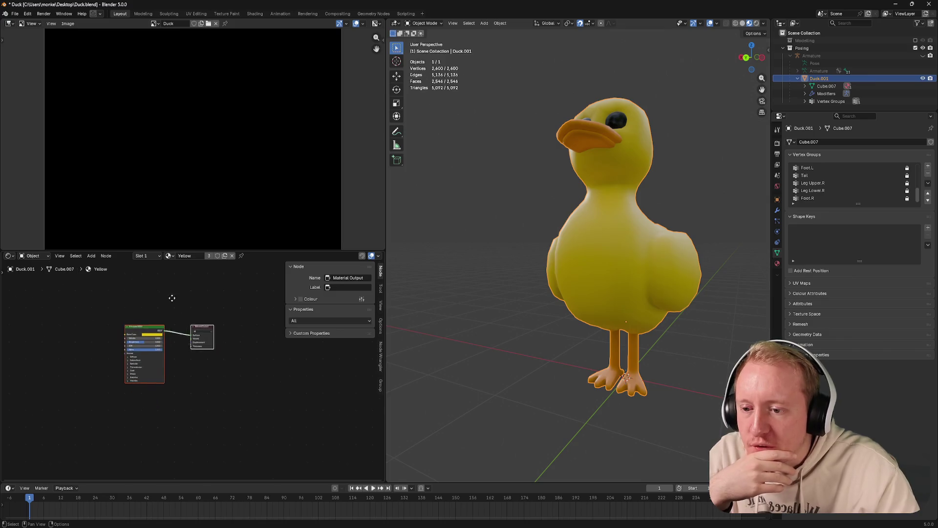
{"action": "scroll", "scroll_direction": "up", "scroll_amount": 3}
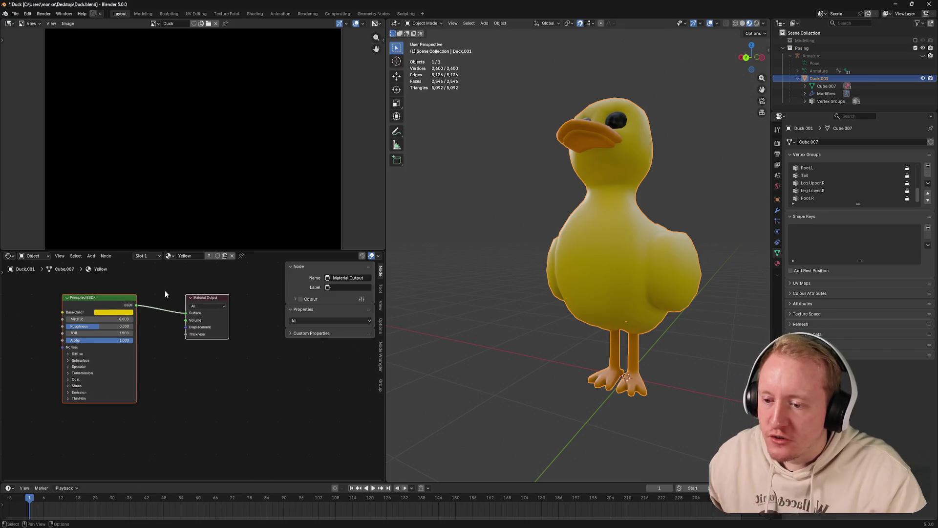
{"action": "scroll", "scroll_direction": "down", "scroll_amount": 3}
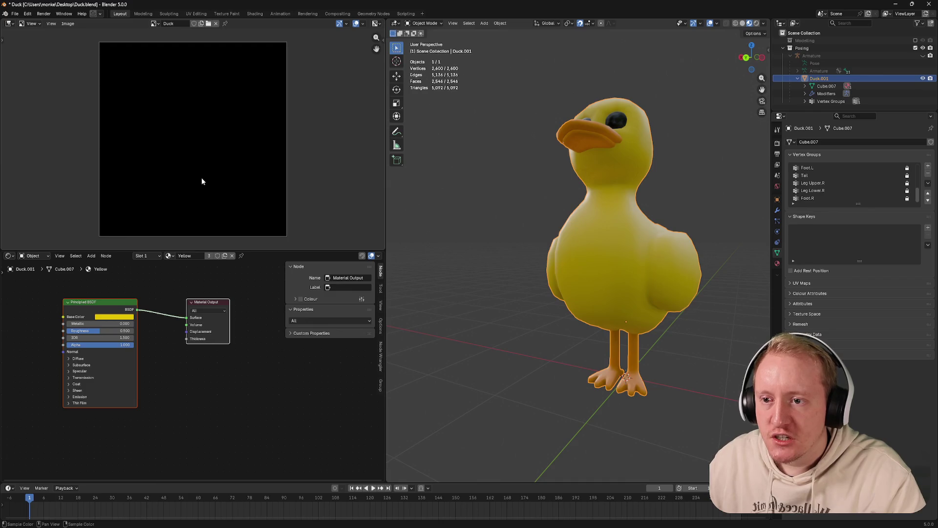
Add an Image Texture node below the shader and assign it the 2048 px Duck image
{"action": "key", "text": "shift+a"}
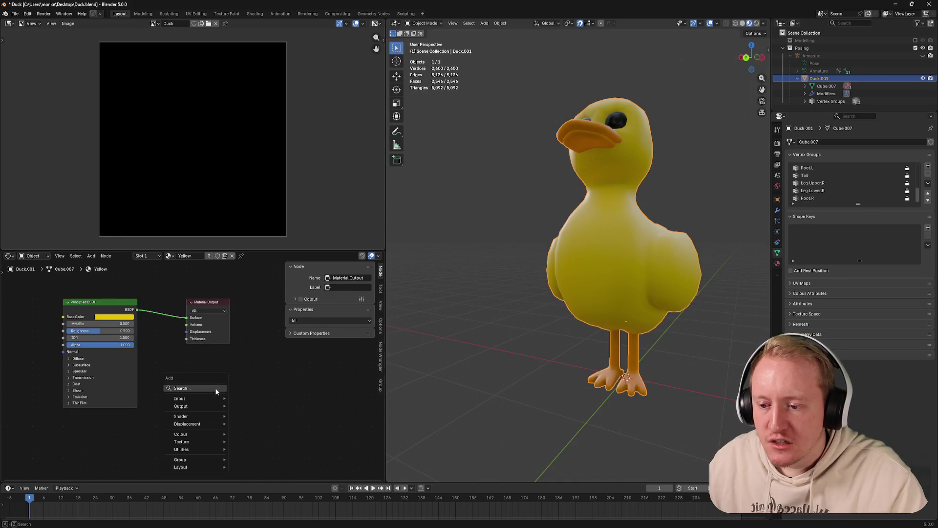
{"action": "type", "text": "image"}
{"action": "key", "text": "Return"}
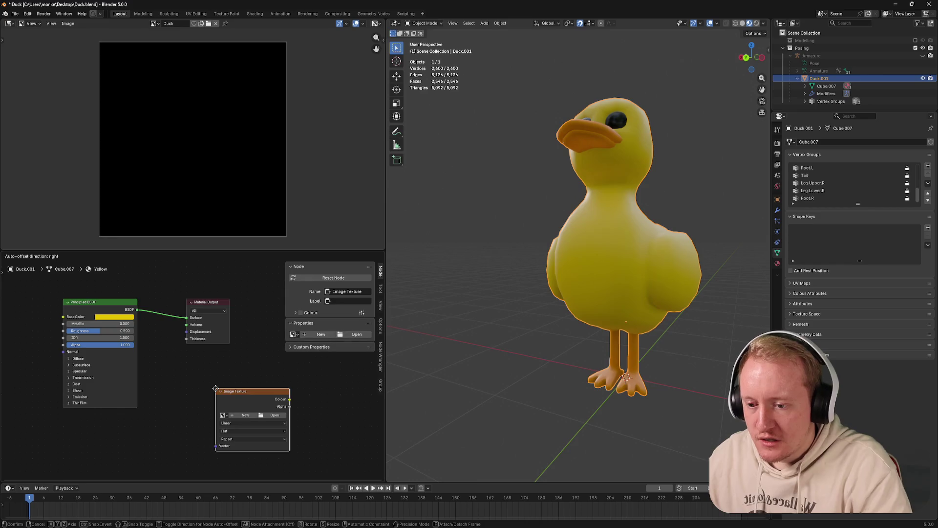
{"action": "left_click", "coordinate": [181, 377]}
{"action": "left_click", "coordinate": [188, 401]}
{"action": "left_click", "coordinate": [199, 411]}
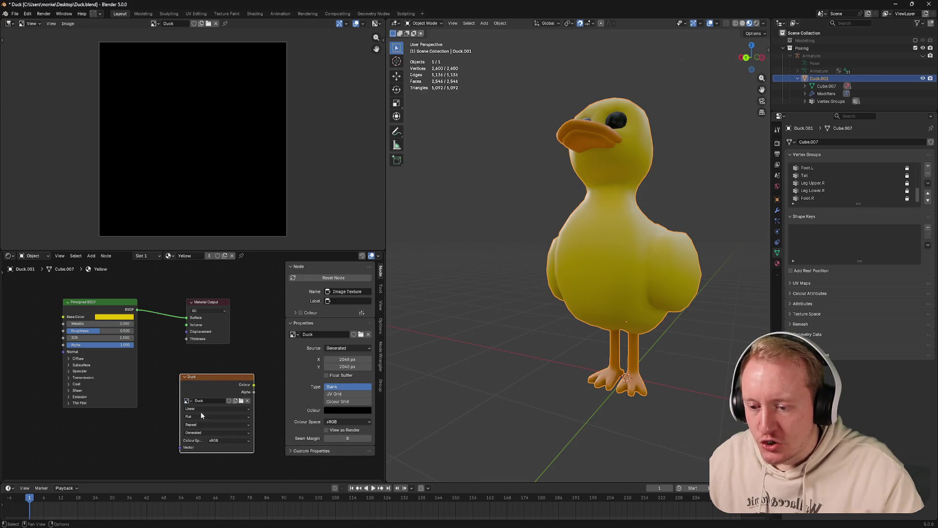
{"action": "scroll", "scroll_direction": "up", "scroll_amount": 3}
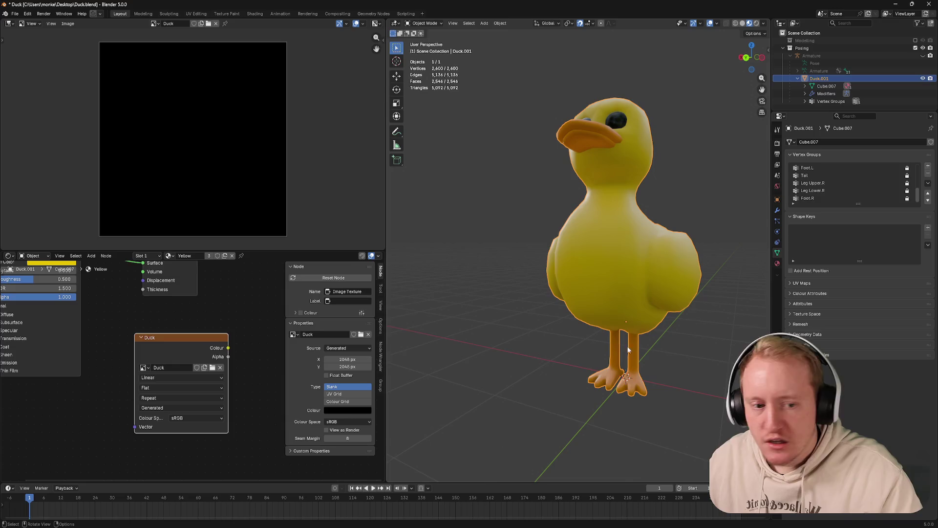
{"action": "left_click", "coordinate": [777, 143]}
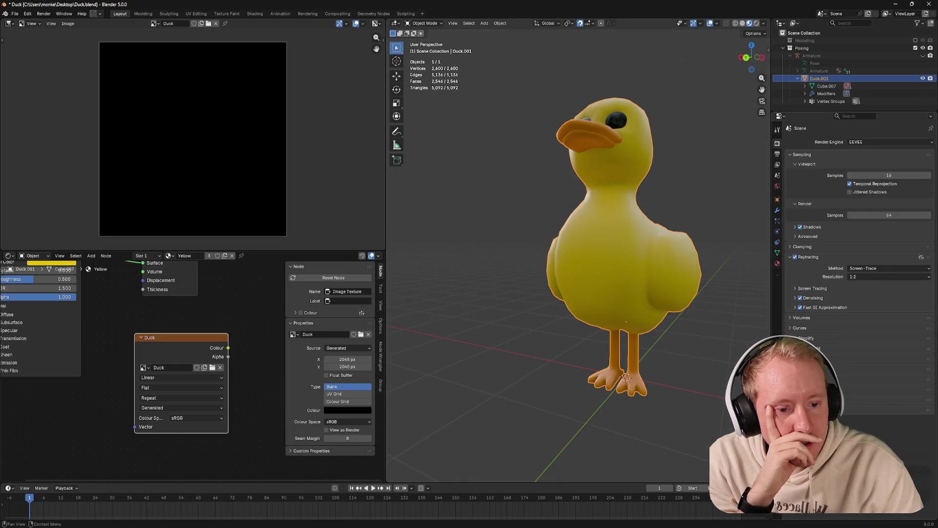
Switch the render engine to Cycles and expand the Bake settings
{"action": "left_click", "coordinate": [875, 142]}
{"action": "left_click", "coordinate": [861, 168]}
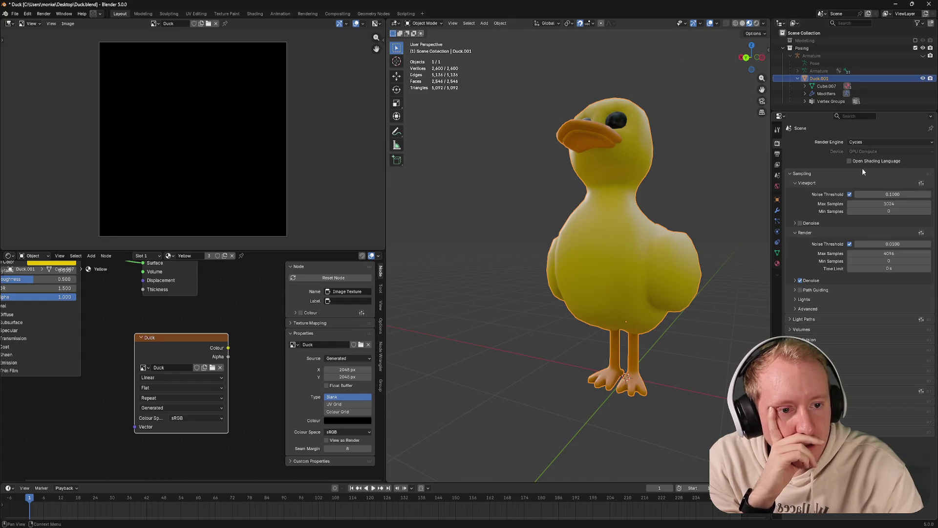
{"action": "left_click", "coordinate": [806, 400]}
{"action": "scroll", "scroll_direction": "down", "scroll_amount": 3}
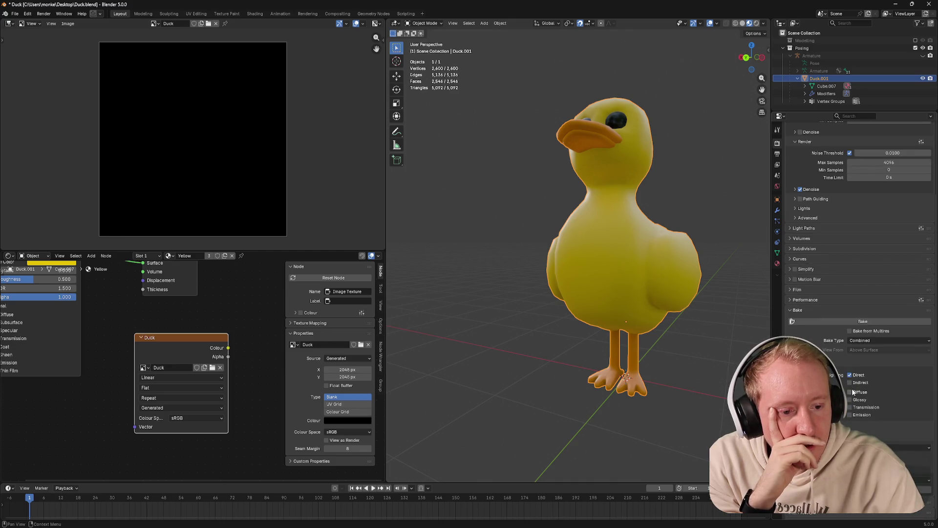
{"action": "scroll", "scroll_direction": "down", "scroll_amount": 3}
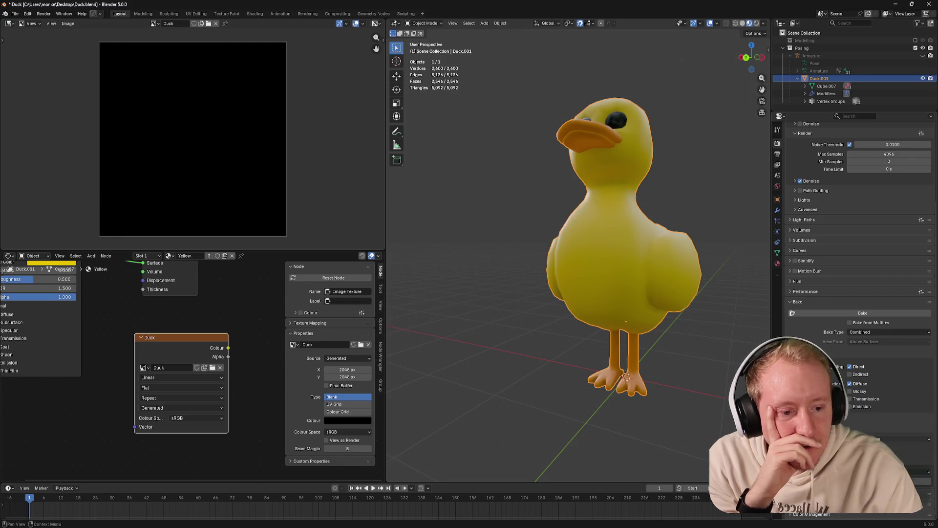
{"action": "left_click", "coordinate": [904, 438]}
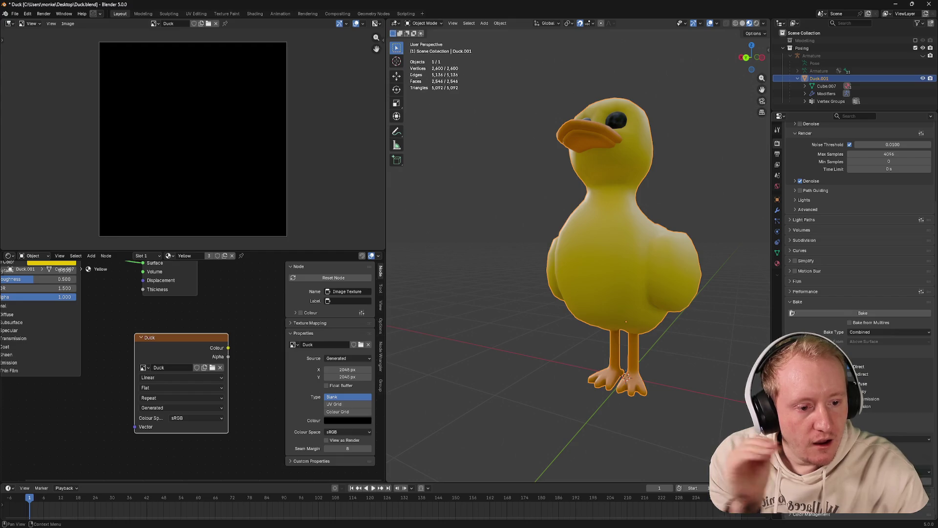
{"action": "scroll", "scroll_direction": "up", "scroll_amount": 3}
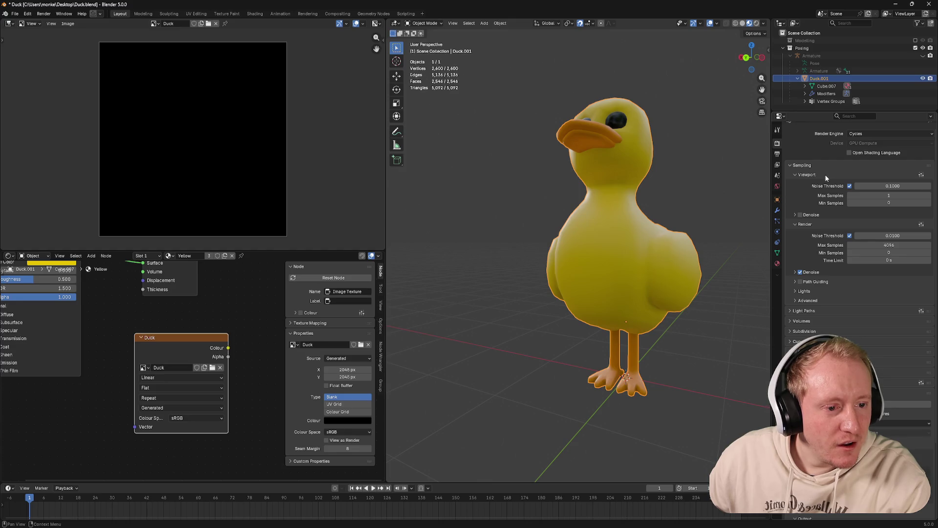
Set render max samples to 1 and start a bake, which fails with 'No valid selected objects'
{"action": "left_click", "coordinate": [878, 244]}
{"action": "type", "text": "1"}
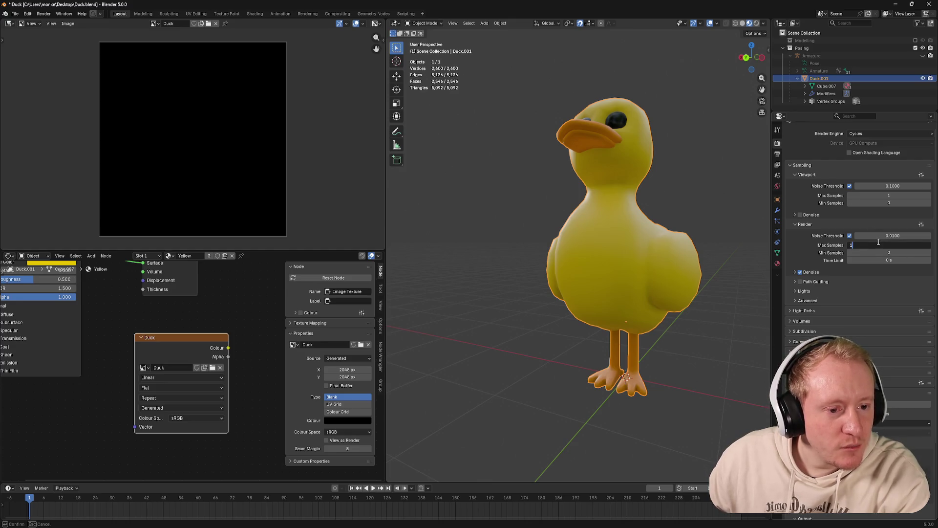
{"action": "key", "text": "Return"}
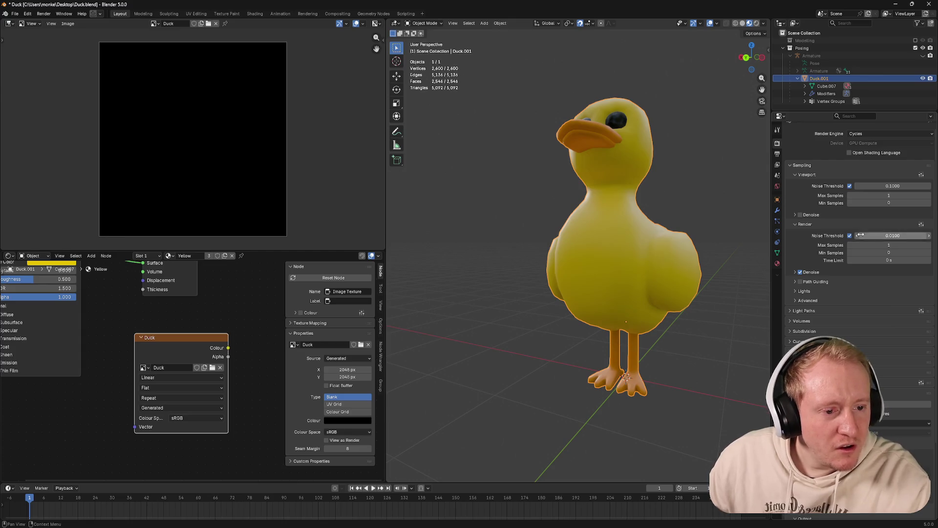
{"action": "scroll", "scroll_direction": "down", "scroll_amount": 3}
{"action": "left_click", "coordinate": [863, 328]}
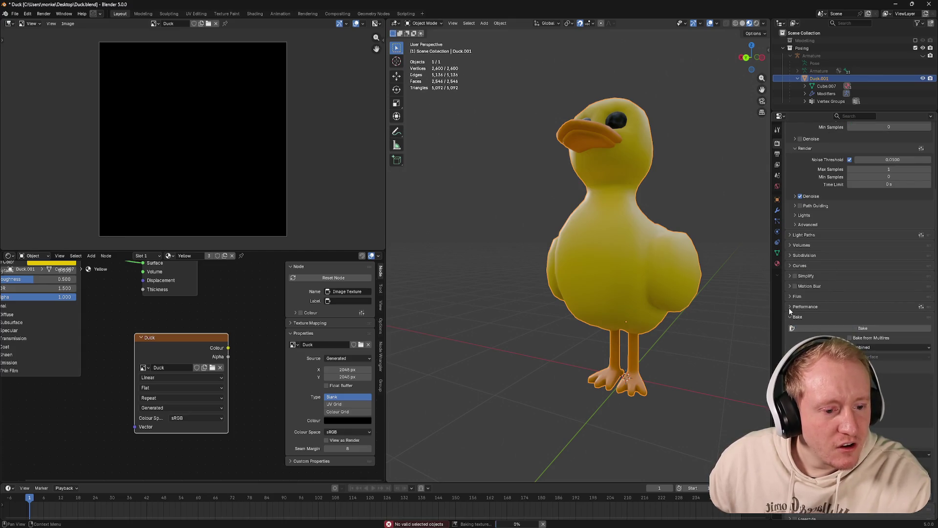
Save the duck file and retry the bake
{"action": "key", "text": "ctrl+s"}
{"action": "left_click_drag", "start_coordinate": [195, 370], "coordinate": [190, 350]}
{"action": "left_click", "coordinate": [847, 328]}
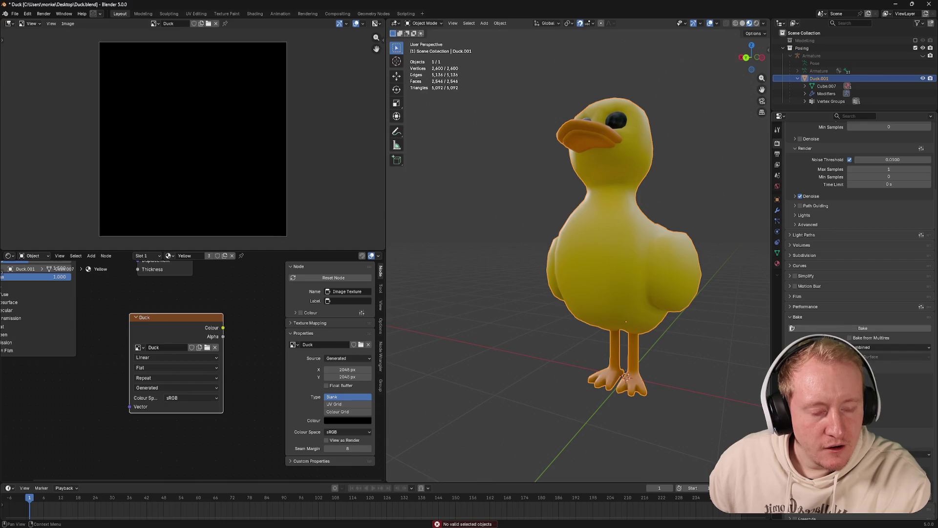
{"action": "scroll", "scroll_direction": "down", "scroll_amount": 3}
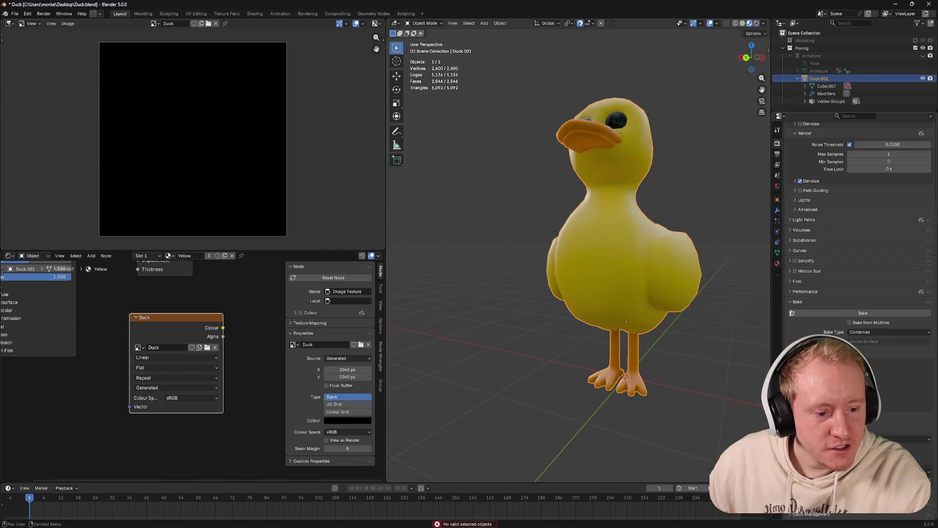
{"action": "key", "text": "ctrl+s"}
Step through the material slots, restore Orange on the beak and feet, activate Black, and save
{"action": "left_click_drag", "start_coordinate": [587, 216], "coordinate": [600, 221]}
{"action": "left_click", "coordinate": [777, 263]}
{"action": "left_click", "coordinate": [811, 151]}
{"action": "left_click", "coordinate": [814, 144]}
{"action": "left_click", "coordinate": [810, 152]}
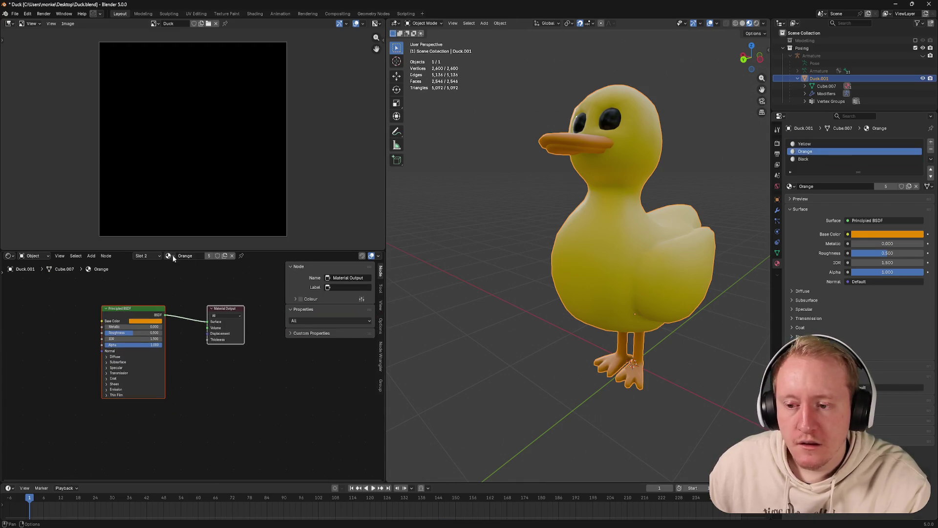
{"action": "left_click", "coordinate": [169, 256]}
{"action": "left_click", "coordinate": [175, 267]}
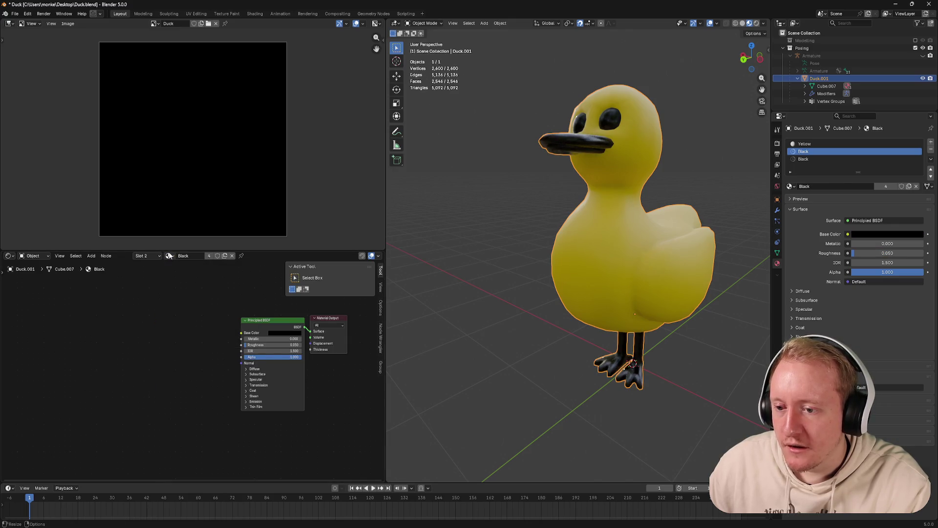
{"action": "left_click", "coordinate": [169, 255]}
{"action": "left_click", "coordinate": [177, 275]}
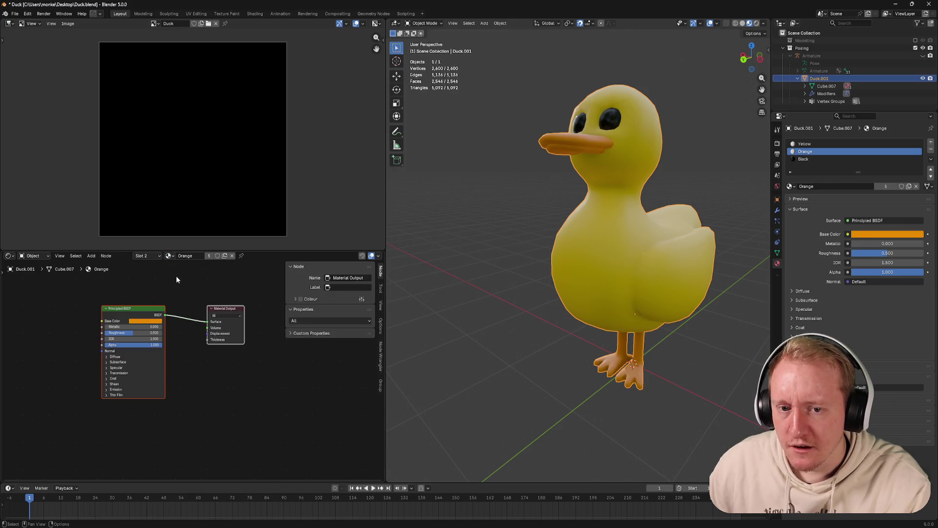
{"action": "left_click", "coordinate": [808, 159]}
{"action": "key", "text": "ctrl+s"}
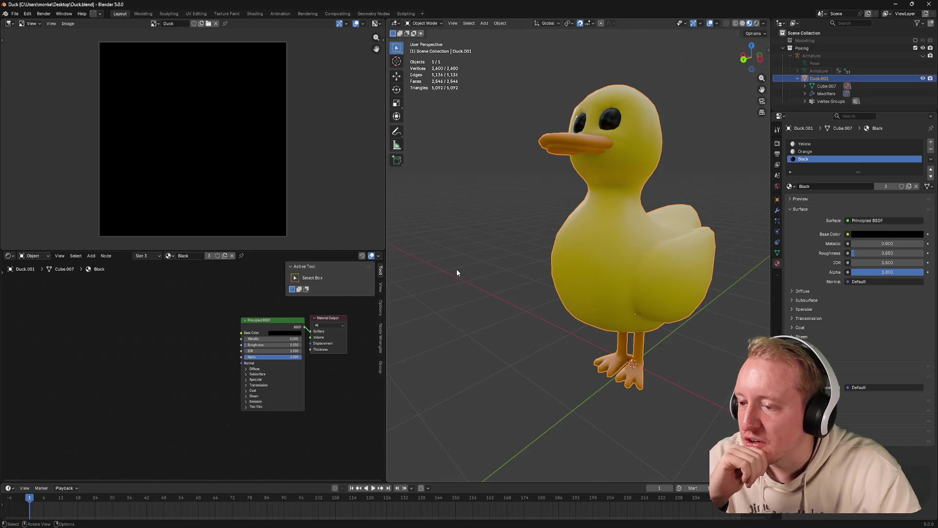
Show the Yellow material slot (Slot 1) in the Shader Editor
{"action": "left_click_drag", "start_coordinate": [339, 336], "coordinate": [216, 331]}
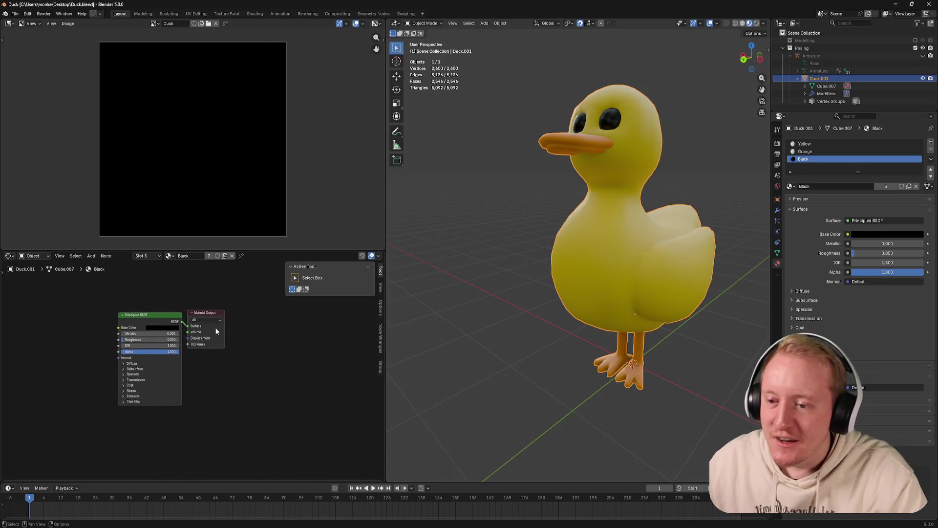
{"action": "left_click", "coordinate": [168, 255]}
{"action": "key", "text": "Escape"}
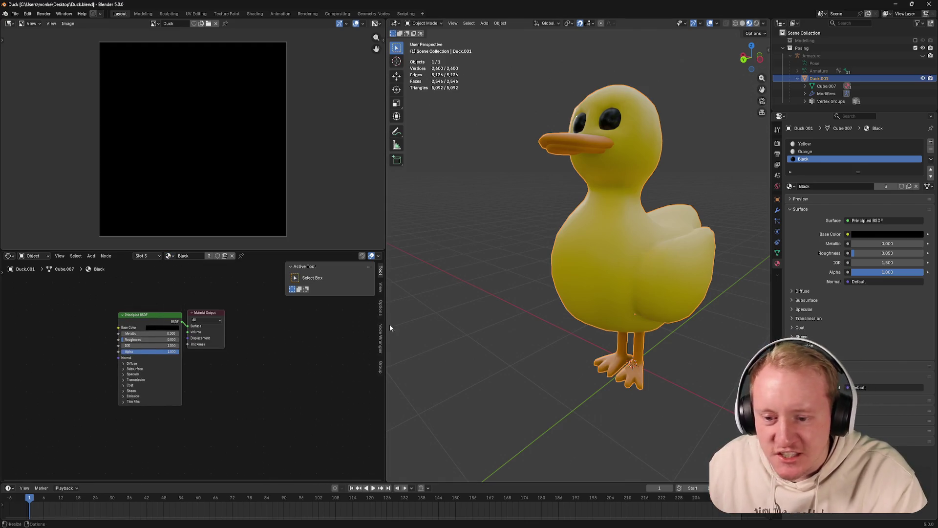
{"action": "left_click", "coordinate": [147, 255]}
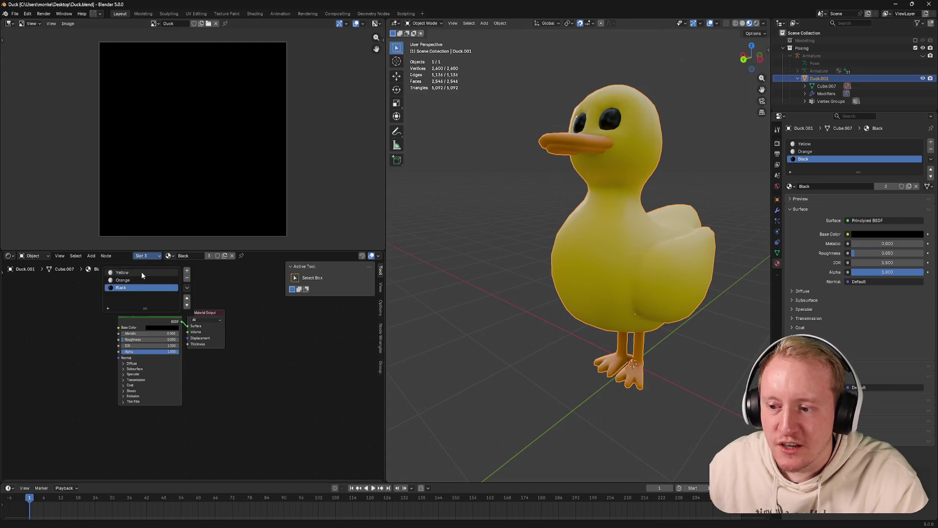
{"action": "left_click", "coordinate": [141, 274]}
{"action": "scroll", "scroll_direction": "up", "scroll_amount": 3}
{"action": "left_click_drag", "start_coordinate": [179, 306], "coordinate": [213, 331]}
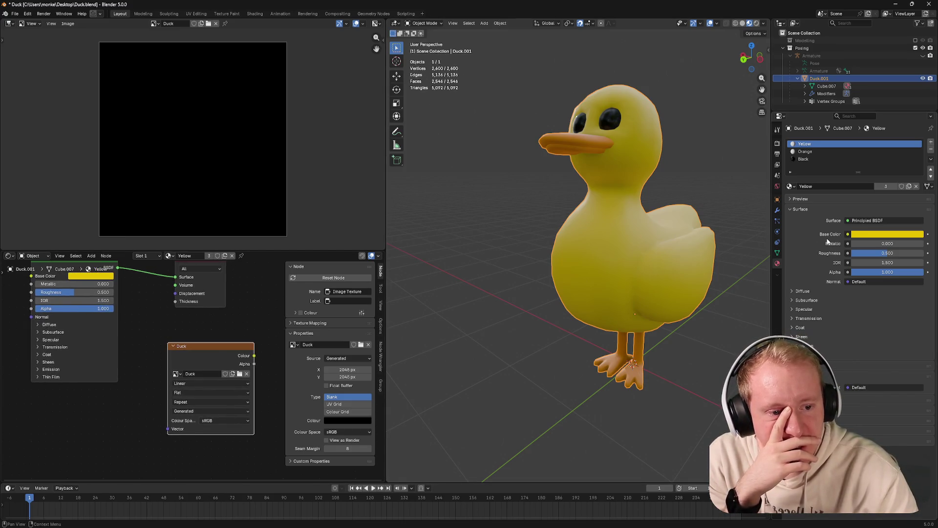
Change the bake type from Combined to Diffuse and run the bake again
{"action": "left_click", "coordinate": [777, 143]}
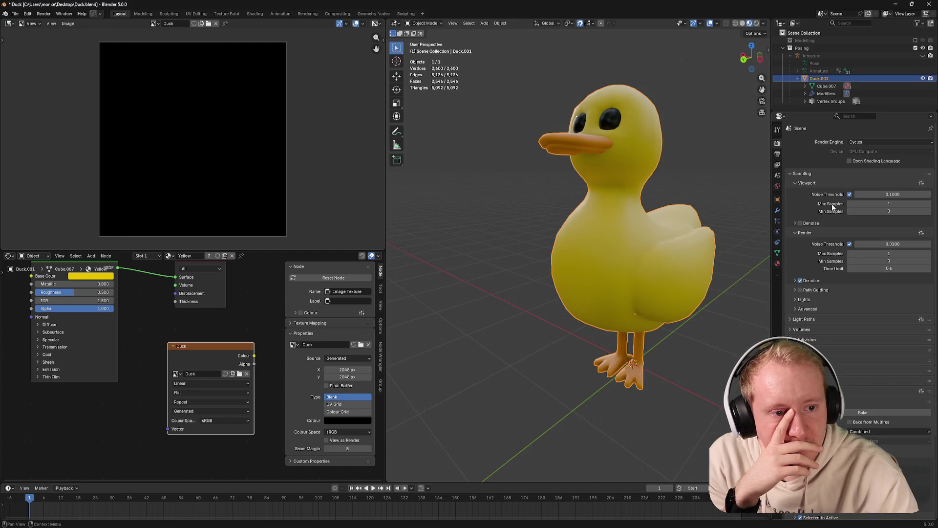
{"action": "scroll", "scroll_direction": "down", "scroll_amount": 3}
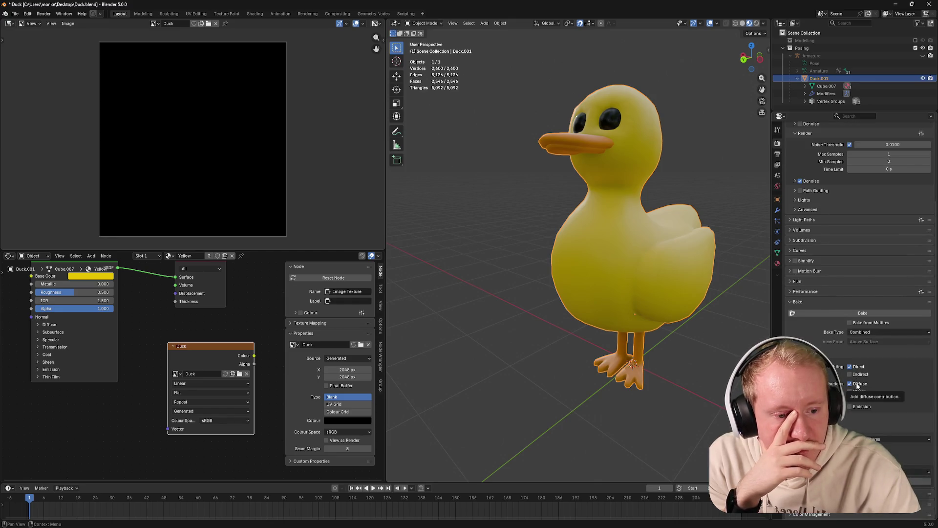
{"action": "left_click", "coordinate": [864, 333]}
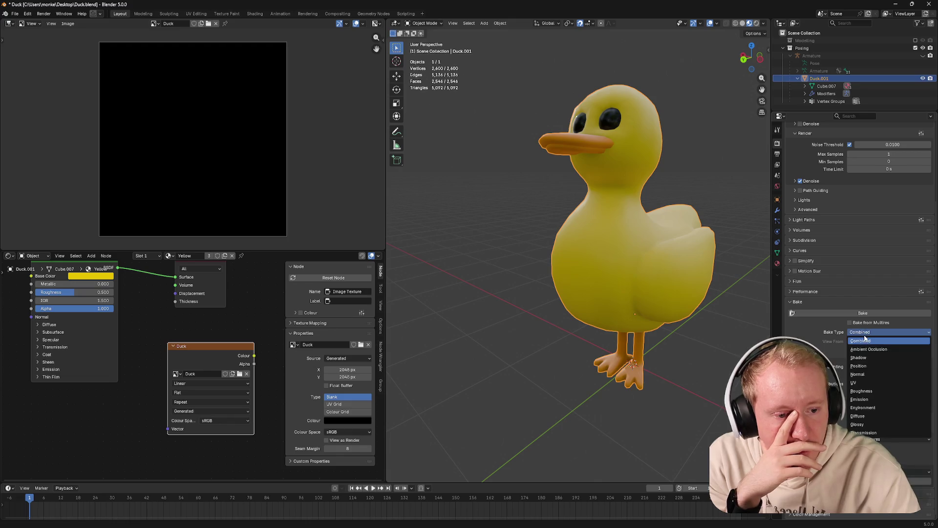
{"action": "left_click", "coordinate": [866, 415]}
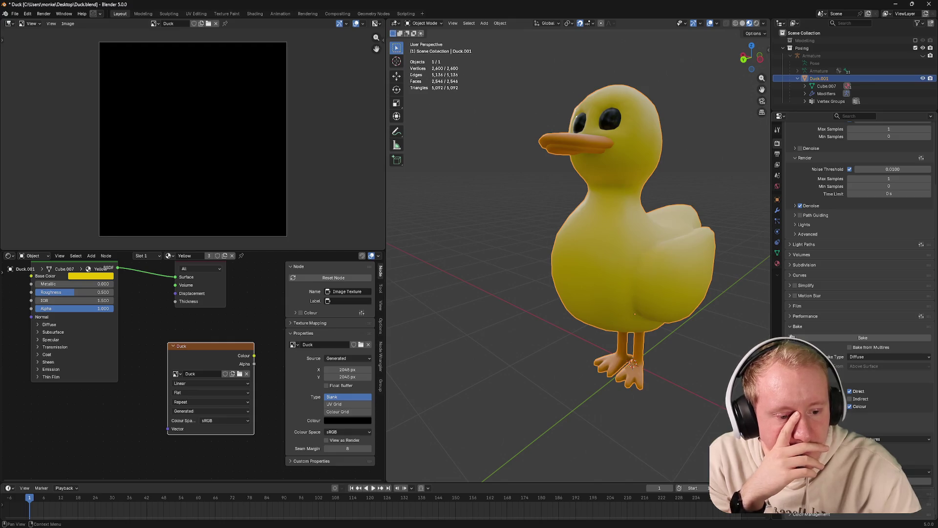
{"action": "left_click", "coordinate": [830, 336]}
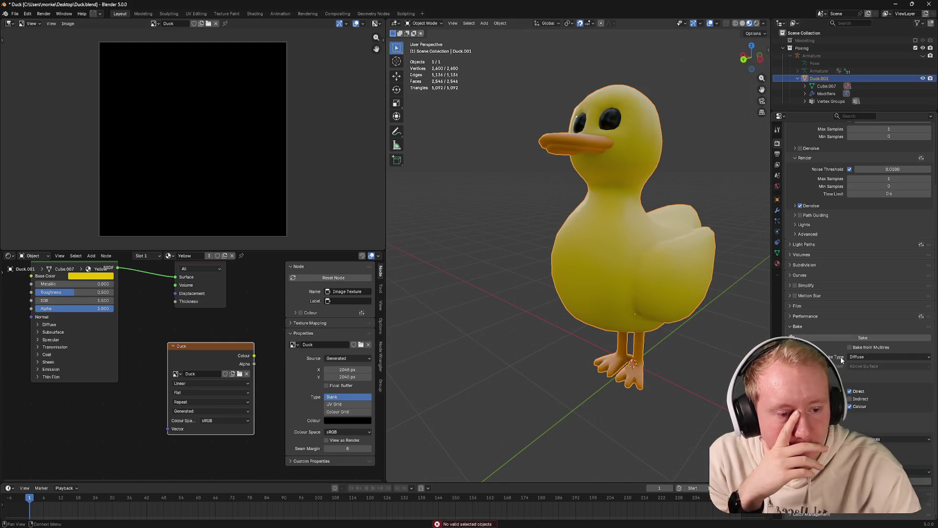
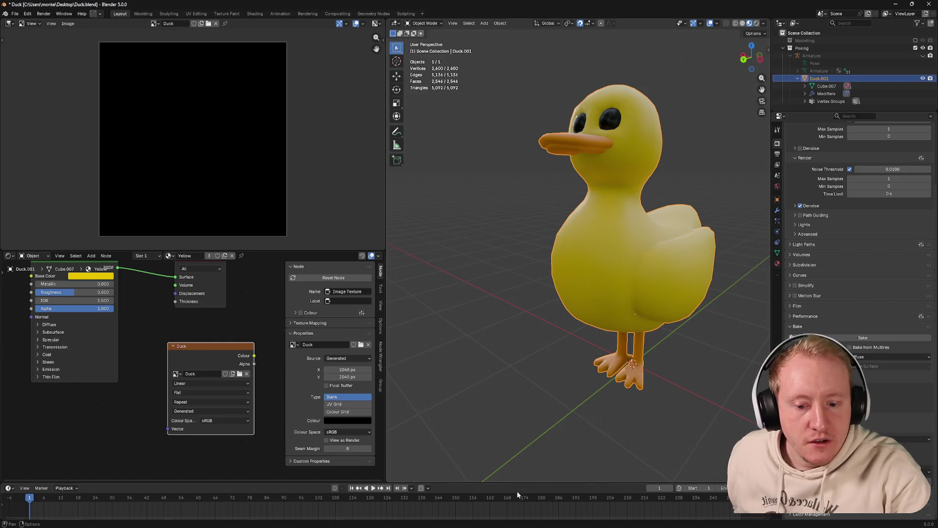
Bake the duck's yellow colour into the Duck image, checking the sample settings between bakes
{"action": "left_click", "coordinate": [863, 337]}
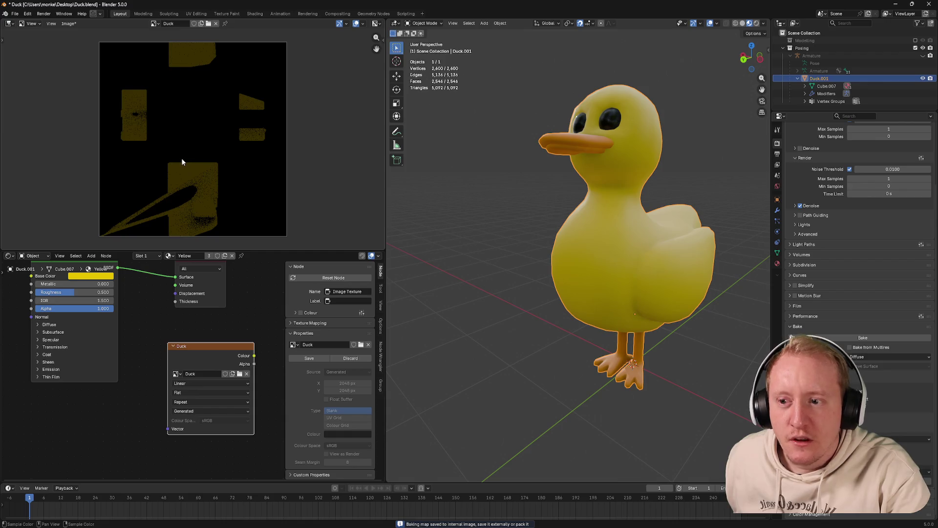
{"action": "scroll", "scroll_direction": "up", "scroll_amount": 3}
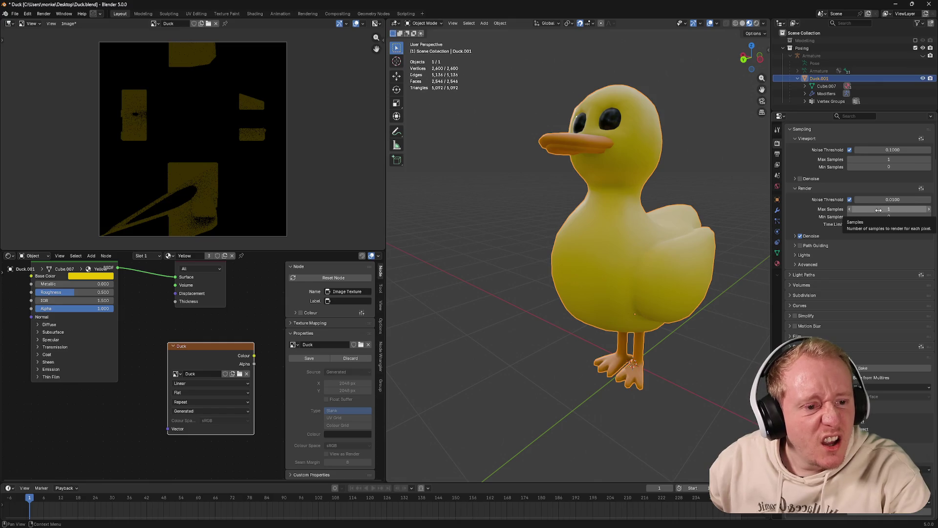
{"action": "right_click", "coordinate": [877, 210]}
{"action": "right_click", "coordinate": [879, 159]}
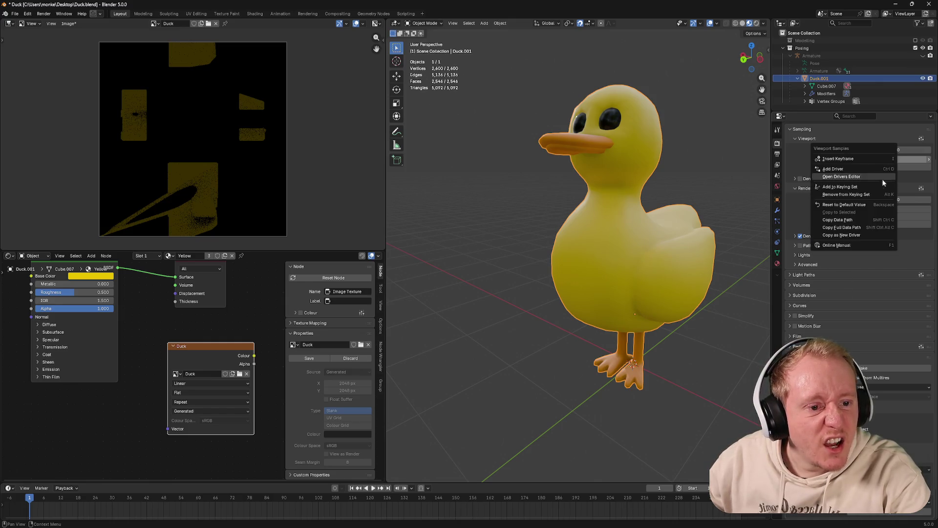
{"action": "left_click", "coordinate": [853, 205]}
{"action": "scroll", "scroll_direction": "down", "scroll_amount": 3}
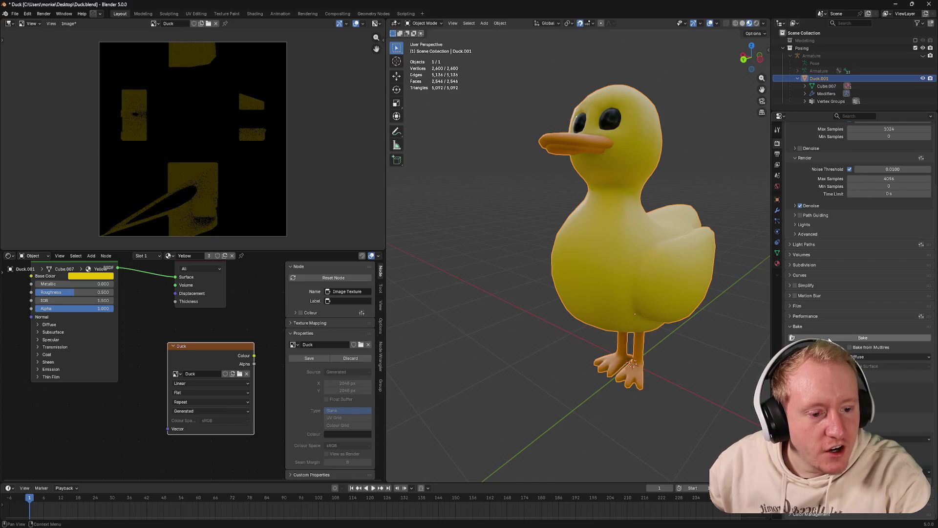
{"action": "left_click", "coordinate": [829, 338]}
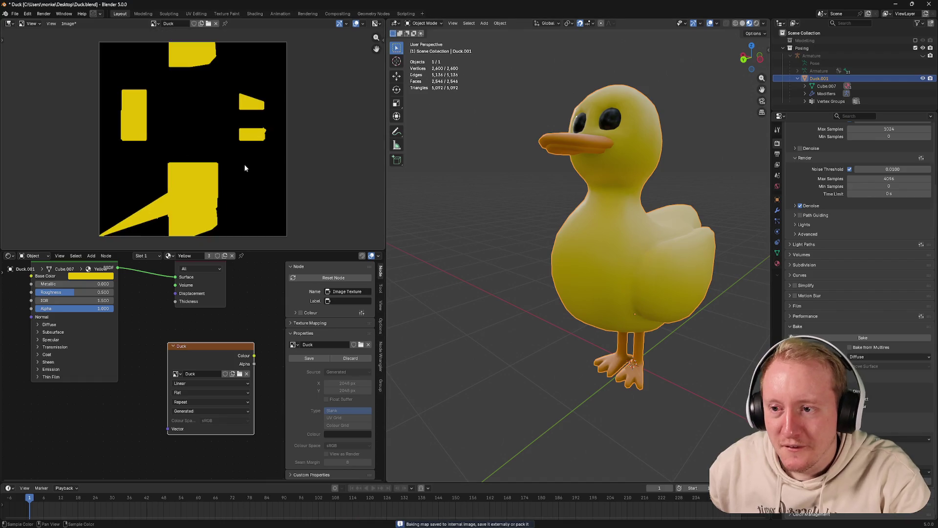
Lower Viewport and Render Max Samples to 1 and rebake the Duck texture
{"action": "scroll", "scroll_direction": "up", "scroll_amount": 3}
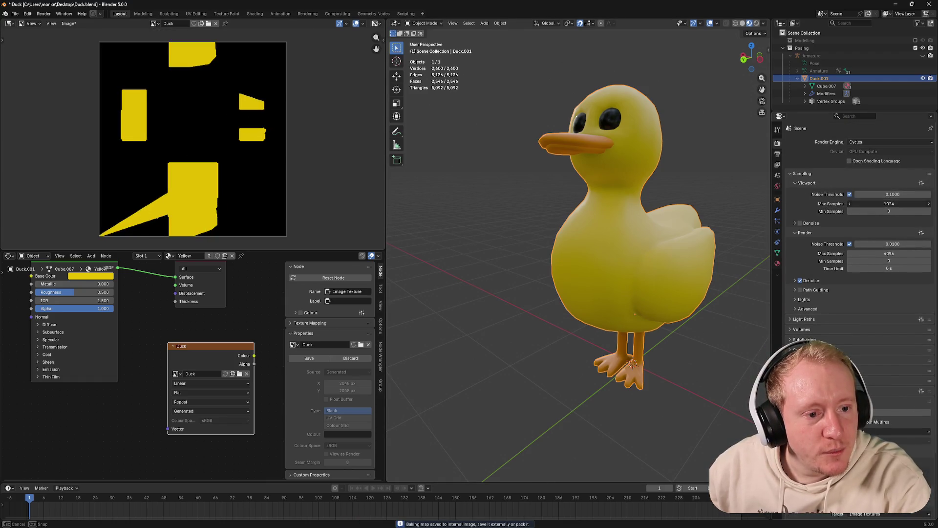
{"action": "left_click_drag", "start_coordinate": [888, 204], "coordinate": [830, 204]}
{"action": "left_click_drag", "start_coordinate": [888, 253], "coordinate": [809, 256]}
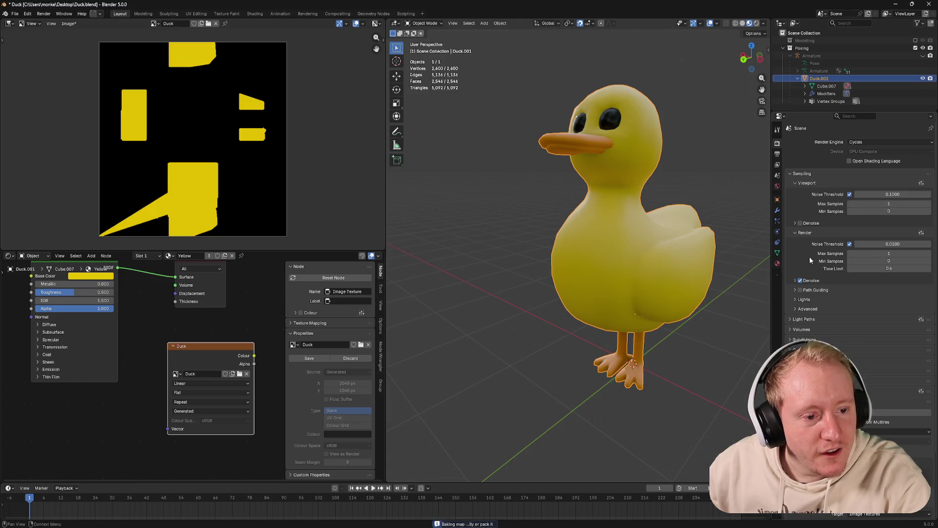
{"action": "scroll", "scroll_direction": "down", "scroll_amount": 3}
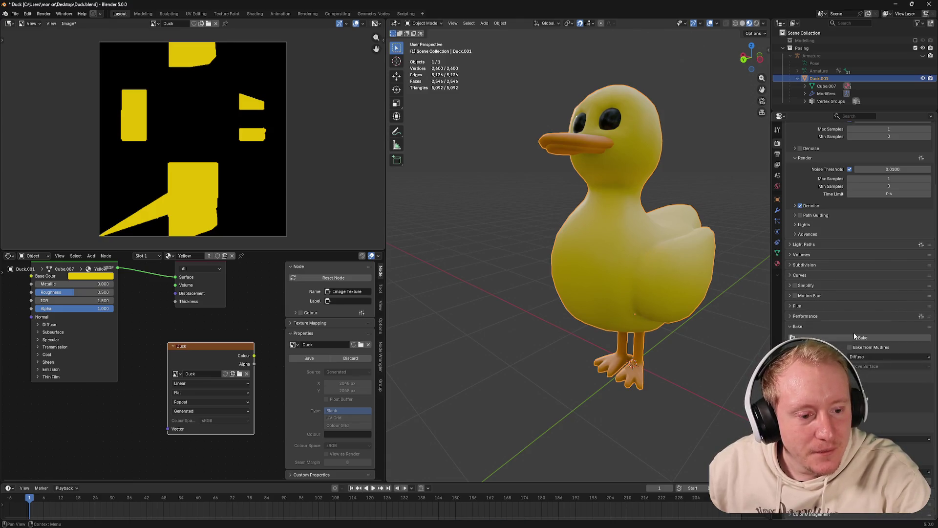
{"action": "left_click", "coordinate": [853, 337]}
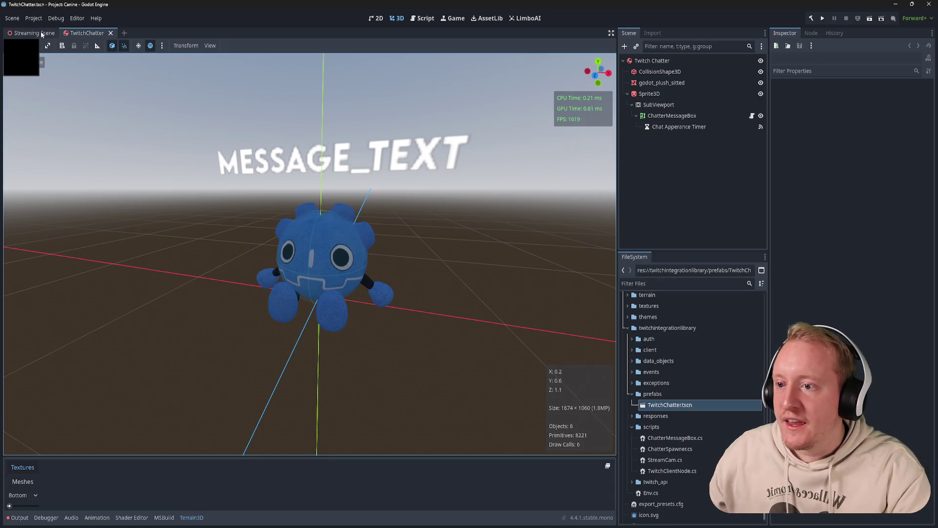
Open Barnyard Scene.tscn through a quick search for 'barn' and fly the camera around it
{"action": "key", "text": "ctrl+shift+o"}
{"action": "type", "text": "barn"}
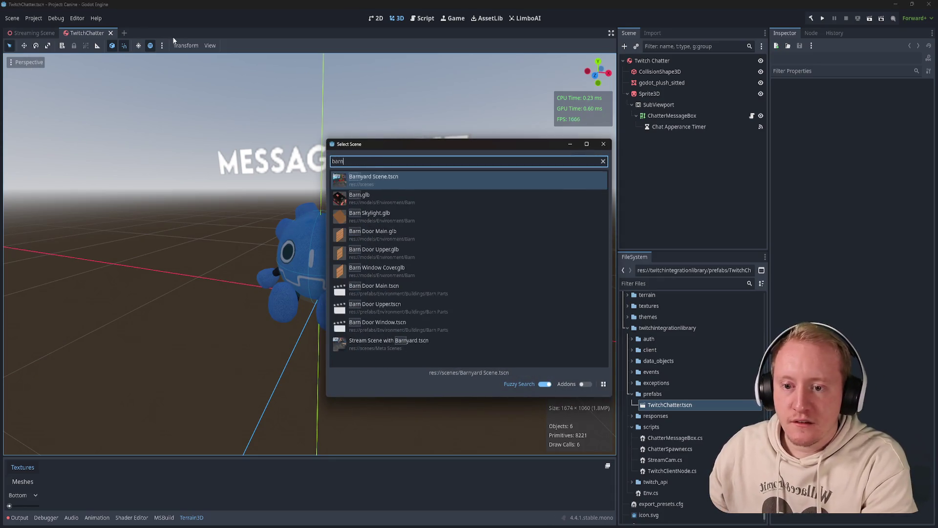
{"action": "key", "text": "Escape"}
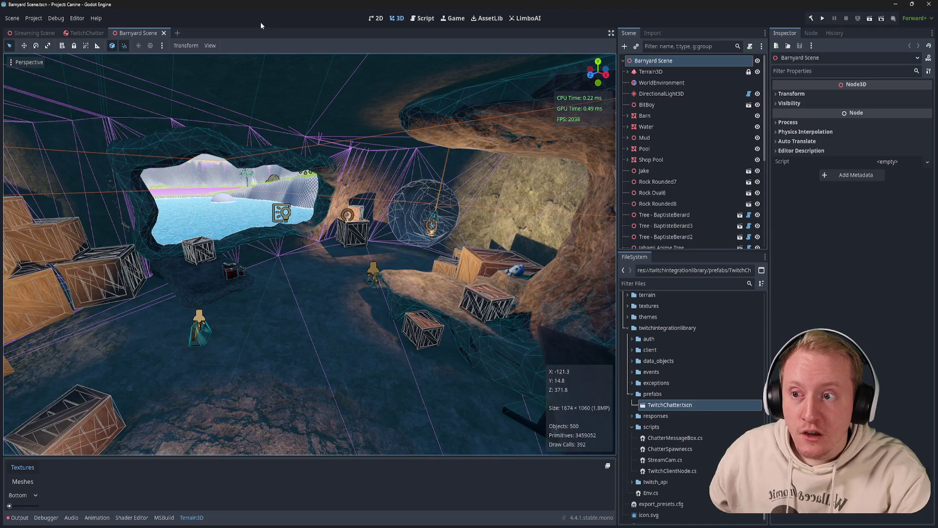
{"action": "left_click_drag", "start_coordinate": [272, 130], "coordinate": [272, 130]}
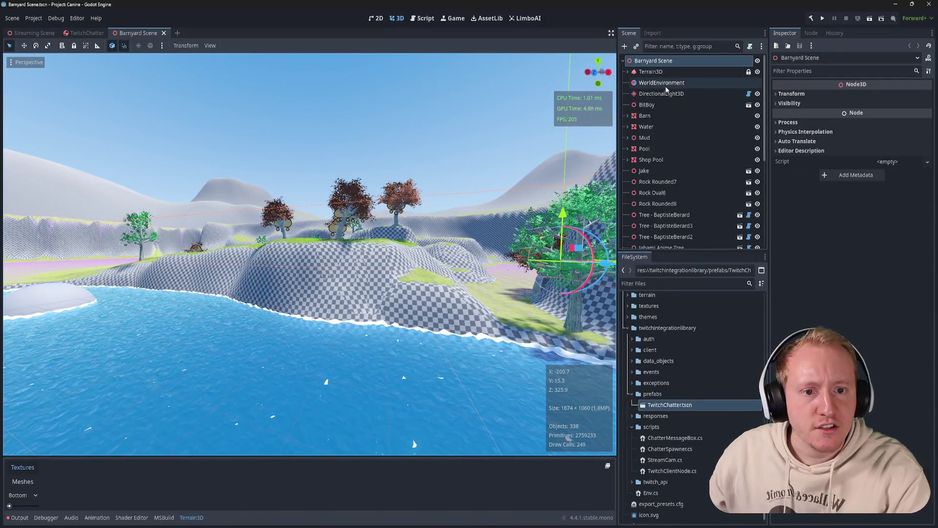
Delete the OccluderInstance3D under Terrain3D, reselect Terrain3D and save the Barnyard Scene
{"action": "left_click", "coordinate": [652, 72]}
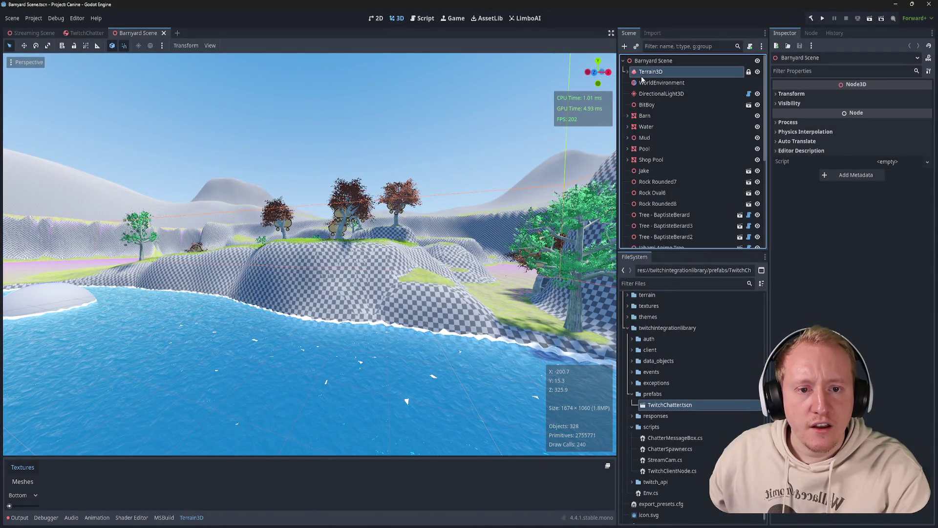
{"action": "left_click", "coordinate": [632, 73]}
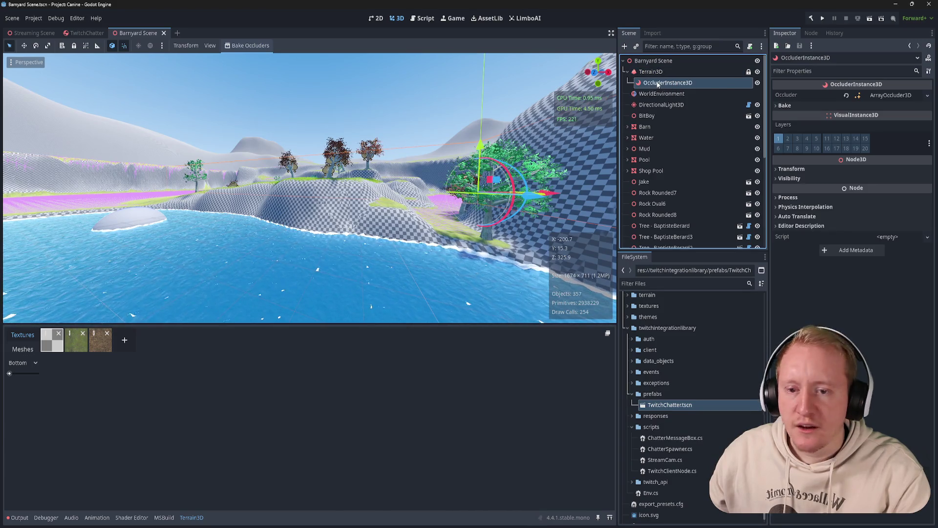
{"action": "key", "text": "Return"}
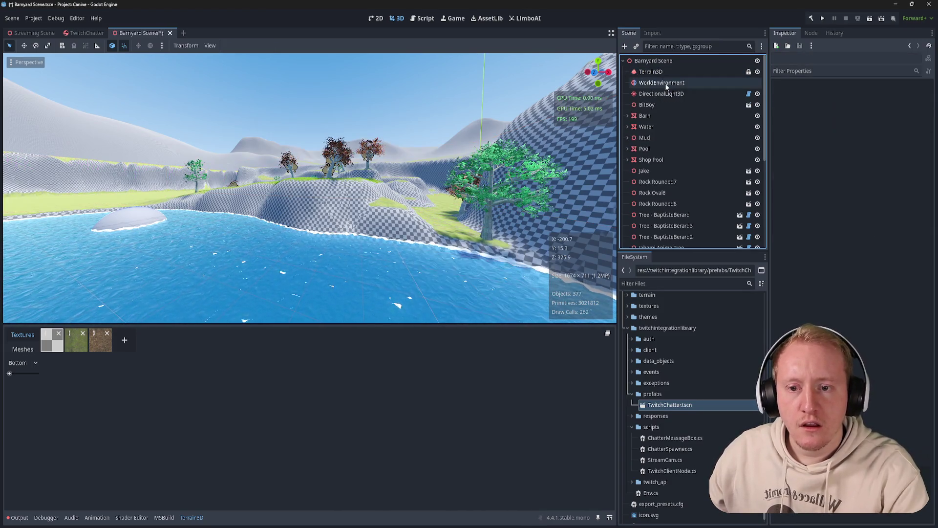
{"action": "left_click", "coordinate": [652, 74]}
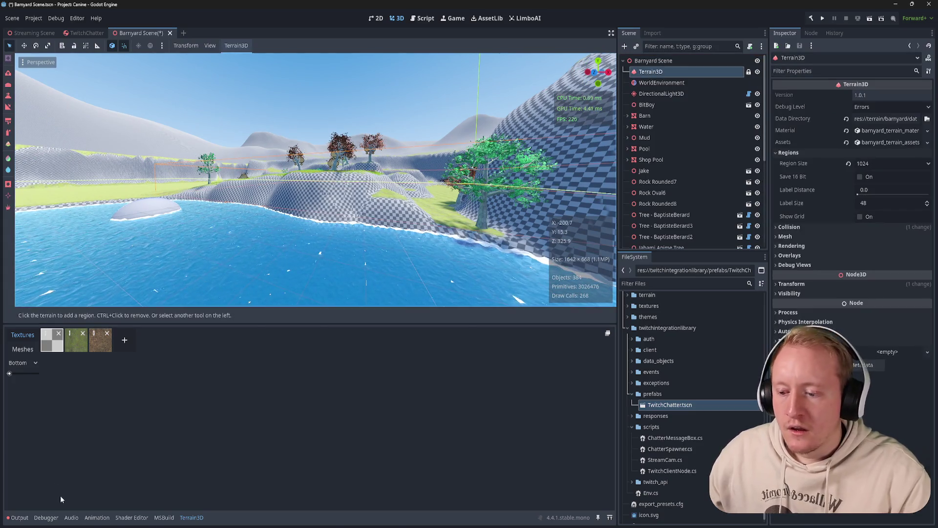
{"action": "left_click", "coordinate": [191, 517]}
{"action": "key", "text": "ctrl+s"}
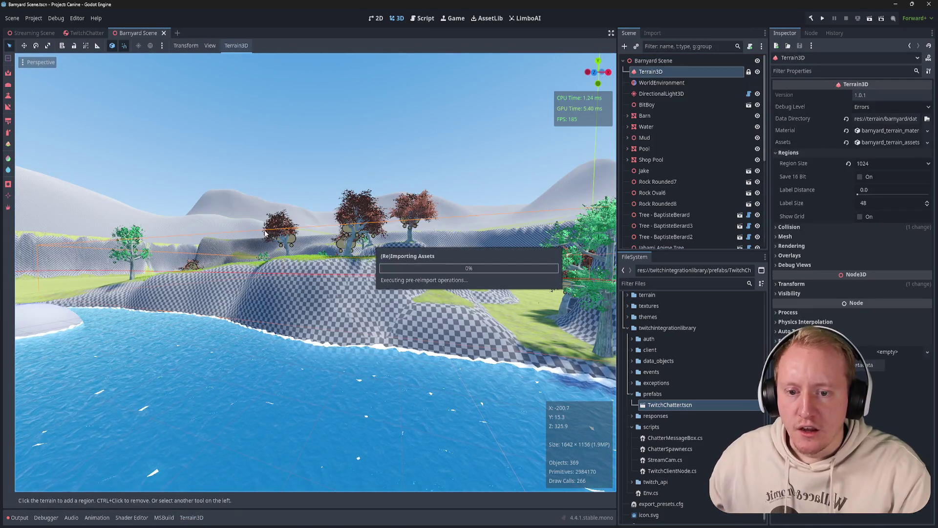
Fly the camera toward the island and turn it from the pond to the hills
{"action": "key", "text": "w"}
{"action": "left_click_drag", "start_coordinate": [258, 233], "coordinate": [253, 234]}
{"action": "scroll", "scroll_direction": "up", "scroll_amount": 3}
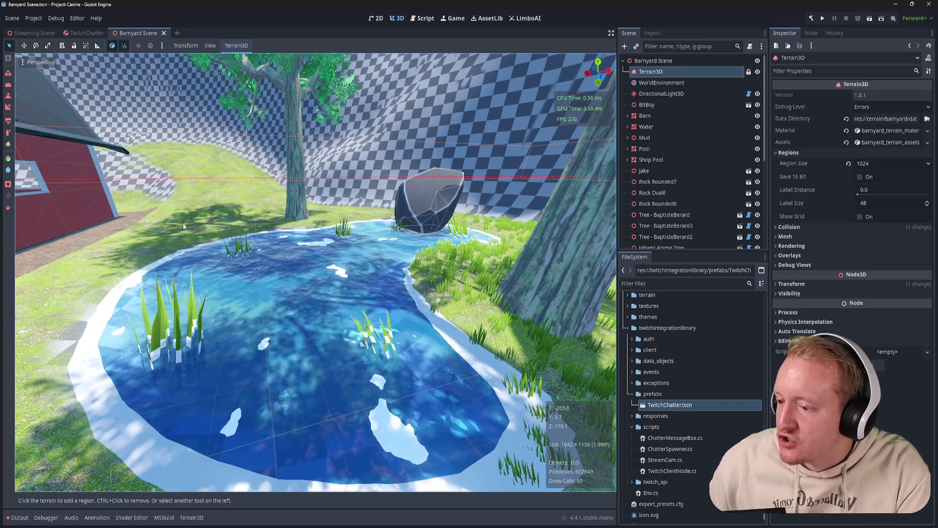
{"action": "left_click_drag", "start_coordinate": [181, 226], "coordinate": [582, 173]}
Uncheck View Gizmos in the viewport Perspective menu and look around toward the water
{"action": "left_click", "coordinate": [41, 62]}
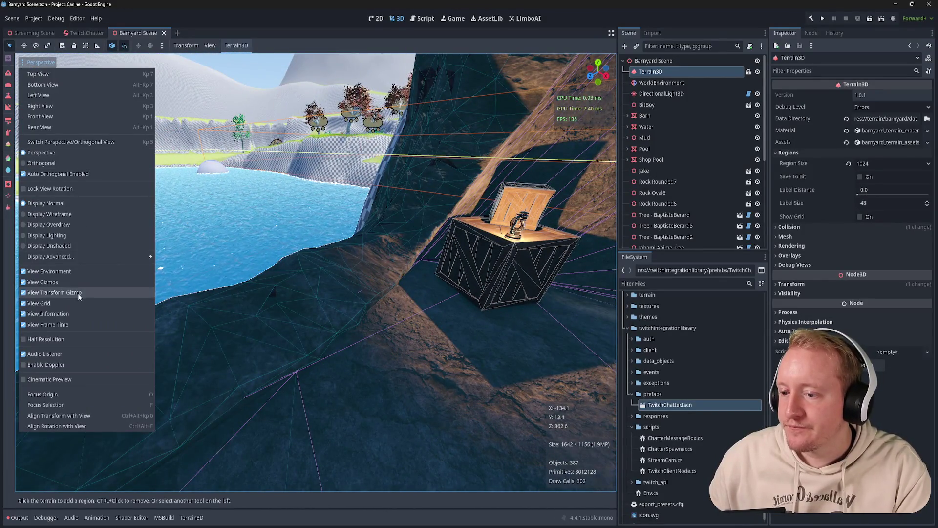
{"action": "left_click", "coordinate": [42, 282]}
{"action": "left_click_drag", "start_coordinate": [215, 258], "coordinate": [217, 254]}
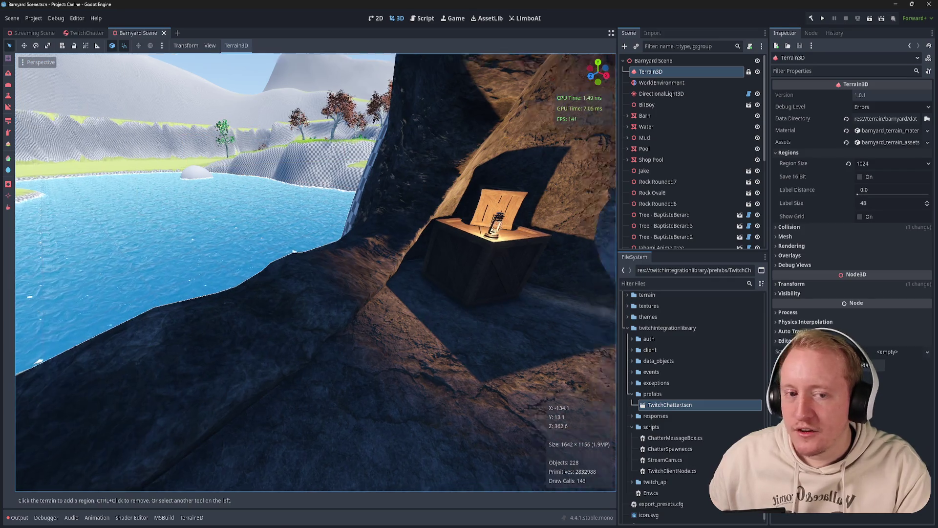
{"action": "left_click", "coordinate": [720, 62]}
{"action": "left_click_drag", "start_coordinate": [518, 142], "coordinate": [447, 163]}
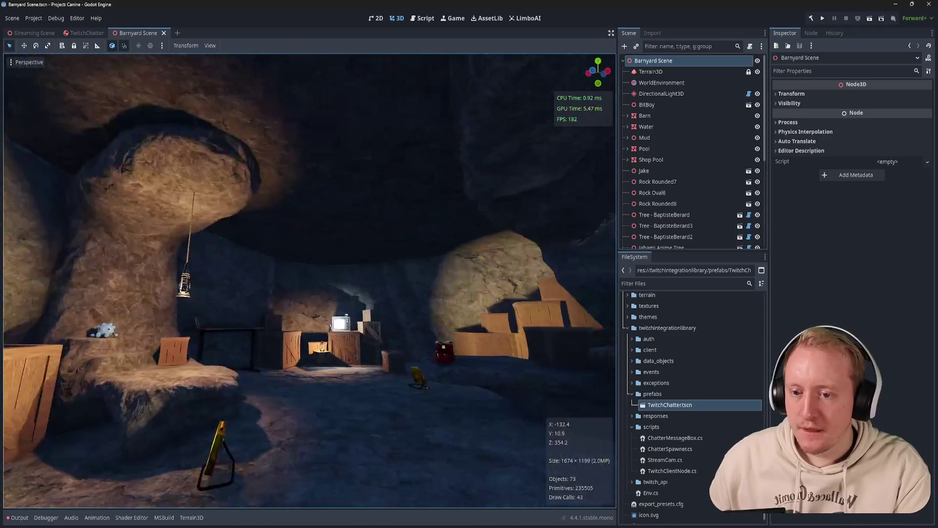
Look around inside the cave, save the Barnyard Scene, and switch to the TwitchChatter scene tab
{"action": "left_click_drag", "start_coordinate": [307, 279], "coordinate": [435, 376]}
{"action": "left_click_drag", "start_coordinate": [342, 293], "coordinate": [464, 165]}
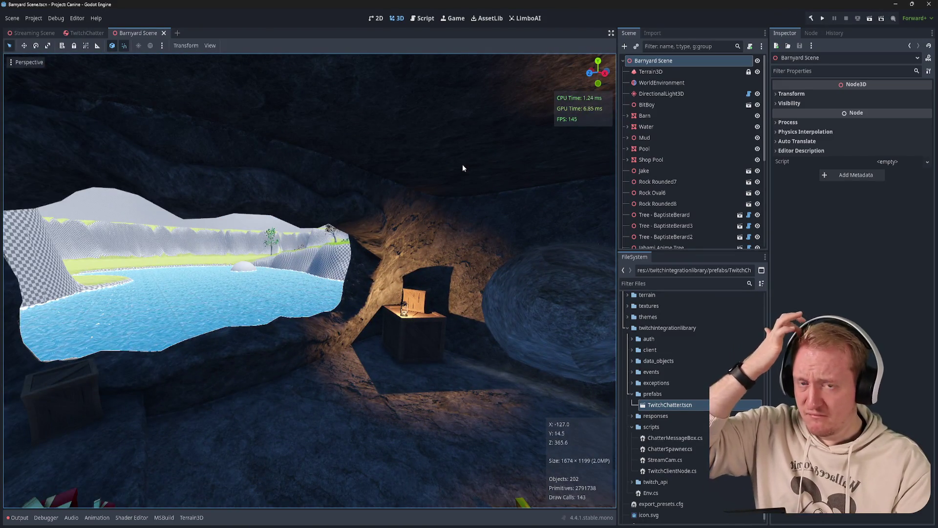
{"action": "left_click_drag", "start_coordinate": [404, 171], "coordinate": [358, 189]}
{"action": "key", "text": "ctrl+s"}
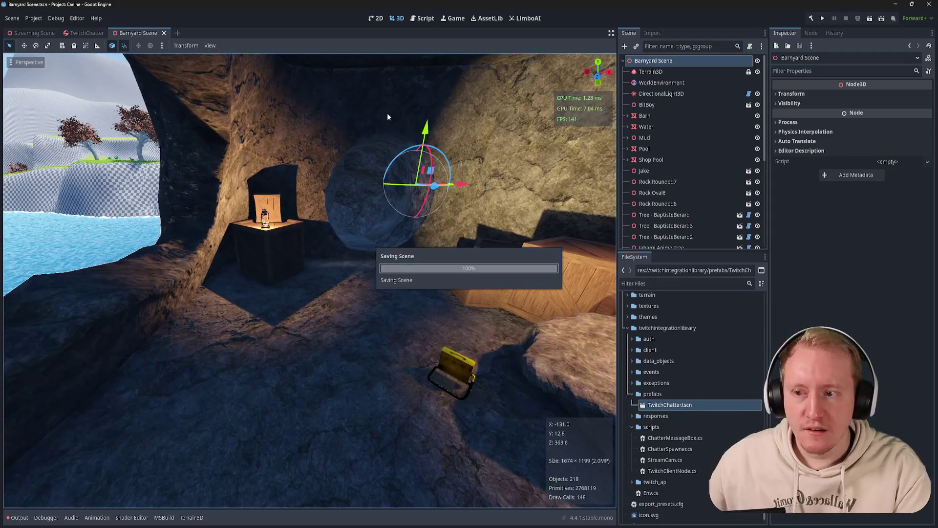
{"action": "left_click", "coordinate": [78, 33]}
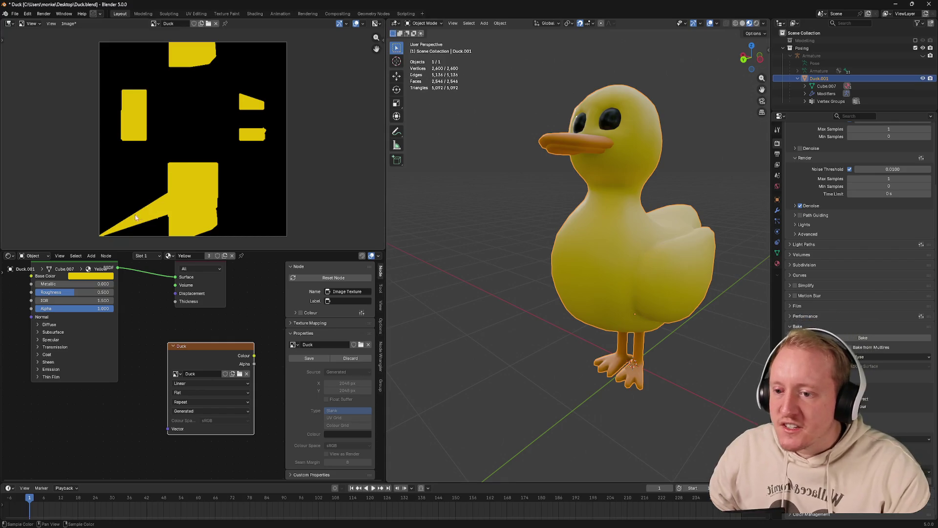
Unwrap the whole duck mesh in Edit Mode and show its UV islands in the UV Editor
{"action": "key", "text": "Tab"}
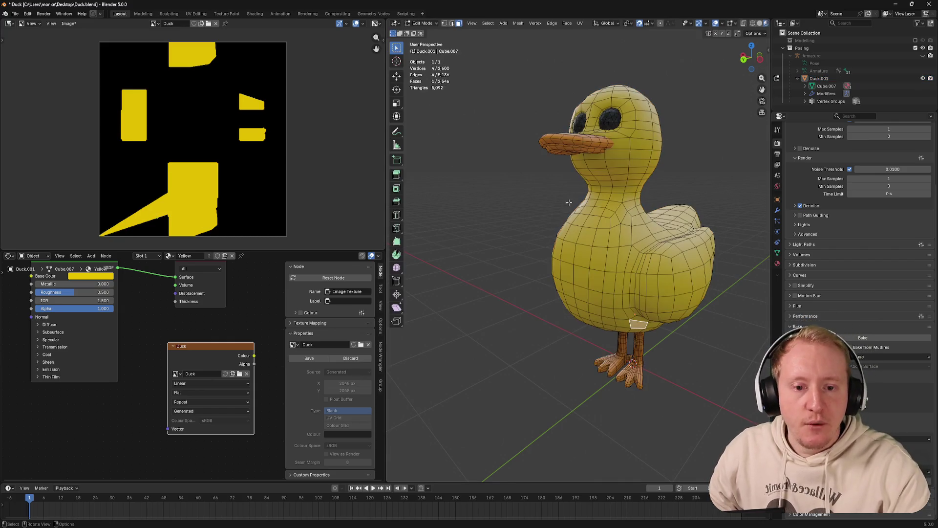
{"action": "key", "text": "a"}
{"action": "key", "text": "u"}
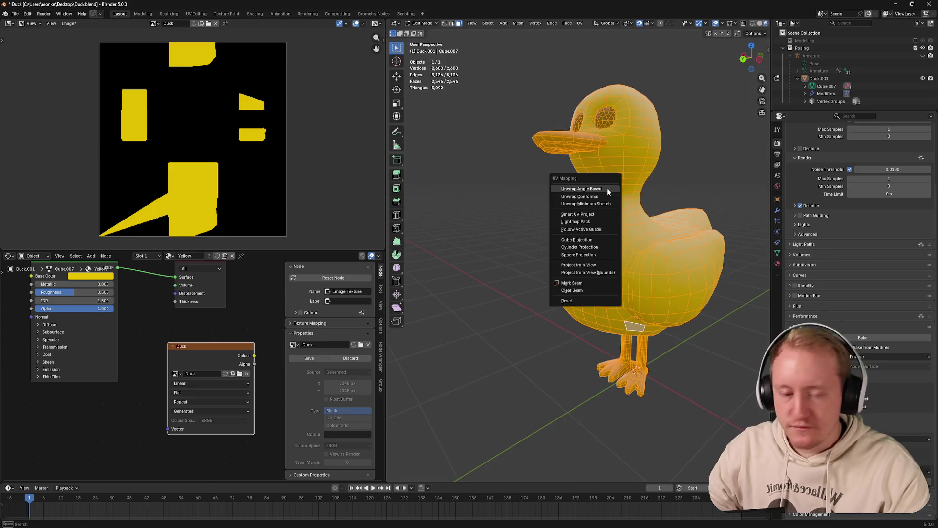
{"action": "left_click", "coordinate": [604, 189]}
{"action": "left_click", "coordinate": [8, 25]}
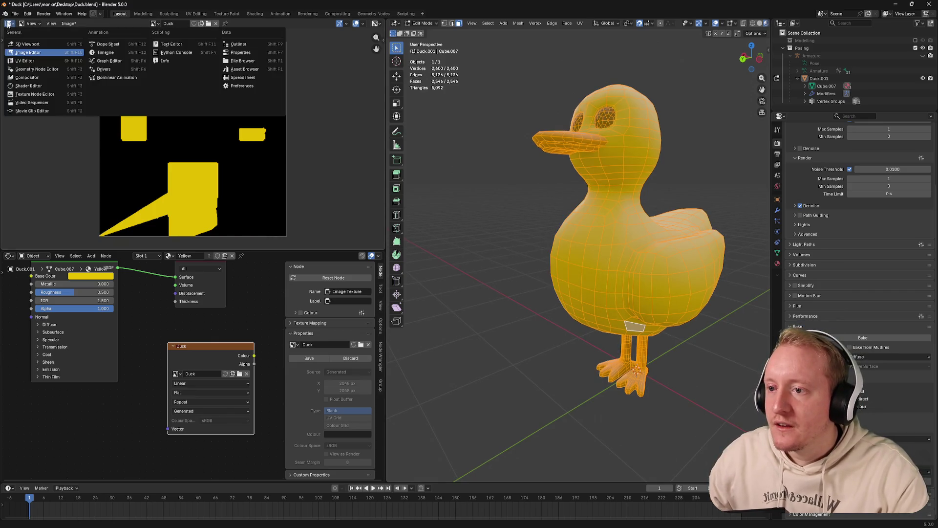
{"action": "left_click", "coordinate": [24, 60]}
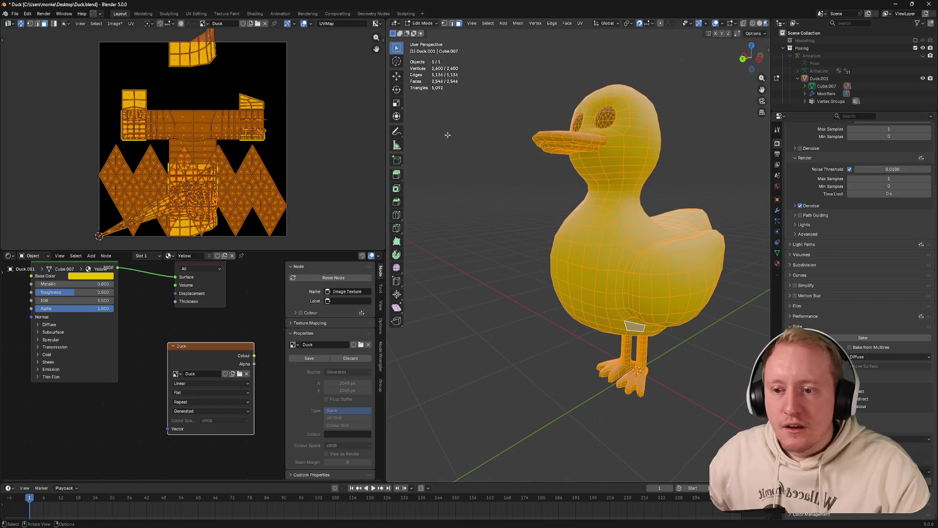
Re-unwrap the duck with Minimum Stretch, Angle Based, then Minimum Stretch again
{"action": "key", "text": "u"}
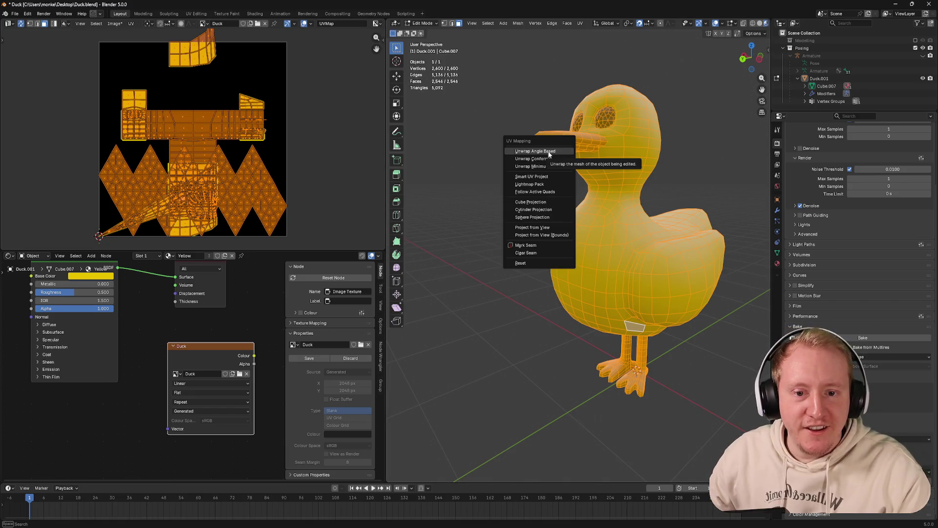
{"action": "left_click", "coordinate": [547, 167]}
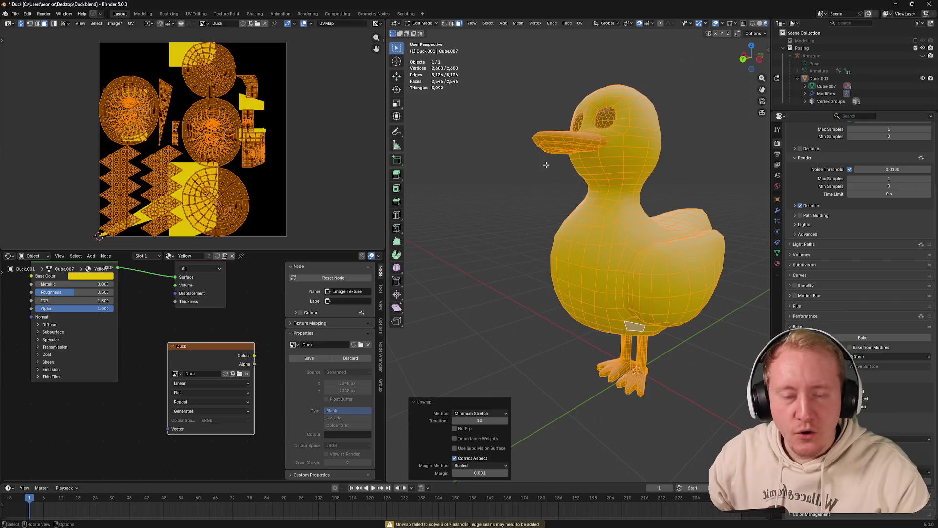
{"action": "left_click_drag", "start_coordinate": [546, 166], "coordinate": [536, 169]}
{"action": "key", "text": "u"}
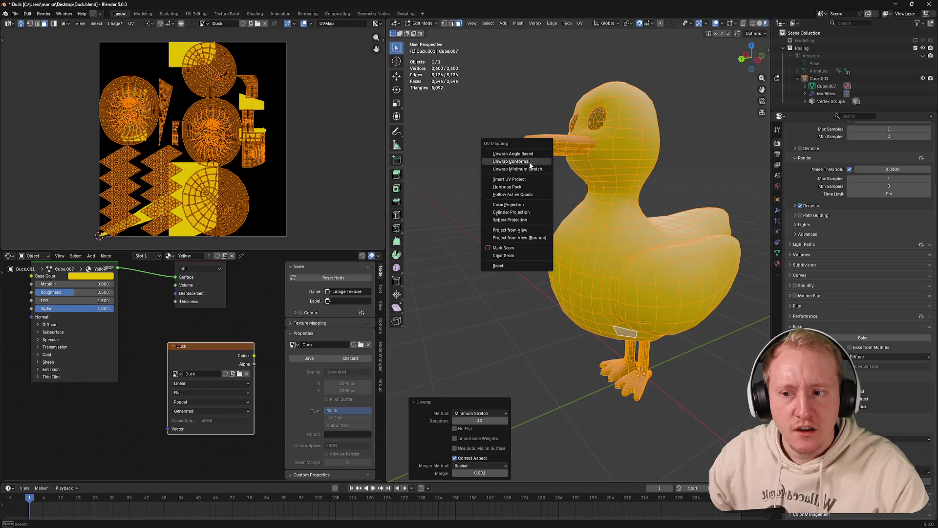
{"action": "left_click", "coordinate": [536, 169]}
{"action": "key", "text": "u"}
{"action": "left_click", "coordinate": [522, 153]}
{"action": "key", "text": "u"}
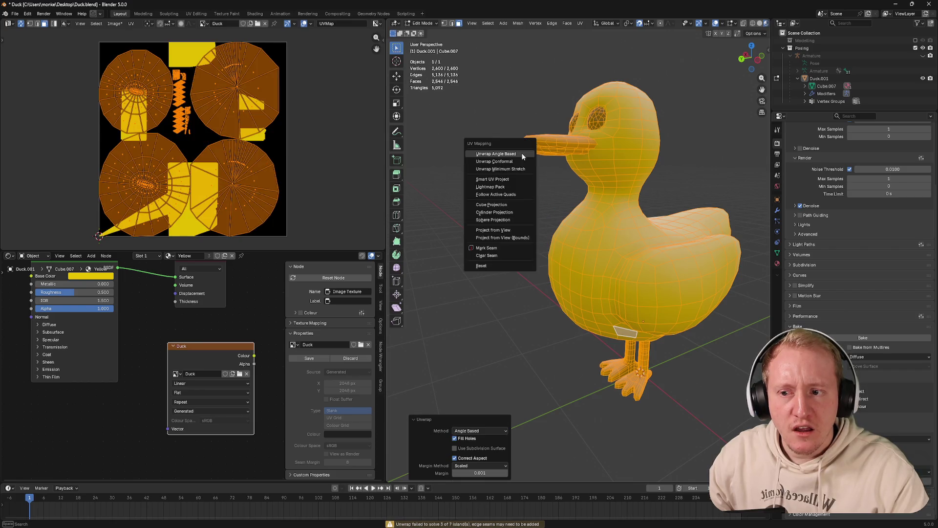
{"action": "left_click", "coordinate": [508, 168]}
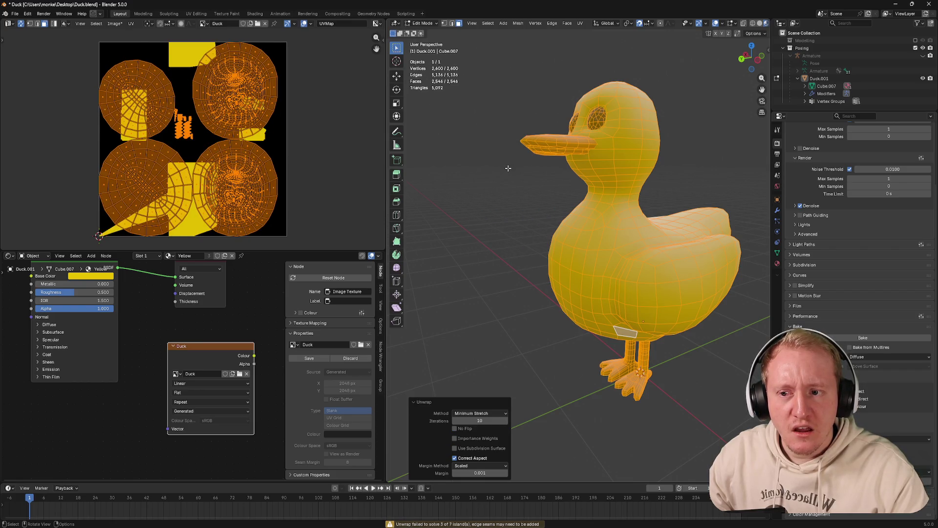
{"action": "key", "text": "u"}
{"action": "left_click", "coordinate": [508, 168]}
{"action": "left_click_drag", "start_coordinate": [542, 164], "coordinate": [509, 148]}
Return to Object Mode, select the duck and save Duck.blend
{"action": "key", "text": "Tab"}
{"action": "left_click_drag", "start_coordinate": [569, 150], "coordinate": [496, 150]}
{"action": "scroll", "scroll_direction": "down", "scroll_amount": 3}
{"action": "left_click", "coordinate": [536, 156]}
{"action": "key", "text": "ctrl+s"}
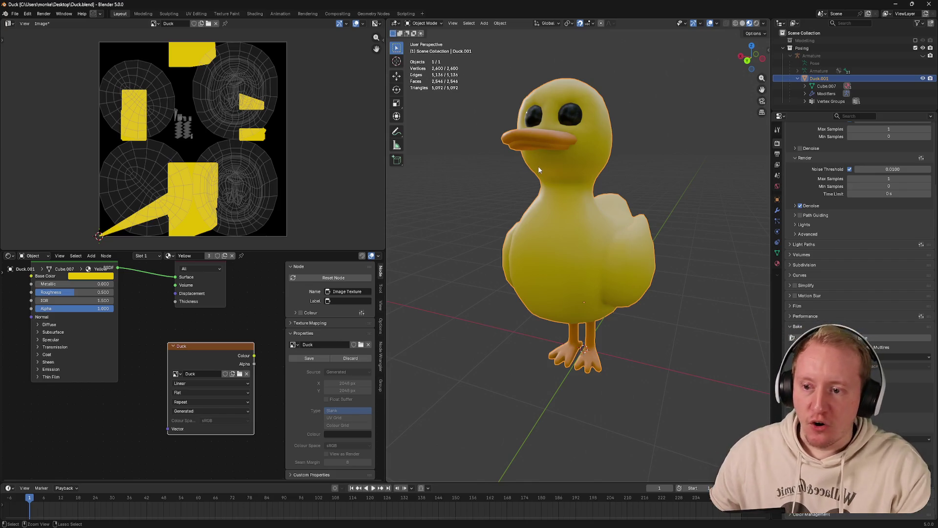
Save Duck.blend, bake the diffuse colour into the Duck image, and re-enter Edit Mode
{"action": "key", "text": "ctrl+s"}
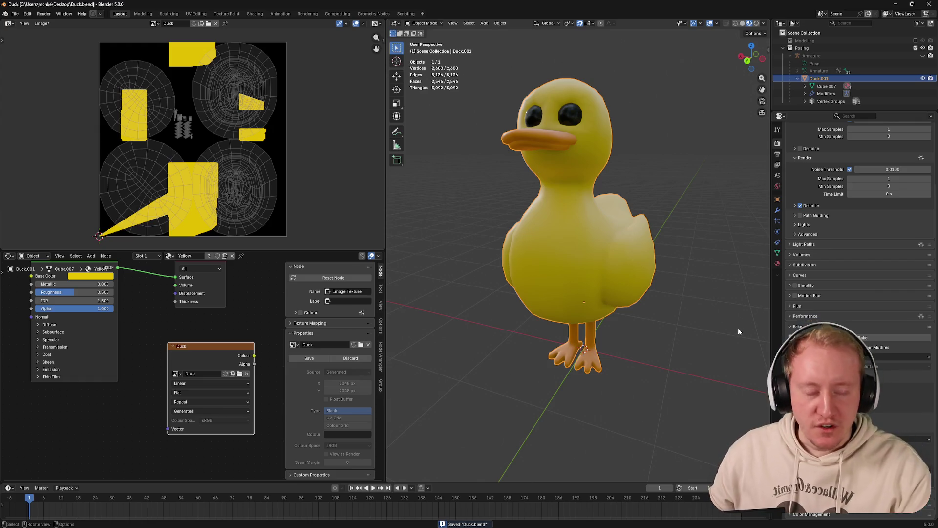
{"action": "left_click", "coordinate": [874, 338]}
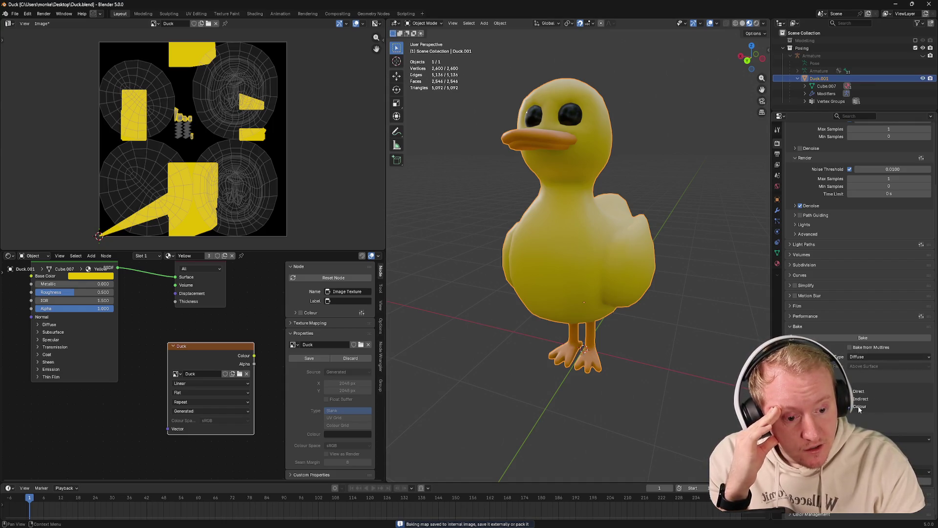
{"action": "left_click", "coordinate": [874, 337]}
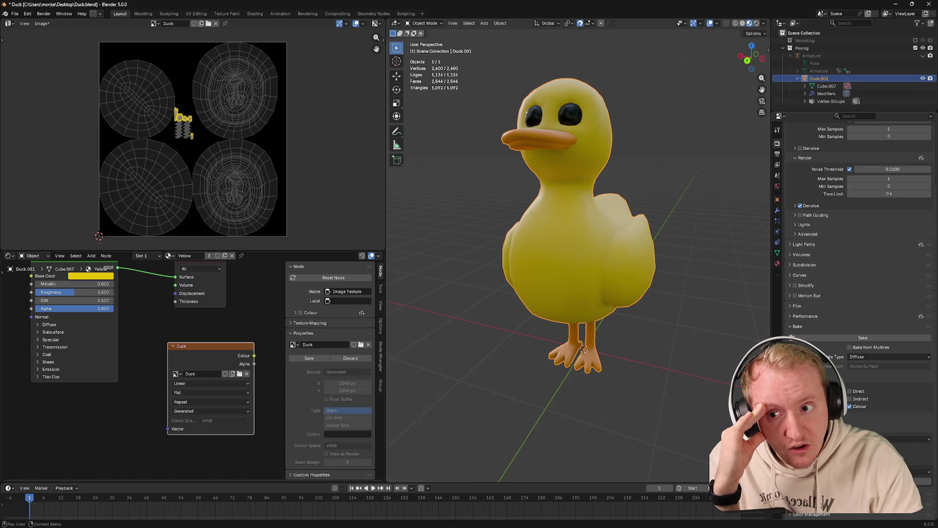
{"action": "scroll", "scroll_direction": "up", "scroll_amount": 3}
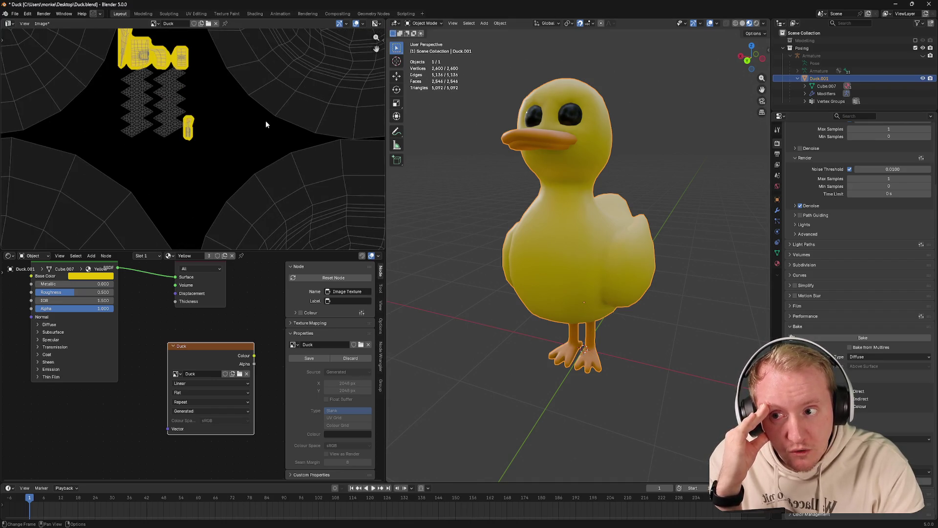
{"action": "scroll", "scroll_direction": "down", "scroll_amount": 3}
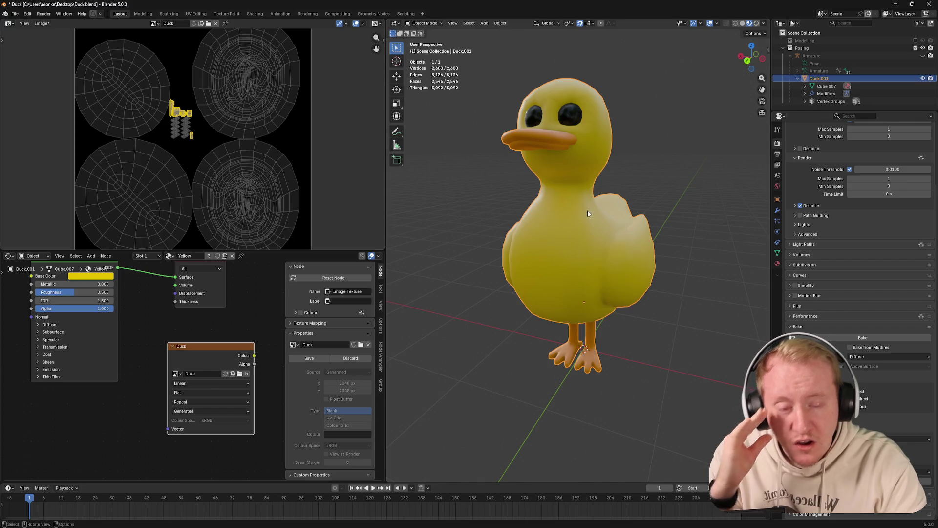
{"action": "key", "text": "Tab"}
{"action": "left_click_drag", "start_coordinate": [585, 210], "coordinate": [563, 210]}
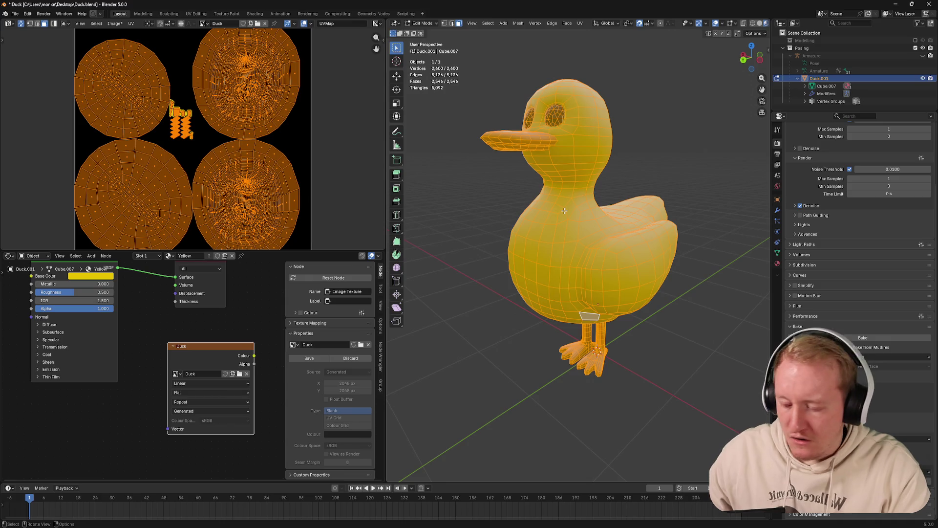
Unwrap with Minimum Stretch at 10 iterations, enable No Flip, and toggle Importance Weights off
{"action": "key", "text": "u"}
{"action": "left_click", "coordinate": [563, 210]}
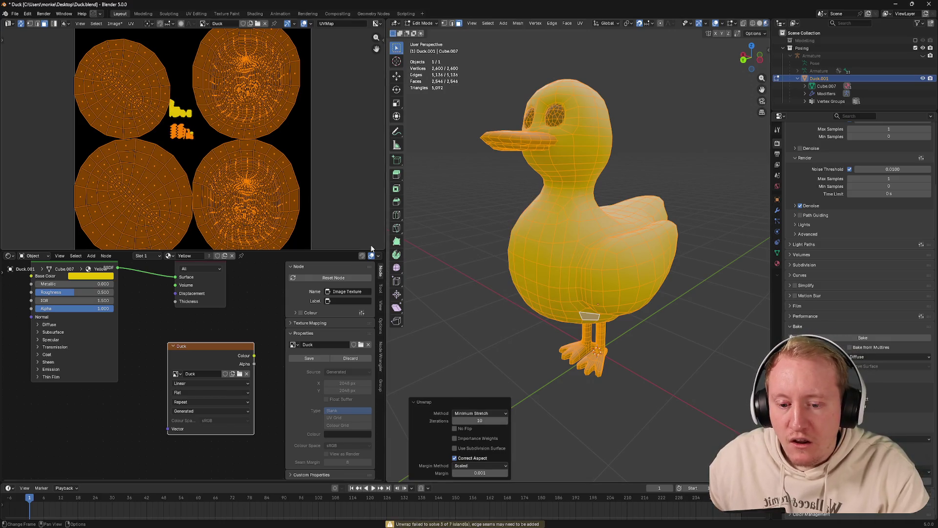
{"action": "left_click_drag", "start_coordinate": [479, 420], "coordinate": [467, 420]}
{"action": "left_click", "coordinate": [484, 420]}
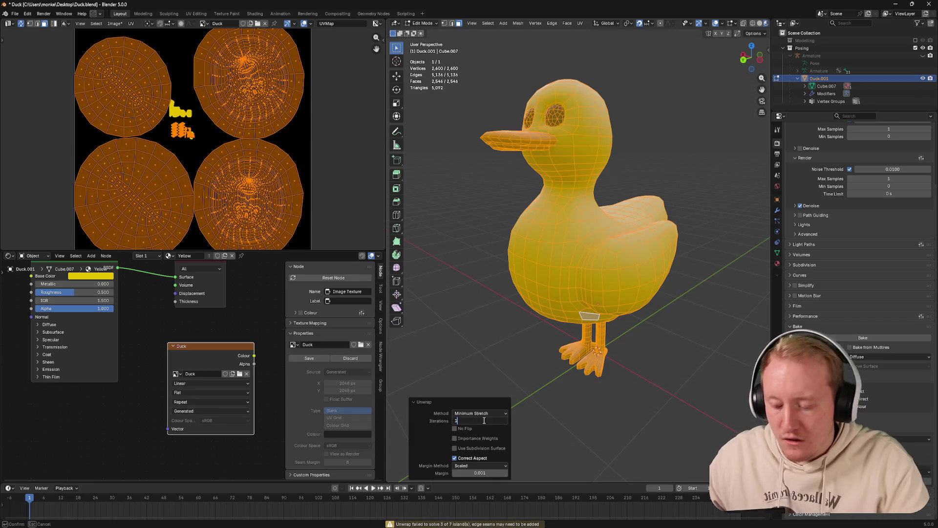
{"action": "type", "text": "0"}
{"action": "key", "text": "Return"}
{"action": "left_click", "coordinate": [466, 430]}
{"action": "left_click", "coordinate": [469, 437]}
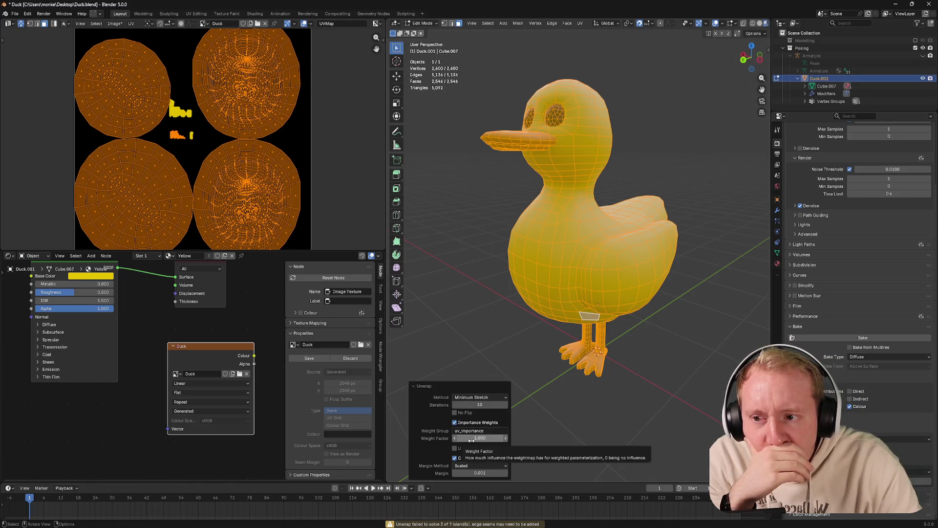
{"action": "left_click", "coordinate": [467, 423]}
{"action": "left_click", "coordinate": [467, 420]}
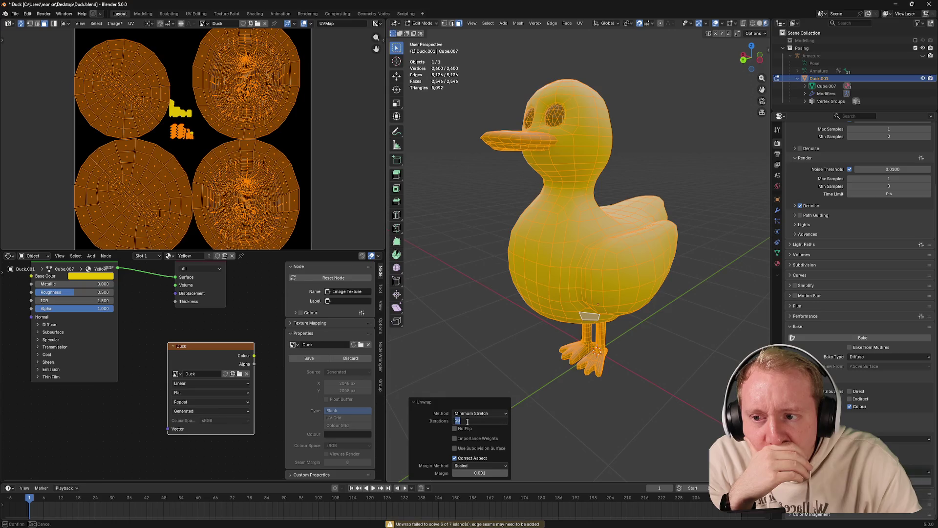
{"action": "key", "text": "Return"}
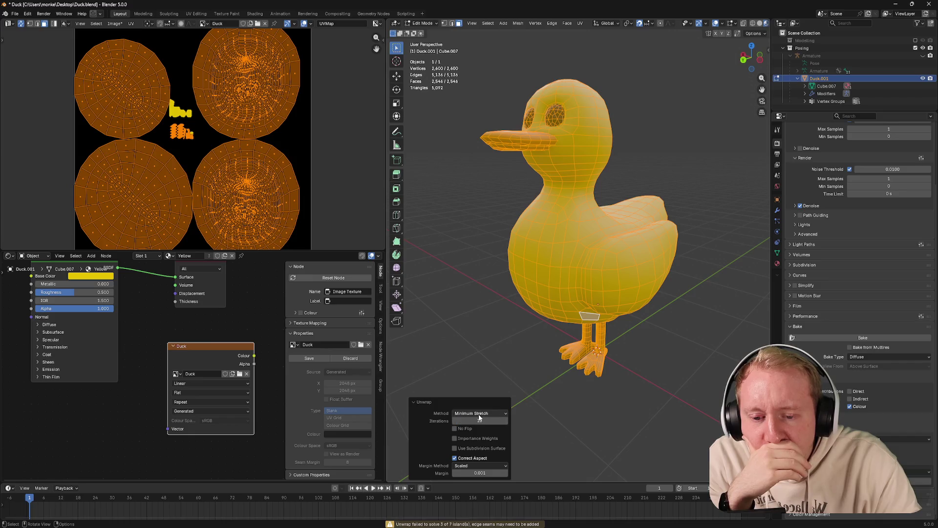
Switch the unwrap method to Conformal, then Angle Based, and enable Use Subdivision Surface
{"action": "left_click", "coordinate": [479, 413]}
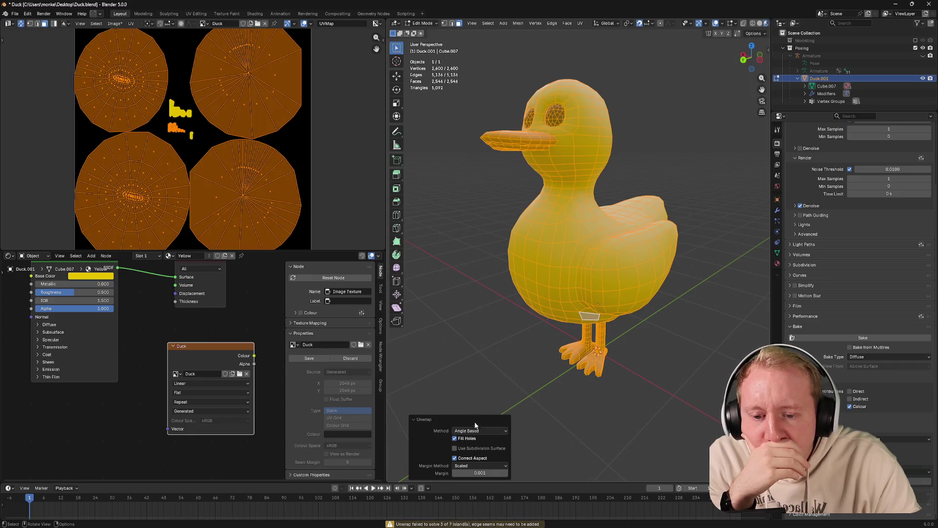
{"action": "left_click", "coordinate": [476, 430]}
{"action": "left_click", "coordinate": [474, 430]}
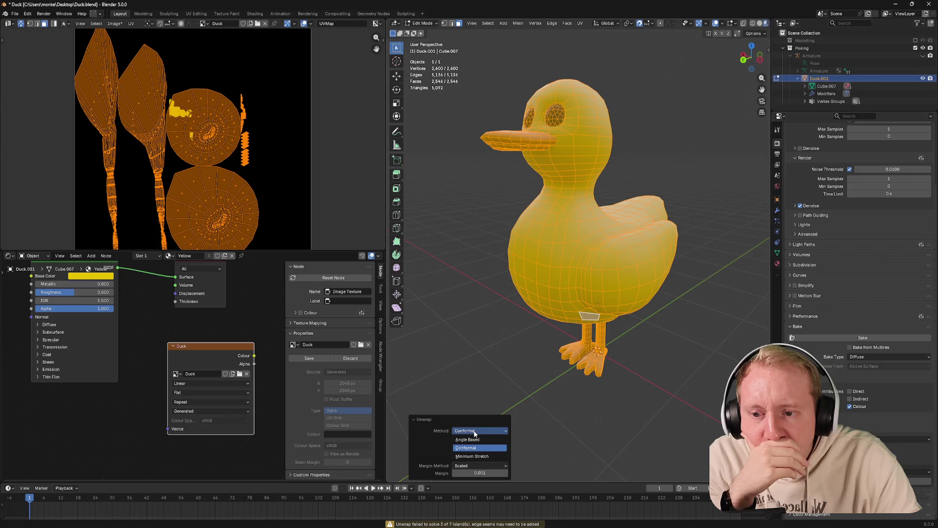
{"action": "left_click", "coordinate": [480, 445]}
{"action": "left_click", "coordinate": [474, 449]}
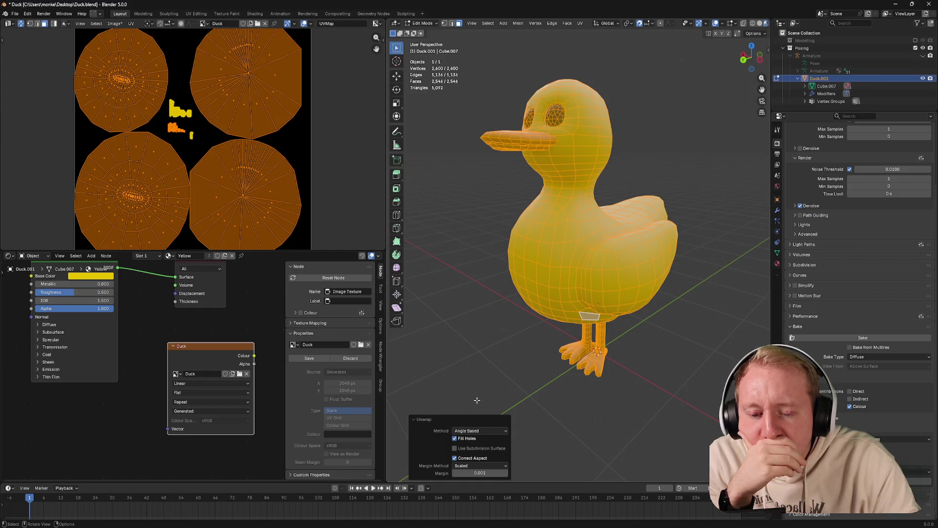
Reselect the whole mesh and re-unwrap it Angle Based
{"action": "key", "text": "alt+a"}
{"action": "key", "text": "a"}
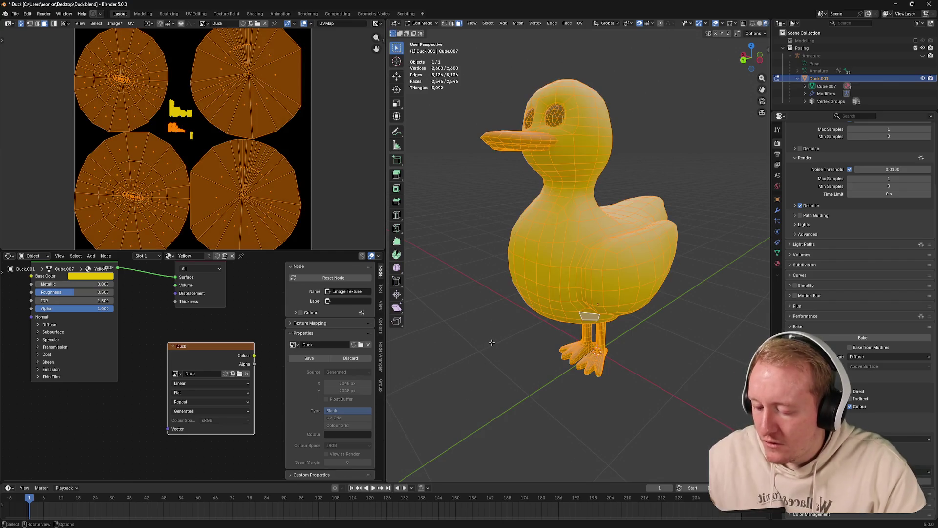
{"action": "key", "text": "u"}
{"action": "left_click", "coordinate": [469, 327]}
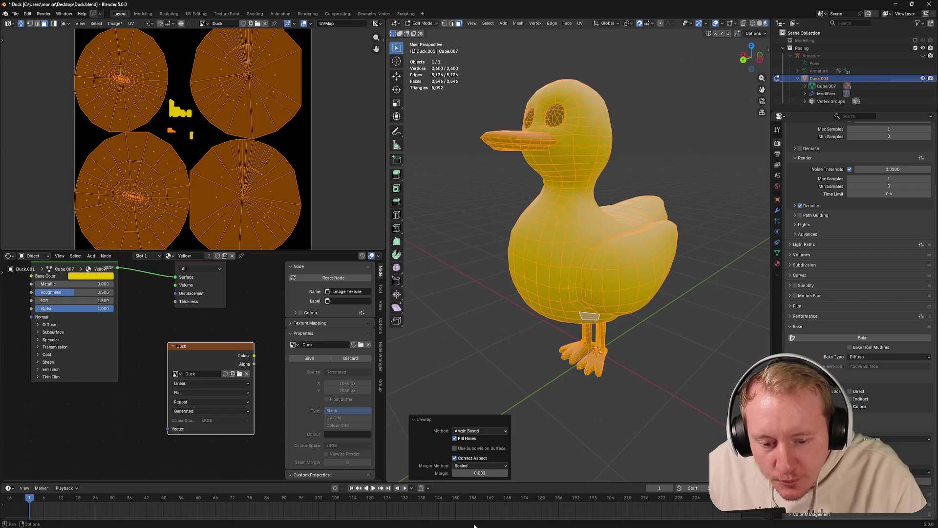
{"action": "key", "text": "alt+a"}
{"action": "key", "text": "a"}
{"action": "left_click_drag", "start_coordinate": [576, 260], "coordinate": [595, 132]}
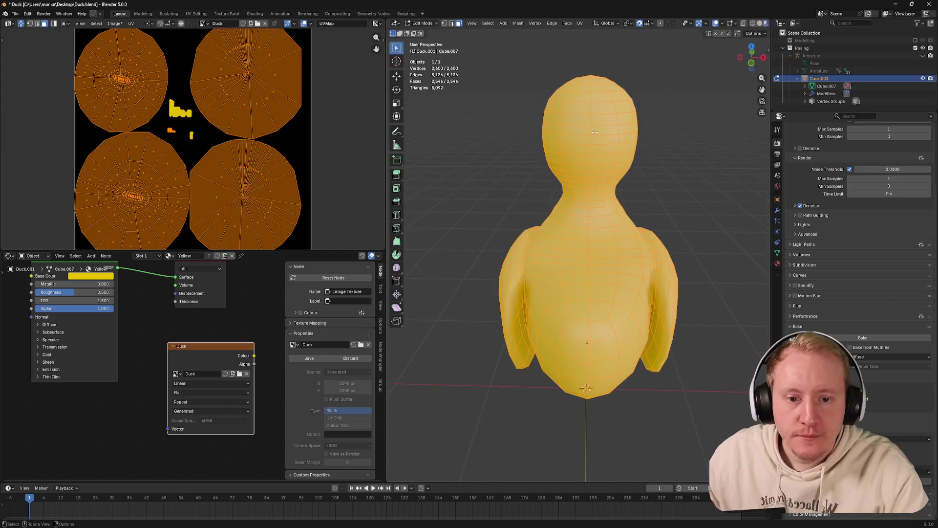
Mark the duck's vertical centre edge loop as a seam
{"action": "key", "text": "alt+a"}
{"action": "left_click", "coordinate": [586, 137]}
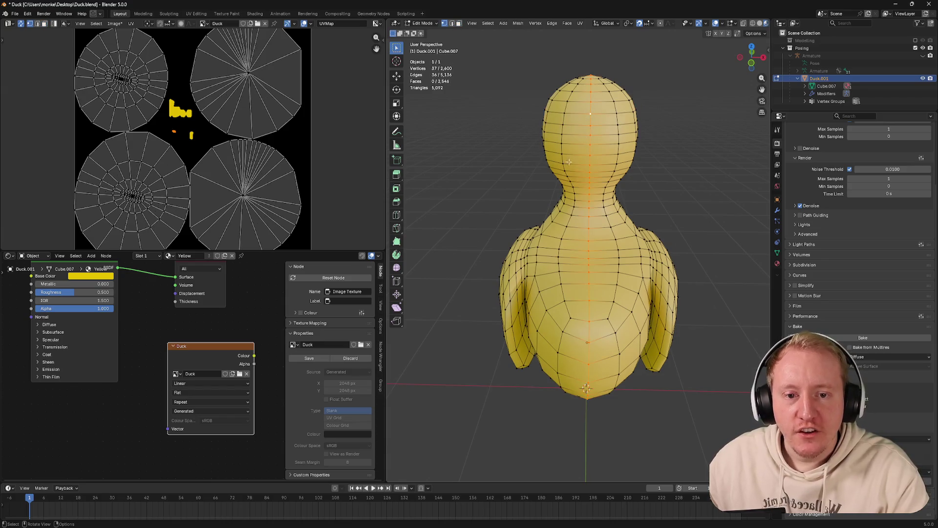
{"action": "right_click", "coordinate": [560, 177]}
{"action": "left_click", "coordinate": [557, 270]}
{"action": "left_click_drag", "start_coordinate": [557, 270], "coordinate": [623, 270]}
Select the front centre edges up the body and mark them as a seam
{"action": "left_click", "coordinate": [541, 155]}
{"action": "left_click_drag", "start_coordinate": [533, 180], "coordinate": [561, 112]}
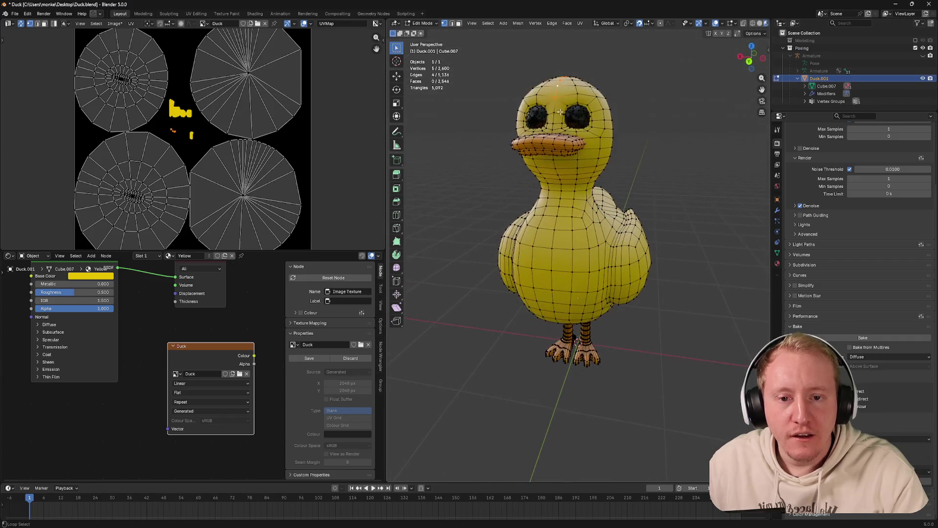
{"action": "left_click", "coordinate": [555, 167]}
{"action": "left_click_drag", "start_coordinate": [555, 168], "coordinate": [592, 248]}
{"action": "scroll", "scroll_direction": "up", "scroll_amount": 3}
{"action": "left_click", "coordinate": [628, 224]}
{"action": "scroll", "scroll_direction": "down", "scroll_amount": 3}
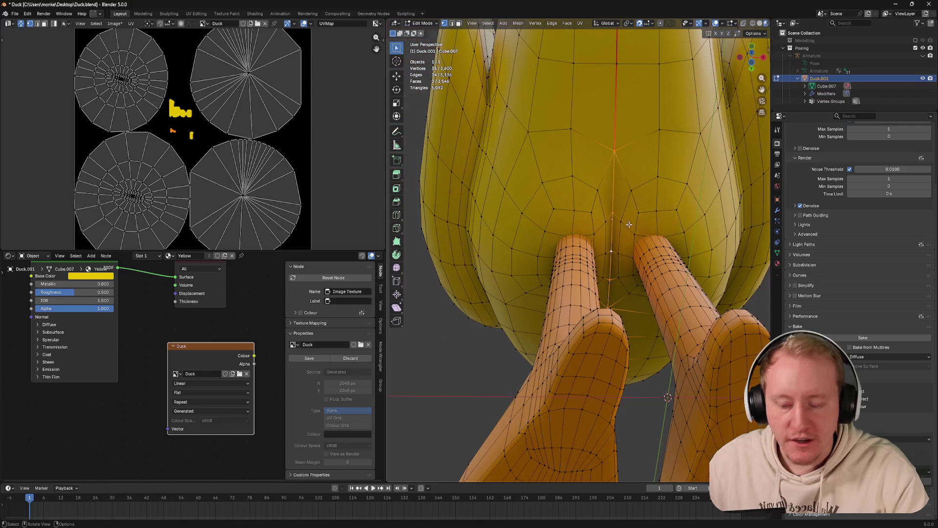
{"action": "right_click", "coordinate": [628, 224]}
{"action": "left_click", "coordinate": [629, 228]}
Select the whole mesh and unwrap it Angle Based with the new seams
{"action": "key", "text": "Tab"}
{"action": "scroll", "scroll_direction": "down", "scroll_amount": 3}
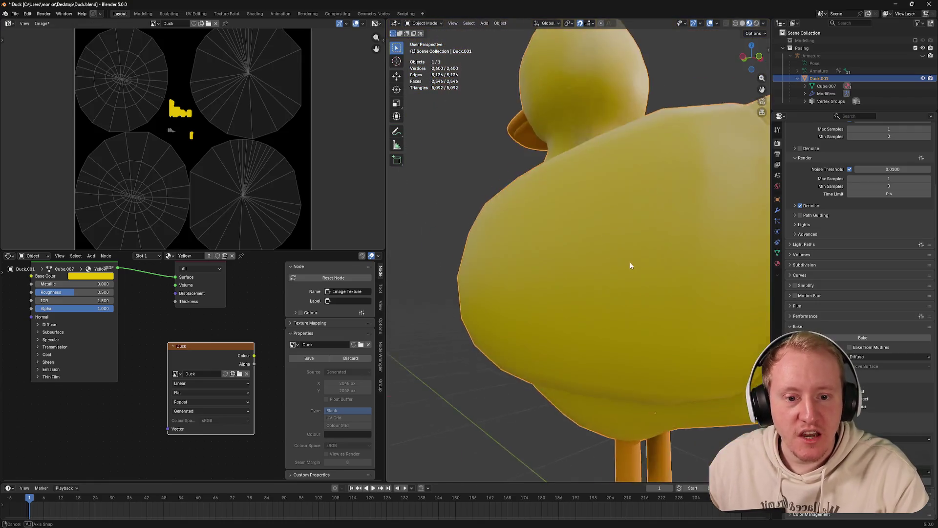
{"action": "left_click_drag", "start_coordinate": [630, 254], "coordinate": [654, 254]}
{"action": "key", "text": "Tab"}
{"action": "key", "text": "a"}
{"action": "key", "text": "u"}
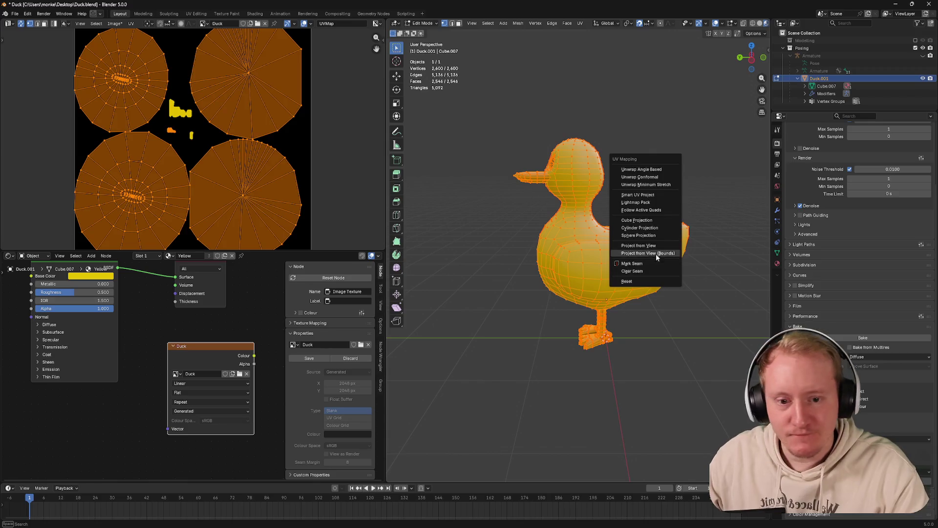
{"action": "left_click", "coordinate": [633, 169]}
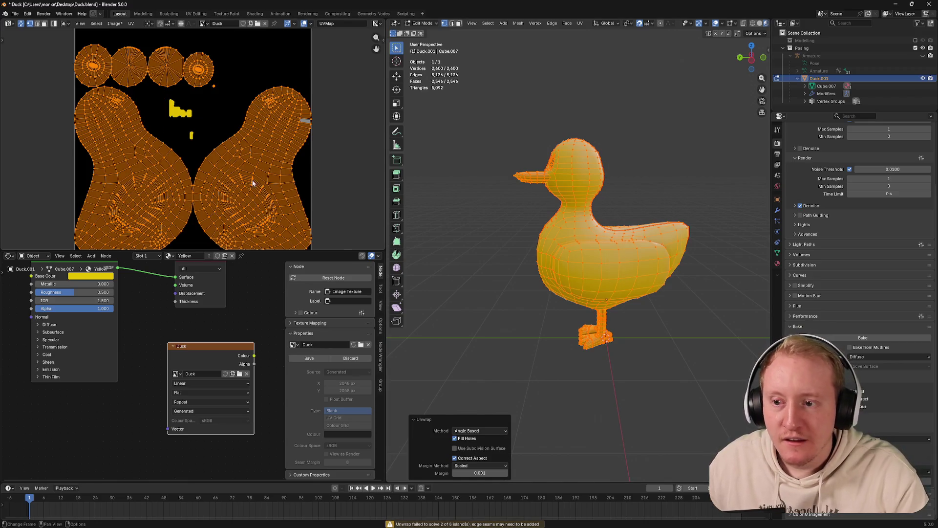
{"action": "scroll", "scroll_direction": "down", "scroll_amount": 3}
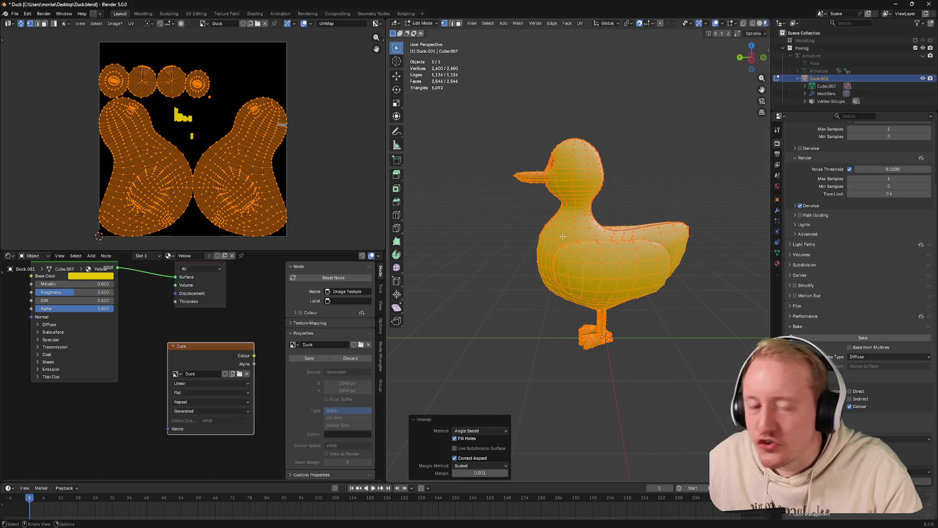
{"action": "scroll", "scroll_direction": "up", "scroll_amount": 3}
{"action": "left_click_drag", "start_coordinate": [562, 236], "coordinate": [534, 234]}
{"action": "scroll", "scroll_direction": "down", "scroll_amount": 3}
Select two edge loops around the duck's body and mark them as seams
{"action": "key", "text": "Tab"}
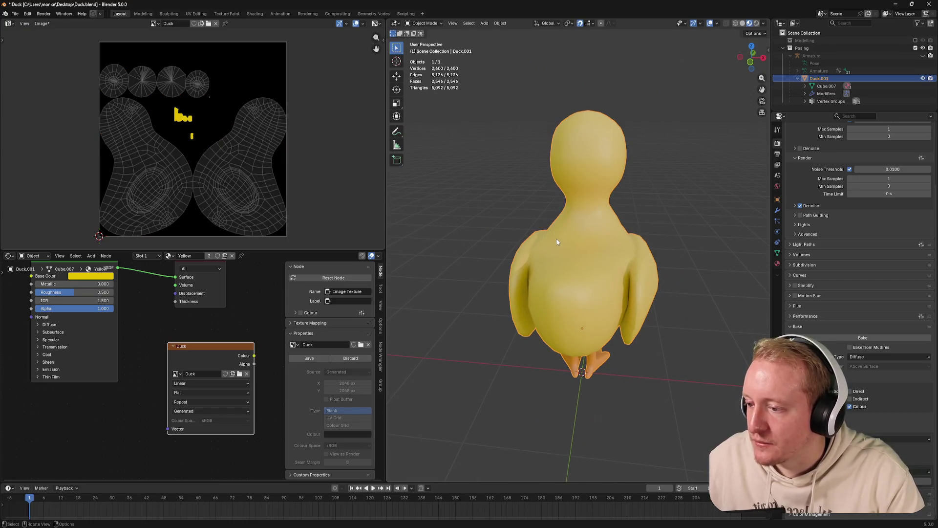
{"action": "key", "text": "Tab"}
{"action": "scroll", "scroll_direction": "up", "scroll_amount": 3}
{"action": "left_click_drag", "start_coordinate": [564, 245], "coordinate": [584, 275]}
{"action": "left_click", "coordinate": [653, 267]}
{"action": "left_click", "coordinate": [653, 266]}
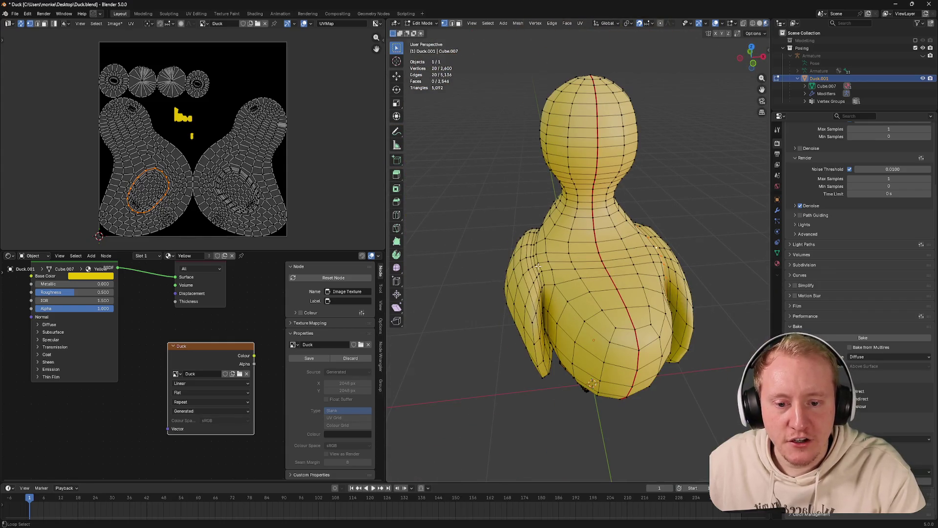
{"action": "scroll", "scroll_direction": "up", "scroll_amount": 3}
{"action": "left_click", "coordinate": [483, 289]}
{"action": "left_click_drag", "start_coordinate": [491, 283], "coordinate": [495, 207]}
{"action": "scroll", "scroll_direction": "down", "scroll_amount": 3}
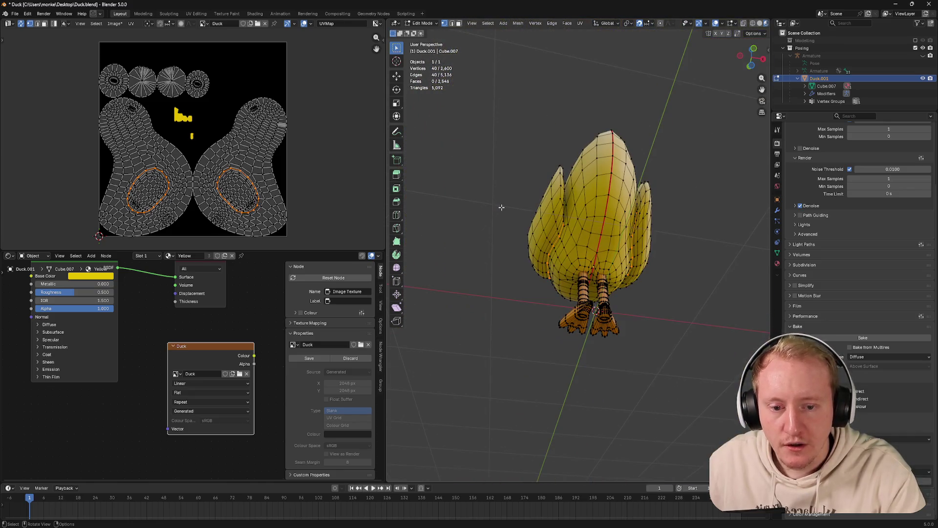
{"action": "key", "text": "u"}
{"action": "left_click", "coordinate": [465, 302]}
Select the whole mesh and re-unwrap it with Minimum Stretch
{"action": "left_click", "coordinate": [508, 258]}
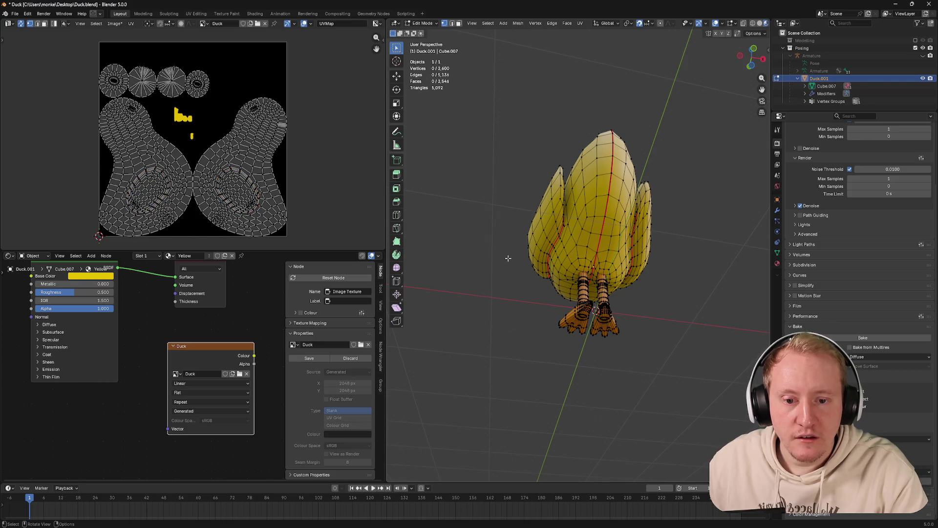
{"action": "key", "text": "a"}
{"action": "key", "text": "u"}
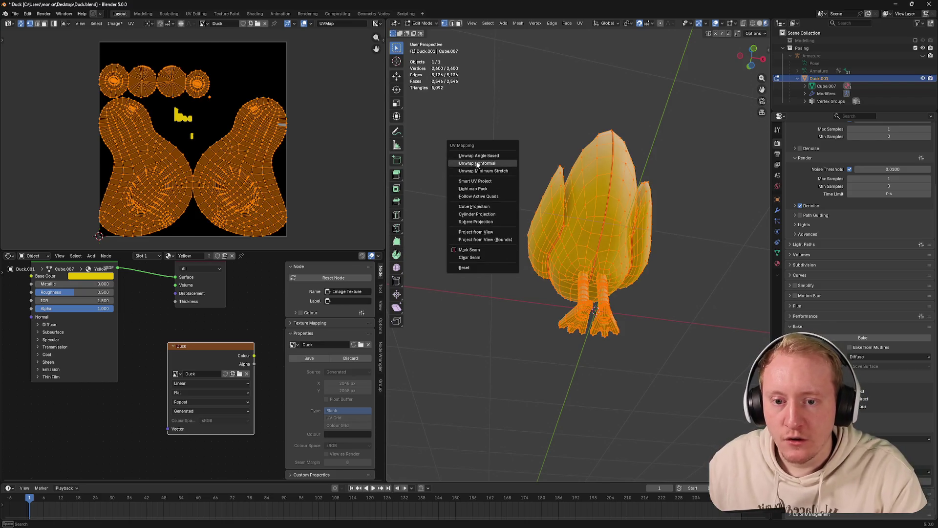
{"action": "left_click", "coordinate": [477, 164]}
{"action": "key", "text": "u"}
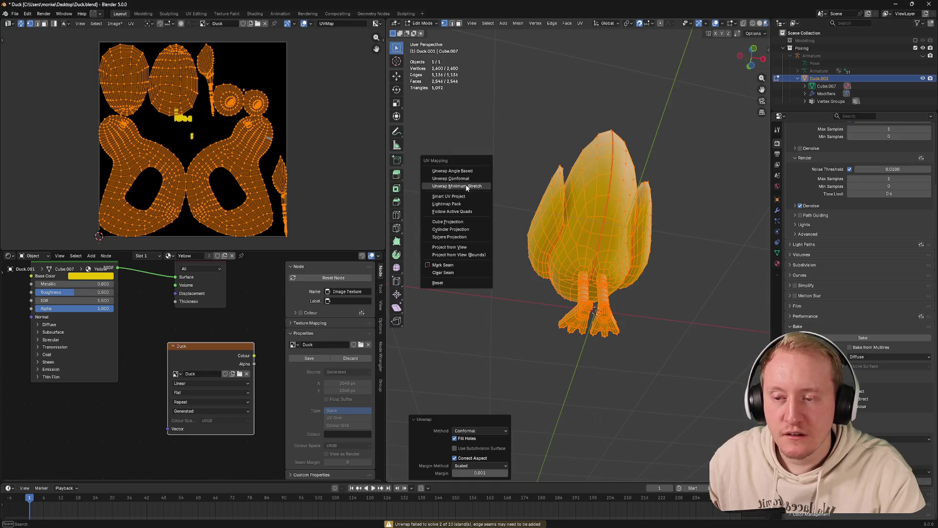
{"action": "left_click", "coordinate": [465, 183]}
{"action": "left_click_drag", "start_coordinate": [472, 201], "coordinate": [546, 244]}
{"action": "scroll", "scroll_direction": "up", "scroll_amount": 3}
{"action": "scroll", "scroll_direction": "down", "scroll_amount": 3}
{"action": "scroll", "scroll_direction": "up", "scroll_amount": 3}
{"action": "left_click", "coordinate": [560, 261]}
Select the edge loop along the beak's lip and mark it as a seam
{"action": "key", "text": "l"}
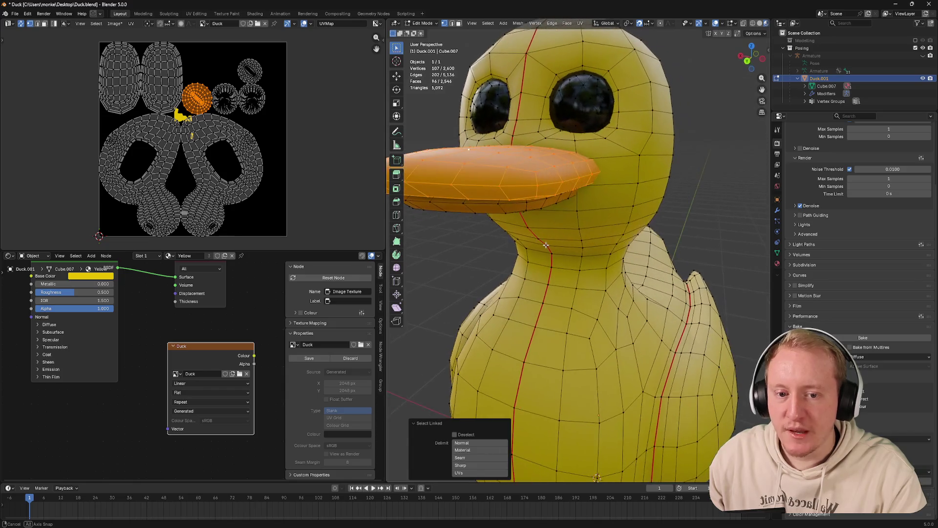
{"action": "left_click", "coordinate": [542, 204]}
{"action": "left_click_drag", "start_coordinate": [542, 204], "coordinate": [550, 122]}
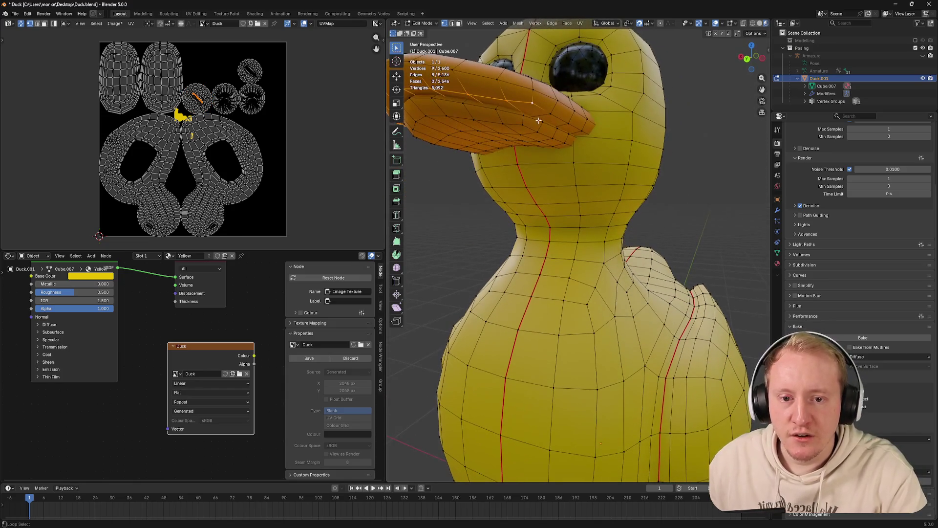
{"action": "left_click", "coordinate": [557, 119]}
{"action": "left_click", "coordinate": [489, 98]}
{"action": "left_click_drag", "start_coordinate": [488, 98], "coordinate": [647, 147]}
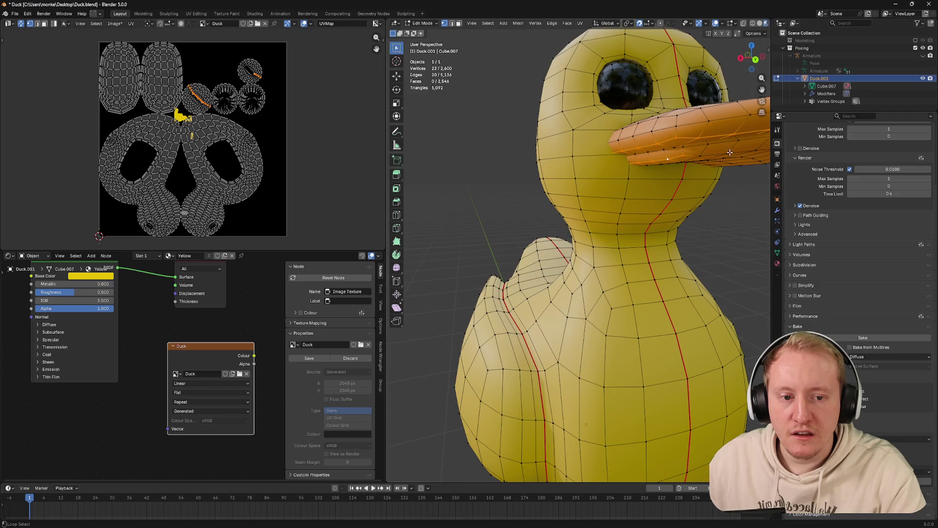
{"action": "left_click_drag", "start_coordinate": [729, 152], "coordinate": [554, 143]}
{"action": "left_click", "coordinate": [541, 139]}
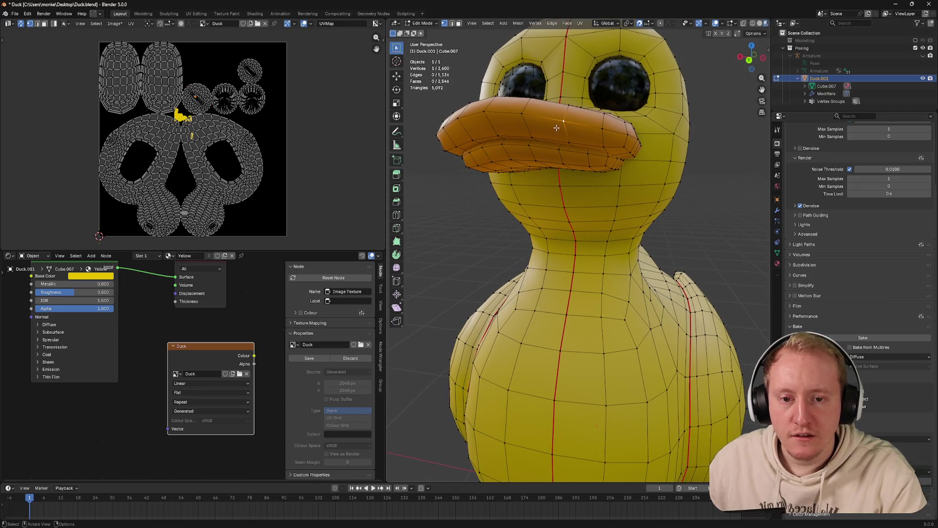
{"action": "left_click", "coordinate": [548, 136]}
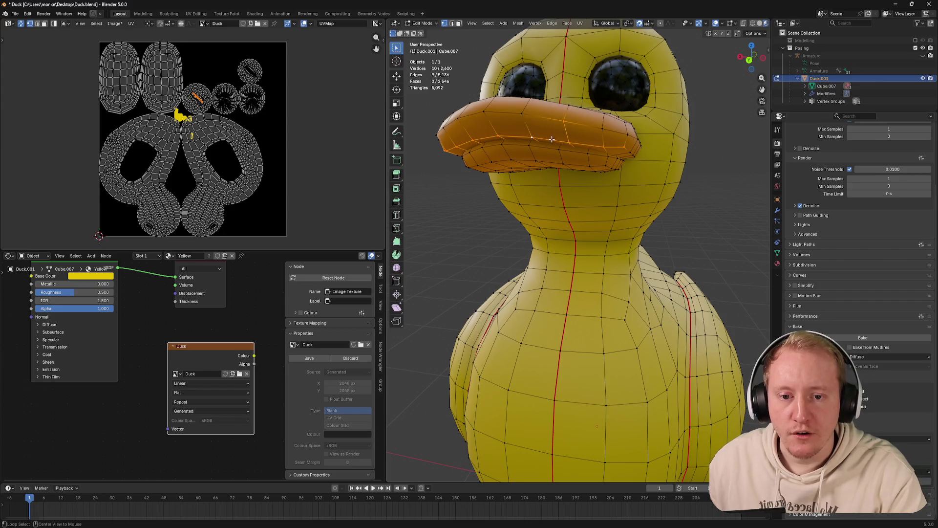
{"action": "left_click", "coordinate": [611, 133]}
{"action": "left_click", "coordinate": [591, 141]}
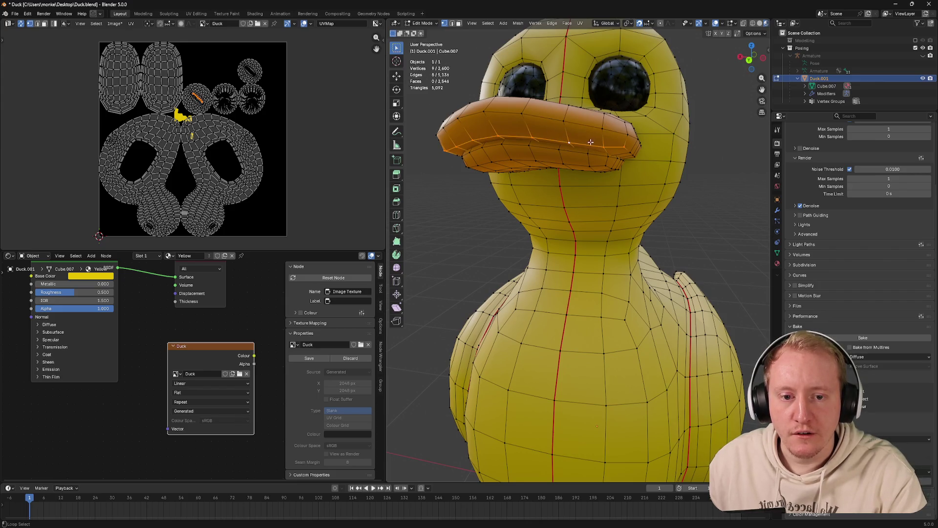
{"action": "left_click", "coordinate": [629, 152]}
{"action": "left_click_drag", "start_coordinate": [630, 151], "coordinate": [706, 163]}
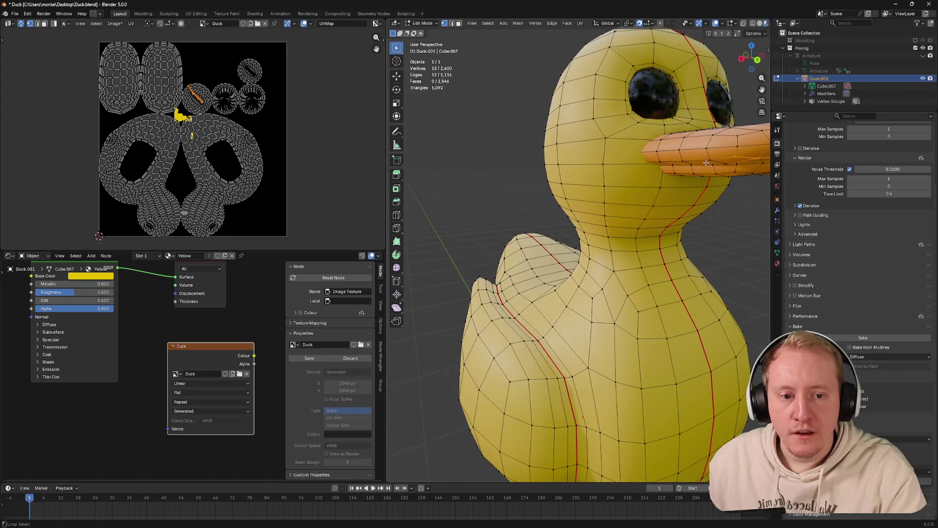
{"action": "right_click", "coordinate": [699, 161]}
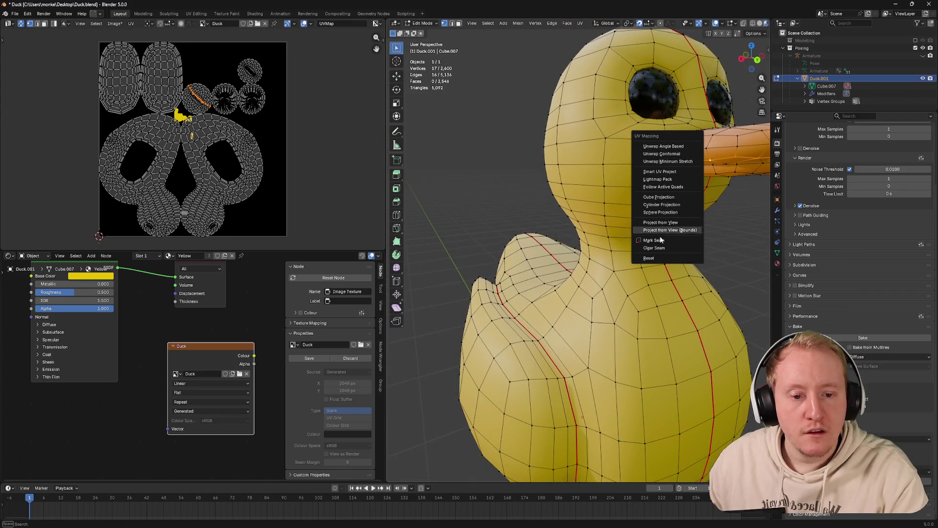
{"action": "left_click", "coordinate": [692, 240]}
Select another edge loop on the beak's lower edge and mark it as a seam
{"action": "left_click_drag", "start_coordinate": [691, 207], "coordinate": [630, 136]}
{"action": "key", "text": "Tab"}
{"action": "key", "text": "Tab"}
{"action": "left_click", "coordinate": [621, 120]}
{"action": "key", "text": "ctrl+l"}
{"action": "left_click_drag", "start_coordinate": [618, 110], "coordinate": [599, 246]}
{"action": "left_click", "coordinate": [600, 246]}
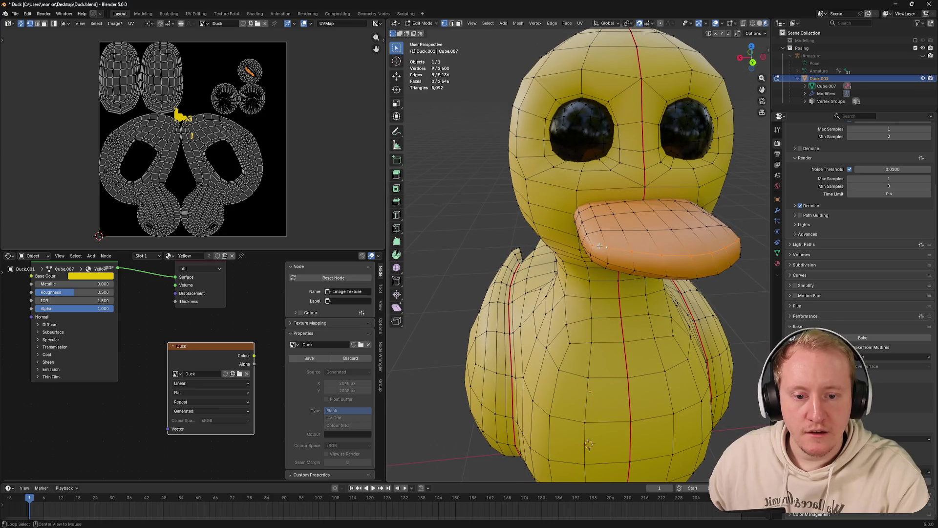
{"action": "left_click_drag", "start_coordinate": [733, 221], "coordinate": [490, 221]}
{"action": "left_click", "coordinate": [490, 221]}
{"action": "right_click", "coordinate": [490, 221]}
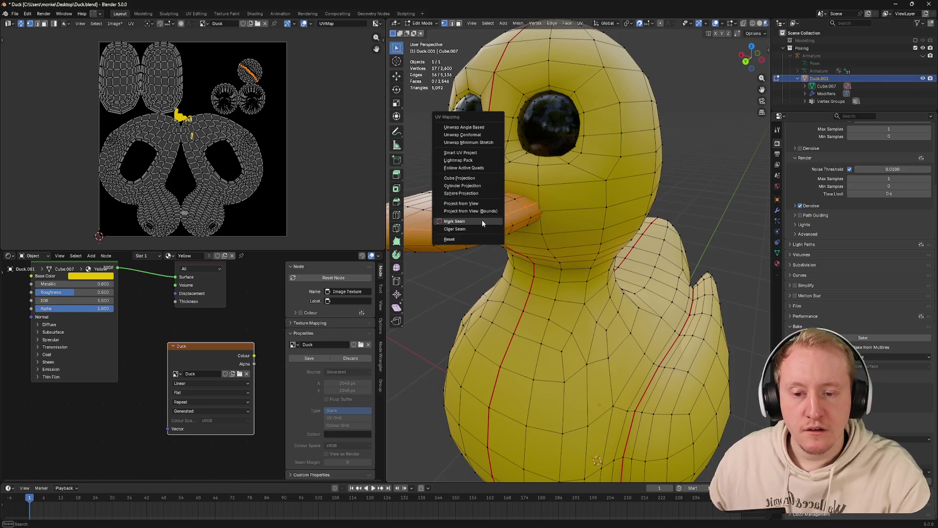
{"action": "left_click", "coordinate": [482, 219]}
Reveal the hidden beak faces, select the whole duck mesh and unwrap it with Minimum Stretch
{"action": "left_click_drag", "start_coordinate": [482, 219], "coordinate": [495, 216]}
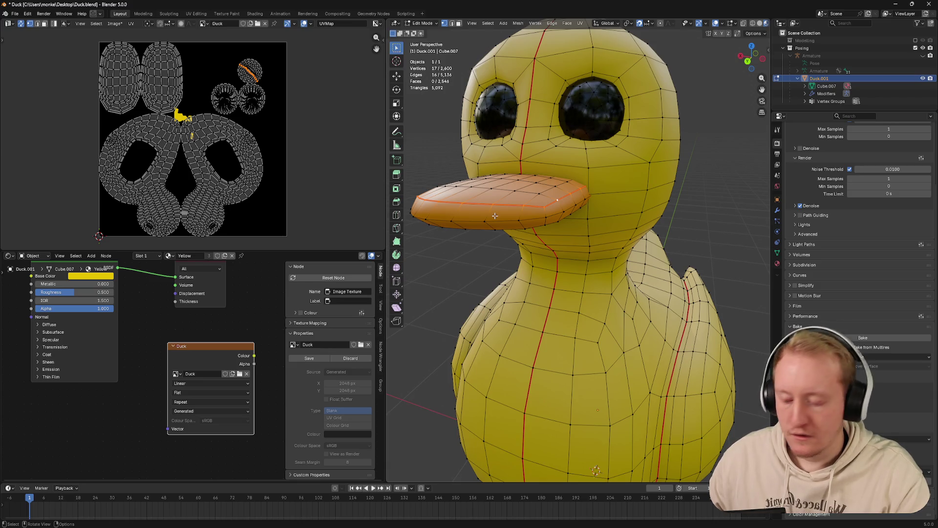
{"action": "key", "text": "Tab"}
{"action": "key", "text": "Tab"}
{"action": "key", "text": "alt+h"}
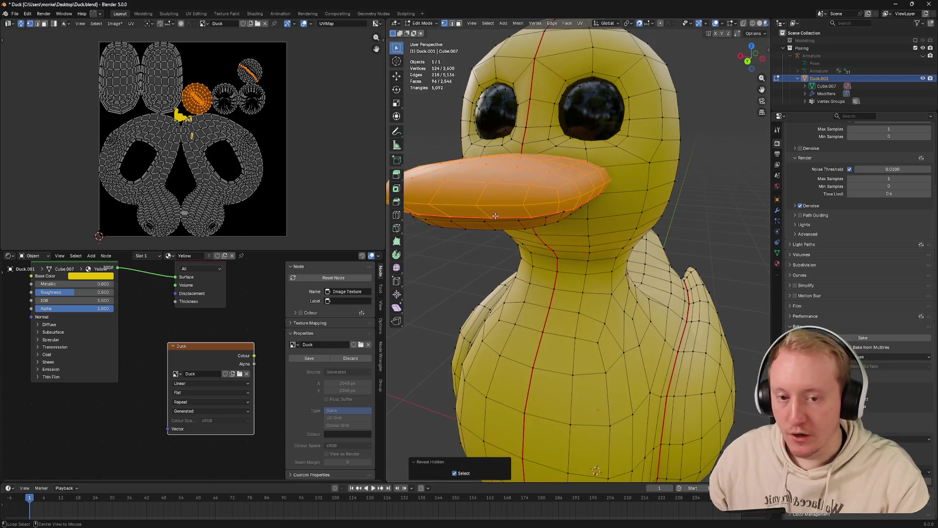
{"action": "key", "text": "a"}
{"action": "key", "text": "u"}
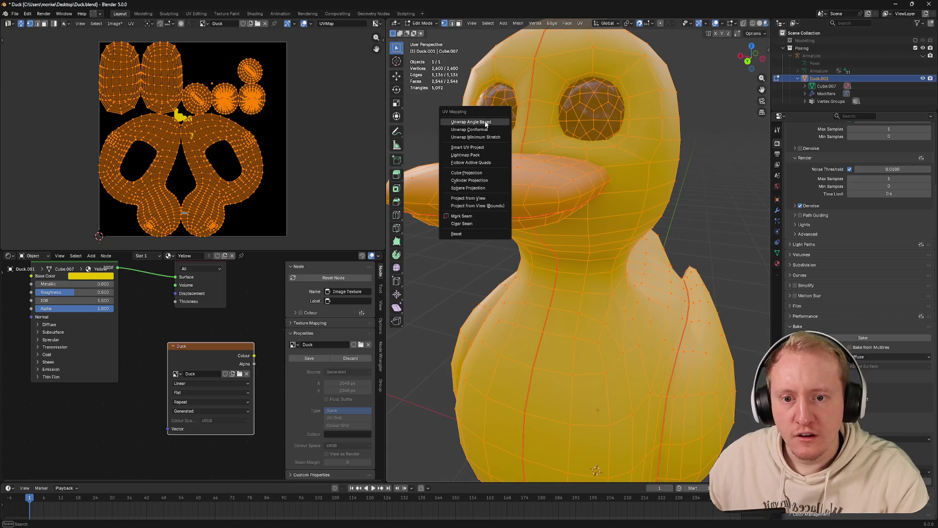
{"action": "left_click", "coordinate": [481, 136]}
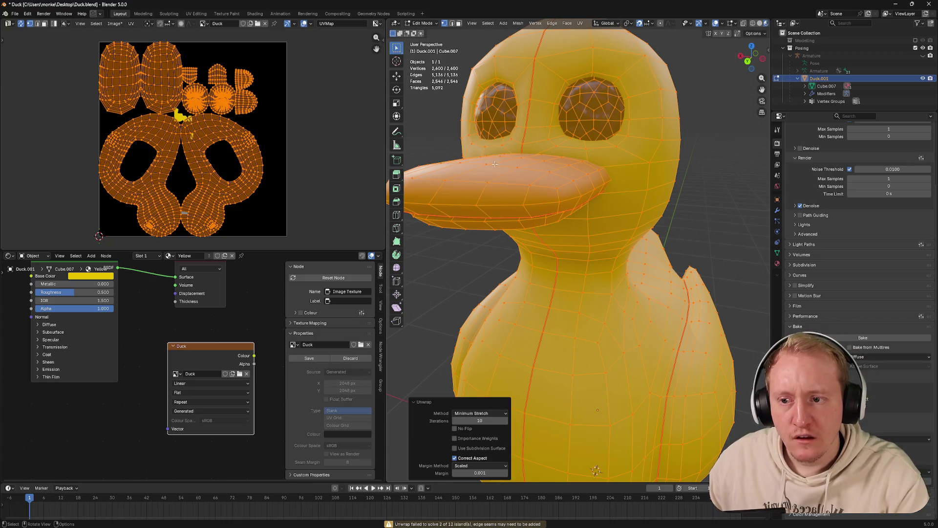
{"action": "left_click_drag", "start_coordinate": [495, 165], "coordinate": [513, 166]}
{"action": "scroll", "scroll_direction": "up", "scroll_amount": 3}
{"action": "scroll", "scroll_direction": "down", "scroll_amount": 3}
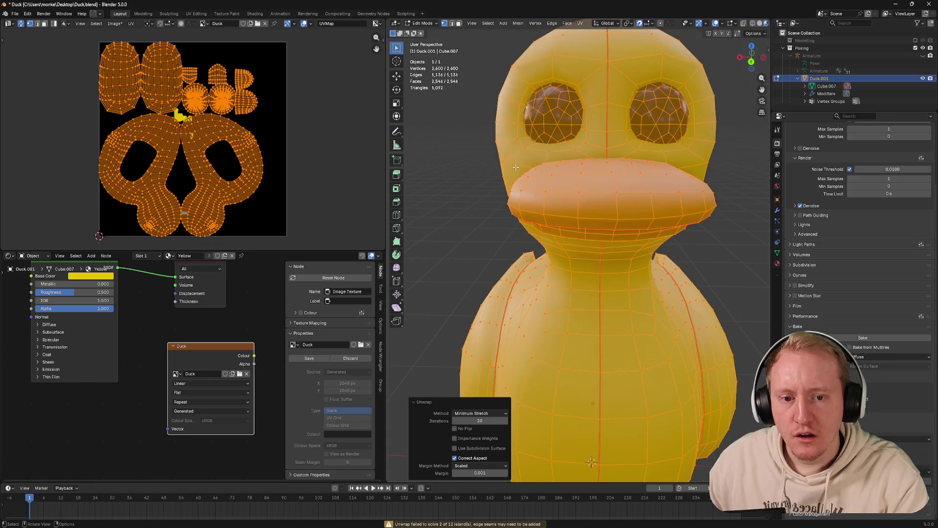
{"action": "left_click_drag", "start_coordinate": [527, 167], "coordinate": [513, 175]}
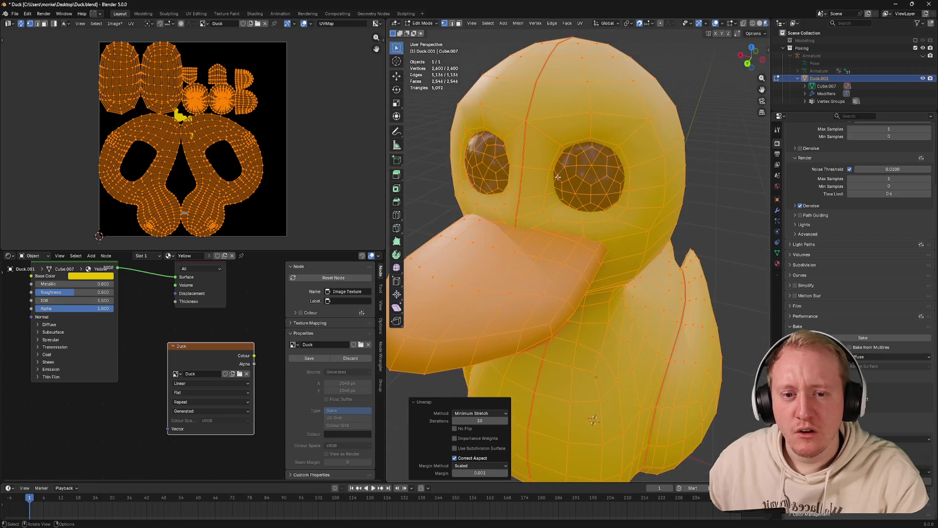
{"action": "key", "text": "alt+a"}
{"action": "key", "text": "Tab"}
{"action": "key", "text": "Tab"}
{"action": "key", "text": "Tab"}
{"action": "key", "text": "Tab"}
{"action": "key", "text": "Tab"}
{"action": "key", "text": "Tab"}
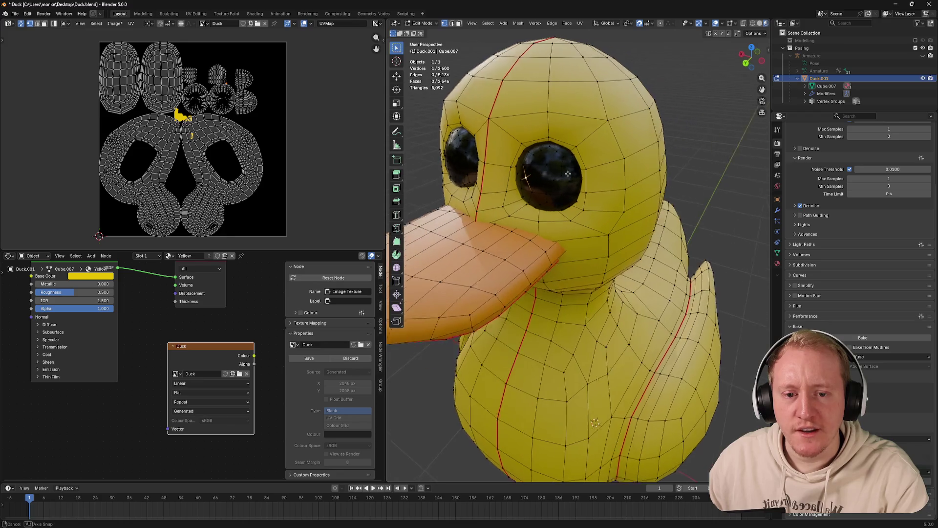
Select the linked eye geometry and hide everything else to isolate the eyes
{"action": "left_click", "coordinate": [453, 146]}
{"action": "key", "text": "ctrl+l"}
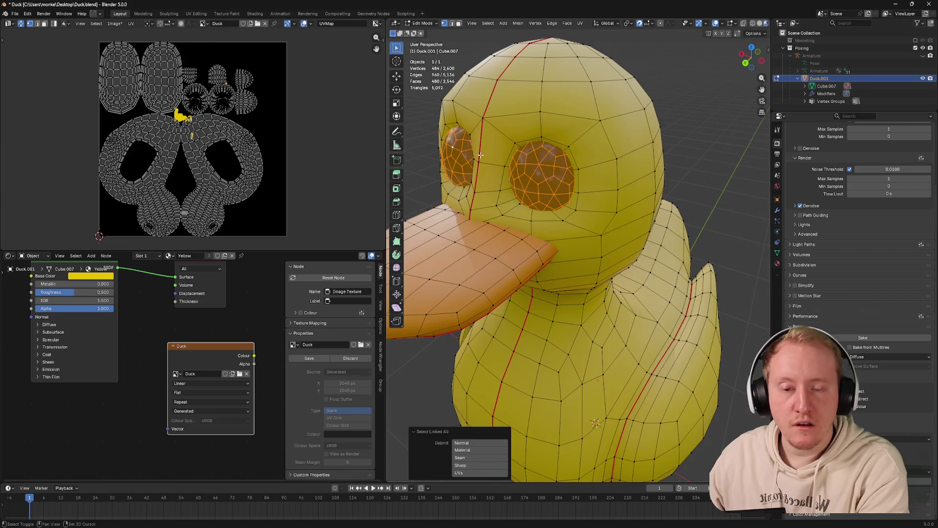
{"action": "key", "text": "shift+h"}
{"action": "left_click_drag", "start_coordinate": [511, 147], "coordinate": [648, 153]}
{"action": "left_click", "coordinate": [751, 66]}
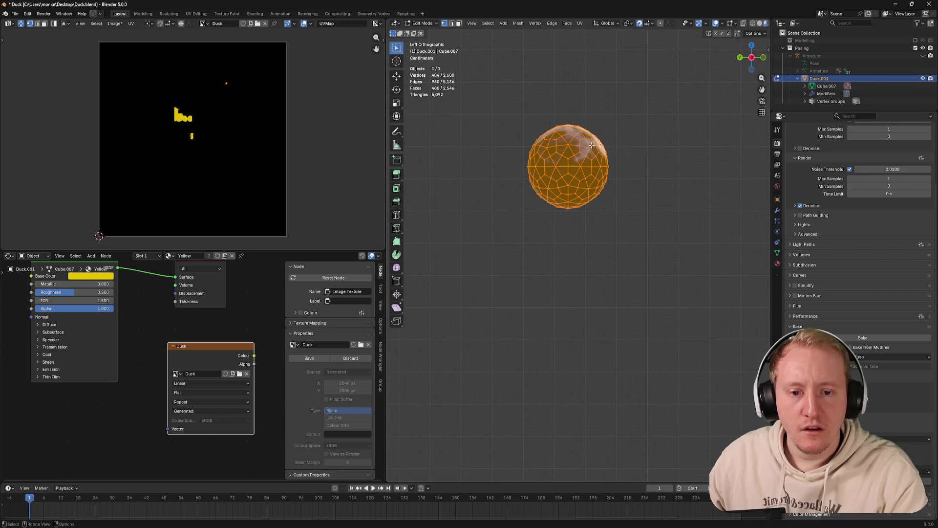
Select the whole front eye sphere and rotate it twice in left orthographic view
{"action": "left_click", "coordinate": [591, 145]}
{"action": "left_click_drag", "start_coordinate": [591, 145], "coordinate": [567, 196]}
{"action": "key", "text": "ctrl+l"}
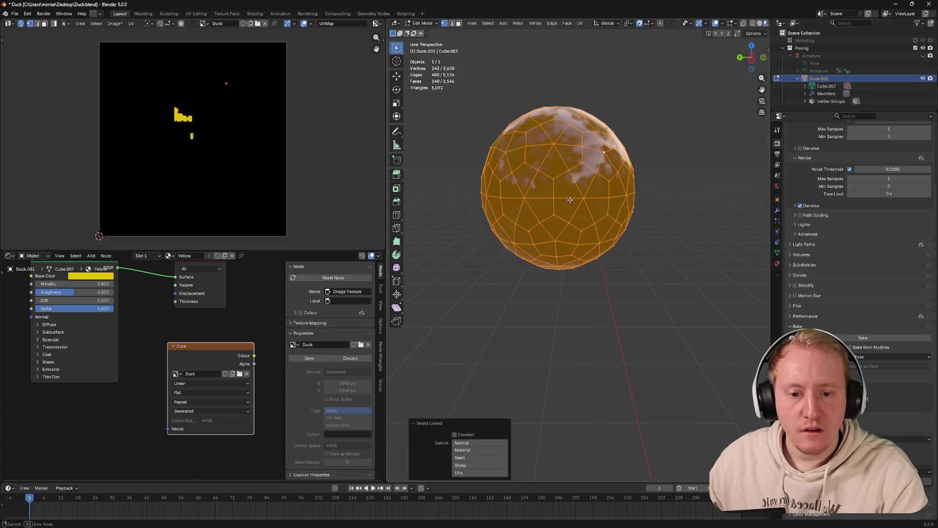
{"action": "key", "text": "KP_1"}
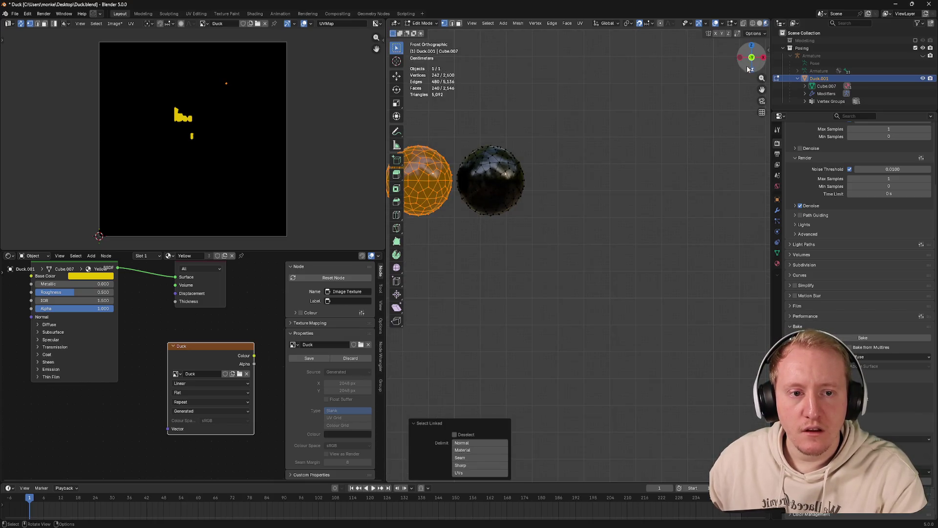
{"action": "left_click", "coordinate": [740, 58]}
{"action": "key", "text": "r"}
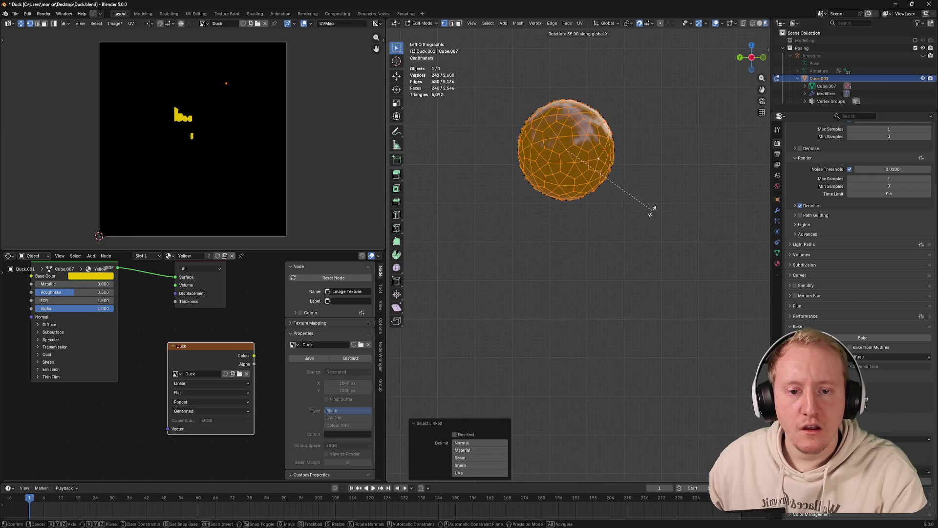
{"action": "left_click", "coordinate": [661, 168]}
{"action": "key", "text": "r"}
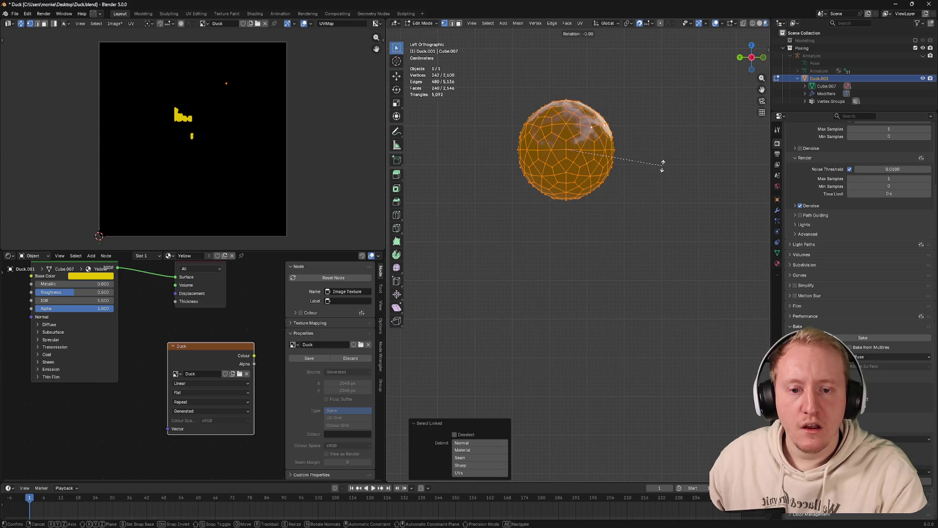
{"action": "left_click", "coordinate": [662, 166]}
{"action": "left_click_drag", "start_coordinate": [639, 164], "coordinate": [724, 88]}
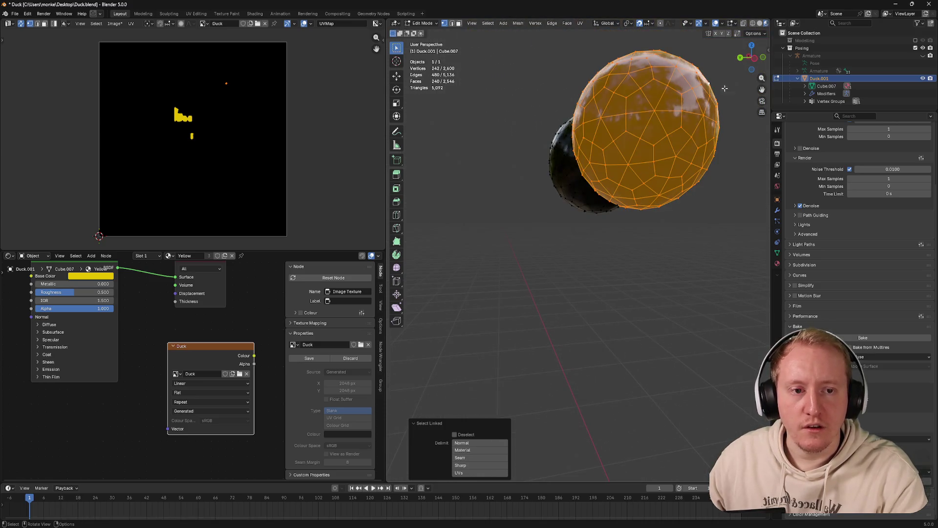
Delete the sphere's right half and jagged edge vertices, then undo back to the full sphere
{"action": "left_click", "coordinate": [753, 63]}
{"action": "scroll", "scroll_direction": "up", "scroll_amount": 3}
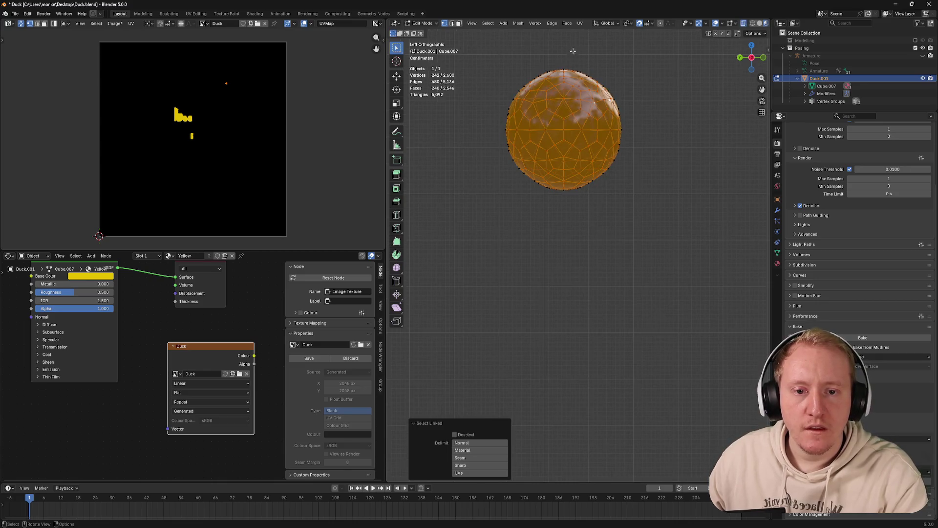
{"action": "left_click_drag", "start_coordinate": [577, 52], "coordinate": [604, 103]}
{"action": "left_click_drag", "start_coordinate": [657, 209], "coordinate": [657, 209]}
{"action": "key", "text": "x"}
{"action": "left_click", "coordinate": [633, 159]}
{"action": "left_click_drag", "start_coordinate": [598, 200], "coordinate": [568, 54]}
{"action": "key", "text": "x"}
{"action": "left_click", "coordinate": [573, 60]}
{"action": "left_click_drag", "start_coordinate": [574, 60], "coordinate": [577, 70]}
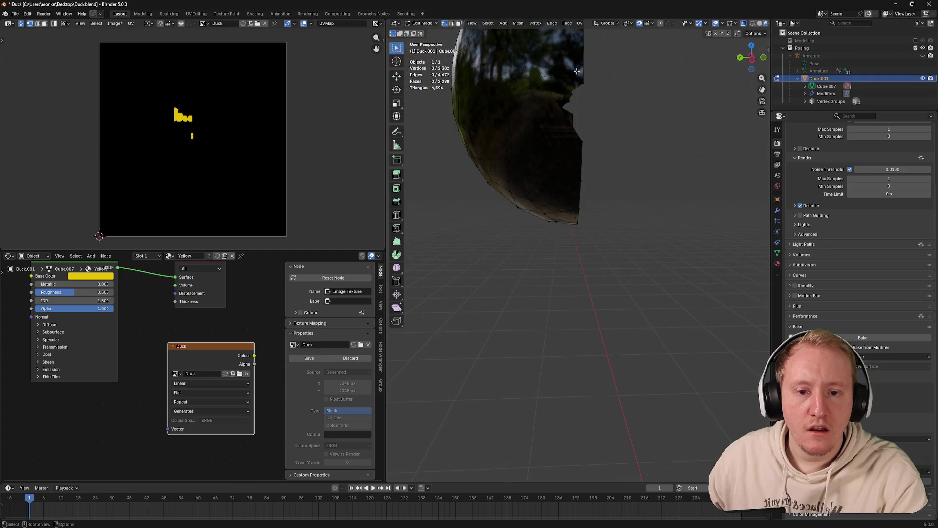
{"action": "scroll", "scroll_direction": "down", "scroll_amount": 3}
{"action": "key", "text": "ctrl+z"}
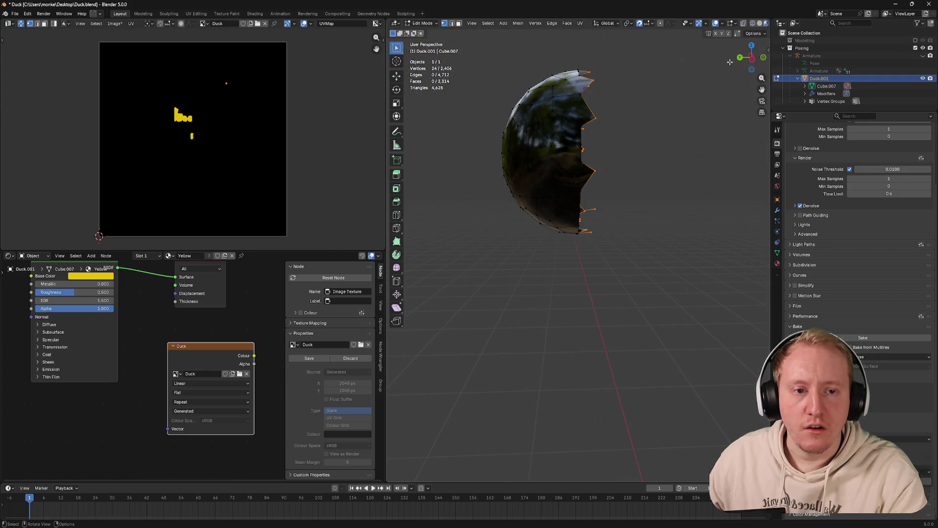
{"action": "key", "text": "ctrl+z"}
{"action": "key", "text": "ctrl+z"}
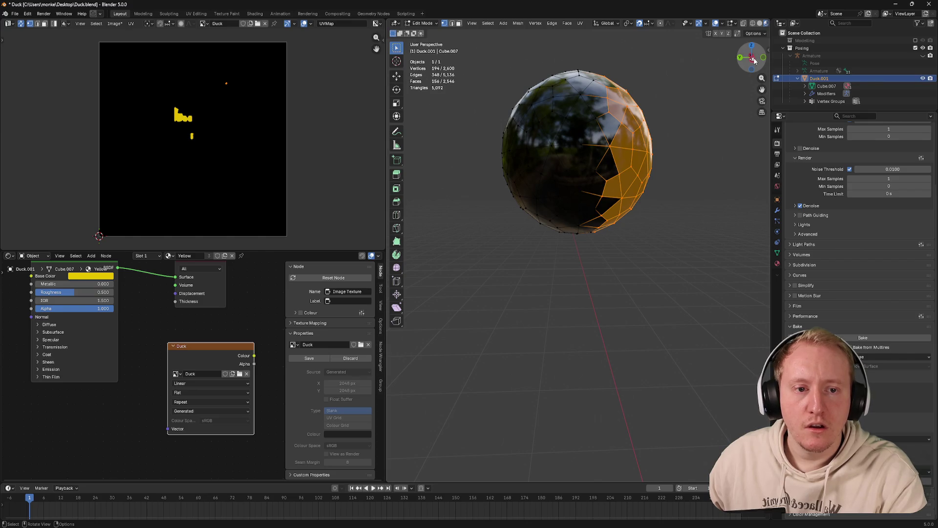
Delete the right half of the eye sphere again and view the whole duck in object mode
{"action": "left_click", "coordinate": [754, 60]}
{"action": "scroll", "scroll_direction": "up", "scroll_amount": 3}
{"action": "left_click_drag", "start_coordinate": [676, 209], "coordinate": [589, 27]}
{"action": "key", "text": "x"}
{"action": "left_click", "coordinate": [604, 63]}
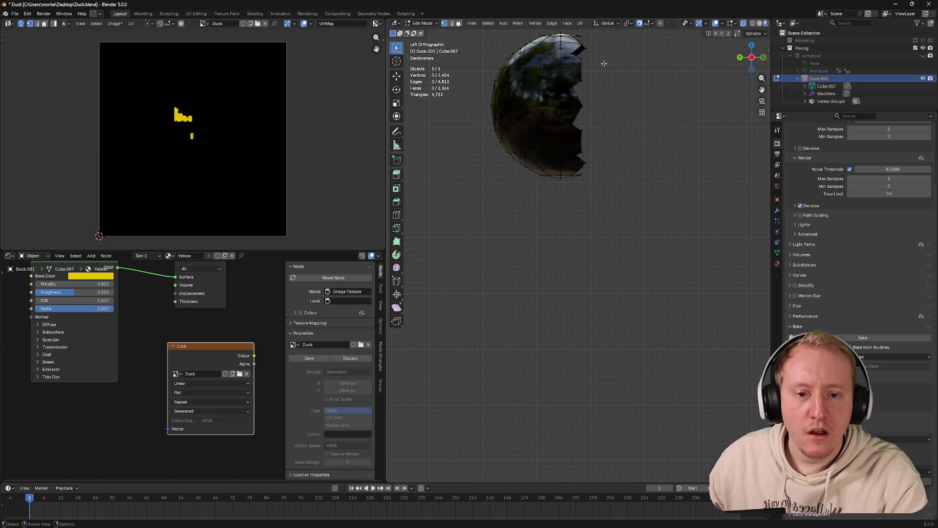
{"action": "key", "text": "Tab"}
{"action": "left_click_drag", "start_coordinate": [603, 62], "coordinate": [534, 183]}
{"action": "scroll", "scroll_direction": "up", "scroll_amount": 3}
{"action": "scroll", "scroll_direction": "down", "scroll_amount": 3}
{"action": "key", "text": "alt+z"}
Select both eye spheres and separate them by selection into their own object
{"action": "key", "text": "Tab"}
{"action": "key", "text": "Tab"}
{"action": "key", "text": "Tab"}
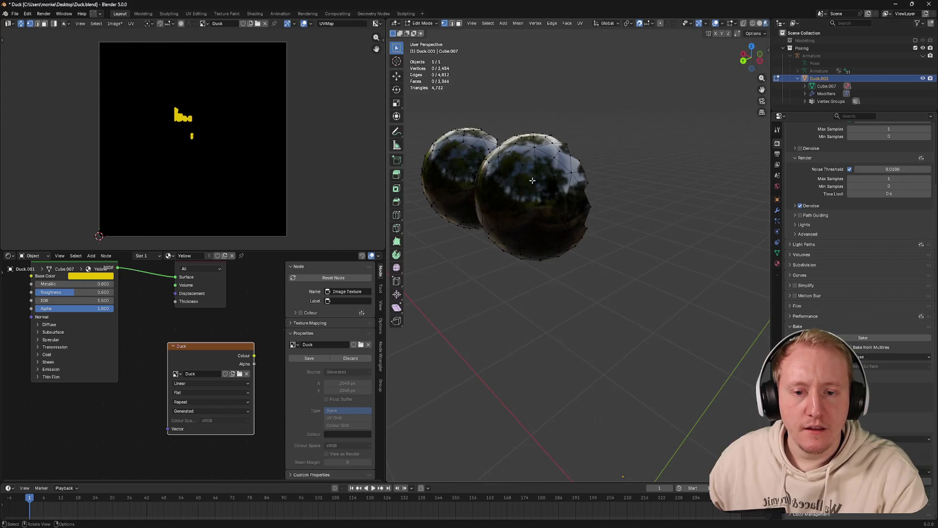
{"action": "key", "text": "Tab"}
{"action": "key", "text": "Tab"}
{"action": "key", "text": "l"}
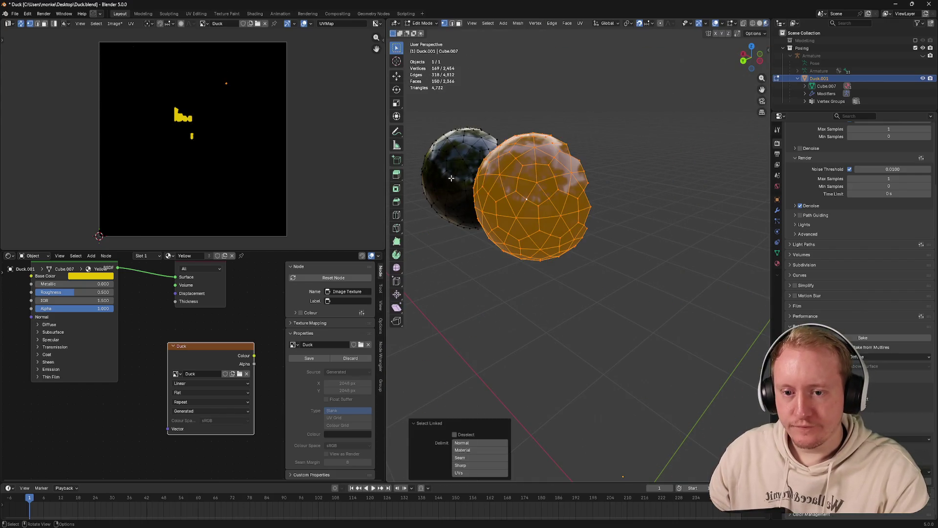
{"action": "key", "text": "l"}
{"action": "key", "text": "p"}
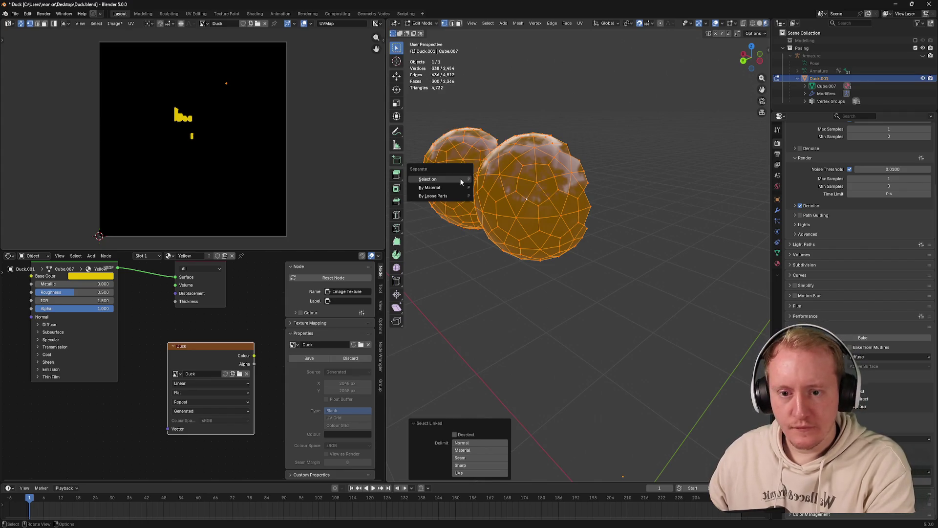
{"action": "left_click", "coordinate": [459, 178]}
{"action": "key", "text": "Tab"}
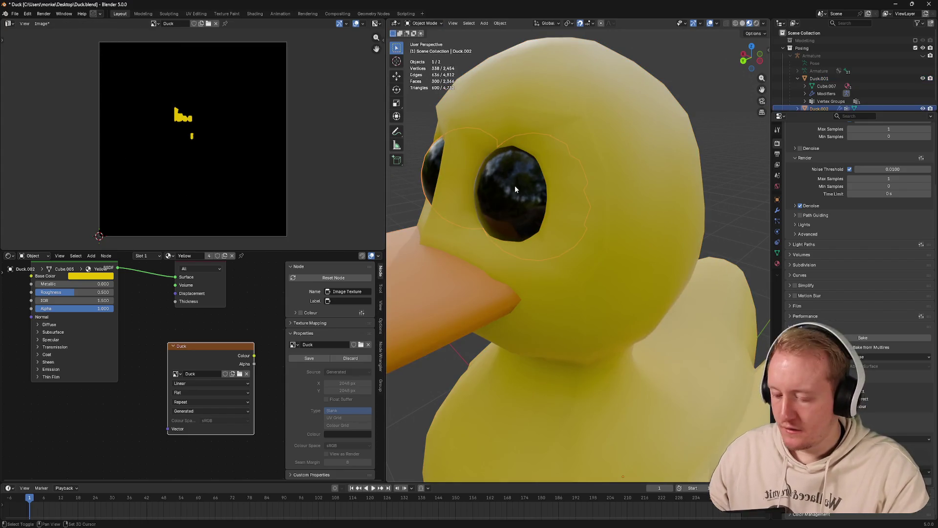
Briefly isolate the eye spheres, then reveal the body and undo back to before the separation
{"action": "key", "text": "shift+h"}
{"action": "left_click_drag", "start_coordinate": [518, 186], "coordinate": [562, 195]}
{"action": "key", "text": "alt+h"}
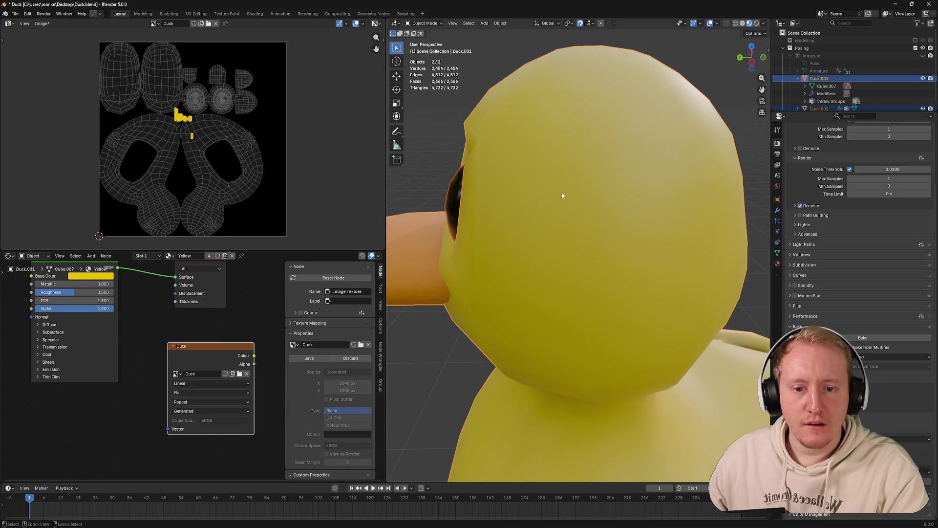
{"action": "key", "text": "ctrl+z"}
{"action": "key", "text": "ctrl+z"}
{"action": "key", "text": "ctrl+z"}
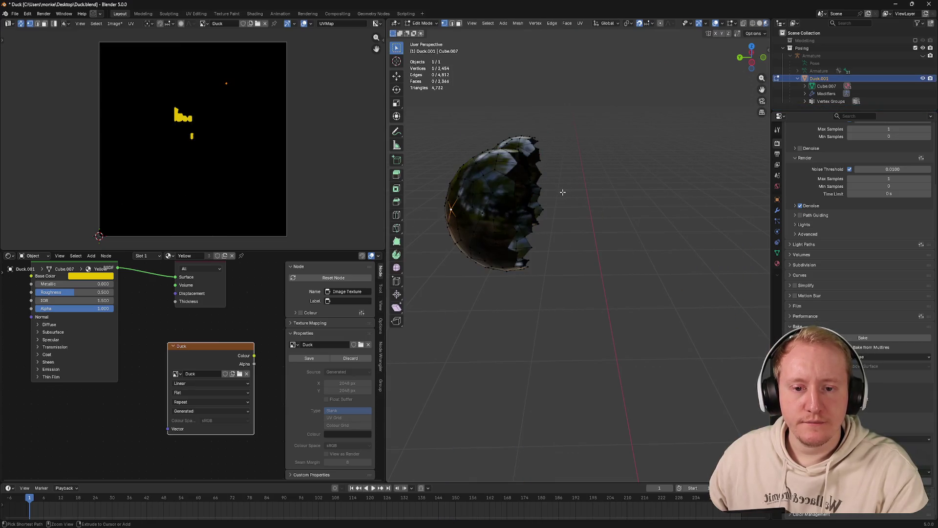
{"action": "key", "text": "ctrl+z"}
{"action": "key", "text": "ctrl+z"}
{"action": "key", "text": "ctrl+z"}
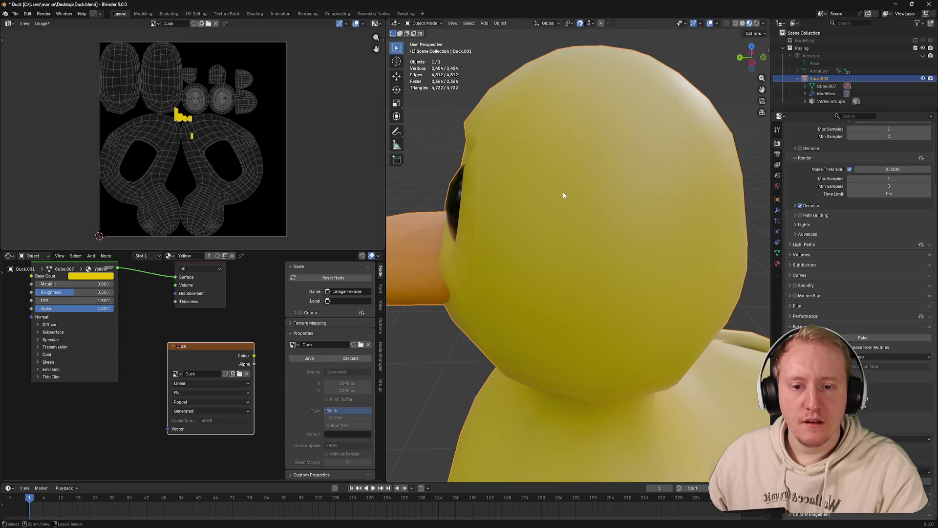
{"action": "key", "text": "ctrl+z"}
{"action": "key", "text": "ctrl+z"}
{"action": "key", "text": "ctrl+z"}
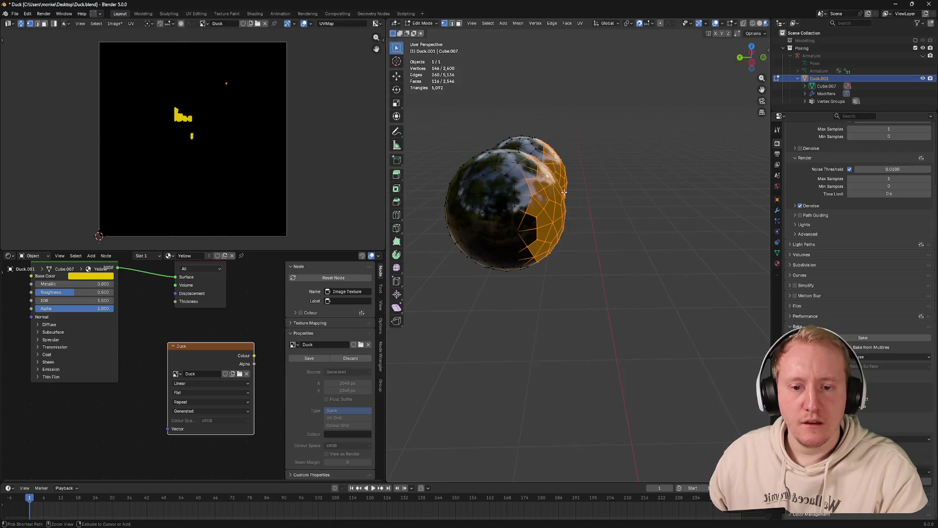
{"action": "key", "text": "ctrl+z"}
{"action": "key", "text": "ctrl+z"}
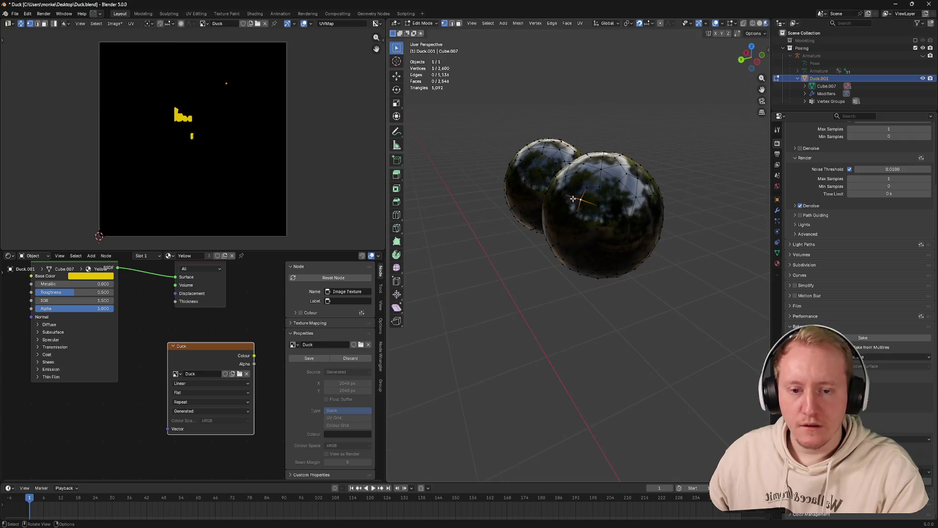
Separate the linked eye spheres into a new object, select it and hide the rest
{"action": "key", "text": "ctrl+l"}
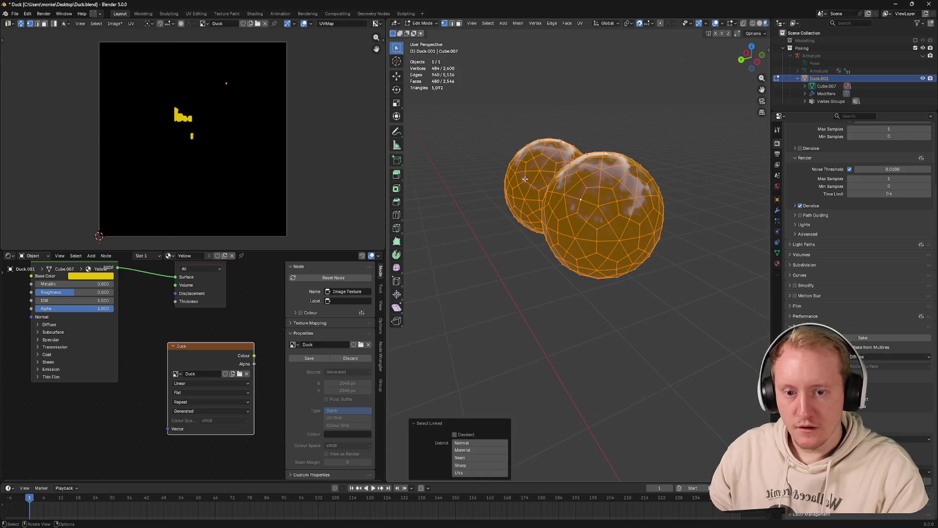
{"action": "key", "text": "p"}
{"action": "left_click", "coordinate": [524, 179]}
{"action": "key", "text": "Tab"}
{"action": "left_click", "coordinate": [511, 172]}
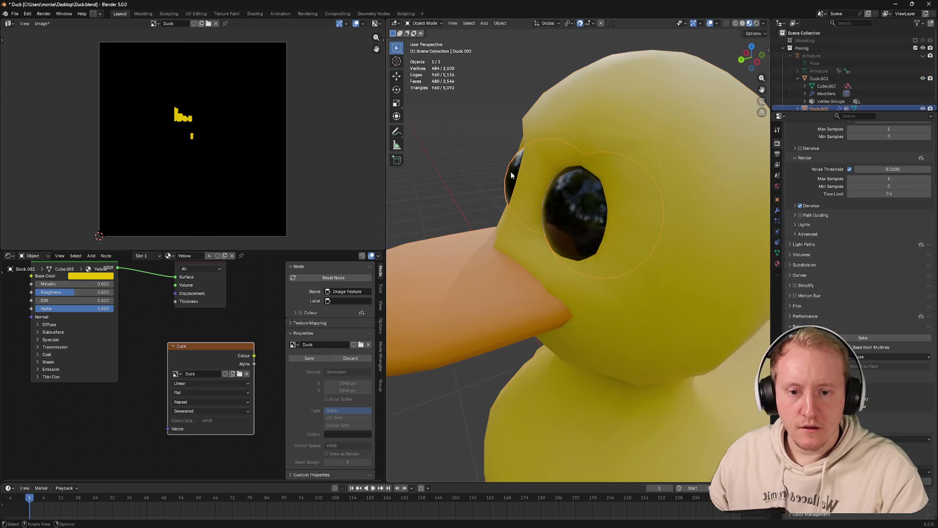
{"action": "key", "text": "shift+h"}
{"action": "key", "text": "Tab"}
{"action": "left_click_drag", "start_coordinate": [511, 172], "coordinate": [543, 176]}
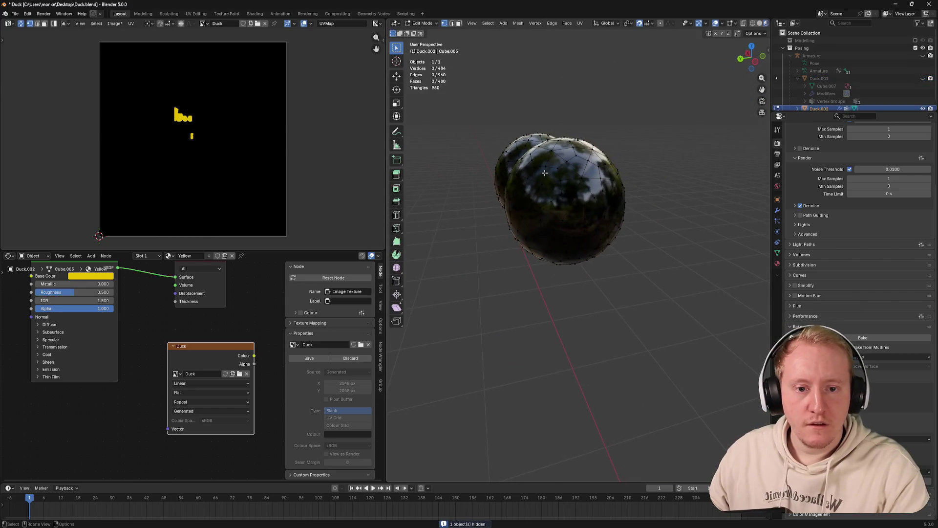
Add a Decimate modifier to the eye object, set its ratio to 0.3607 and apply it
{"action": "key", "text": "Tab"}
{"action": "left_click", "coordinate": [778, 210]}
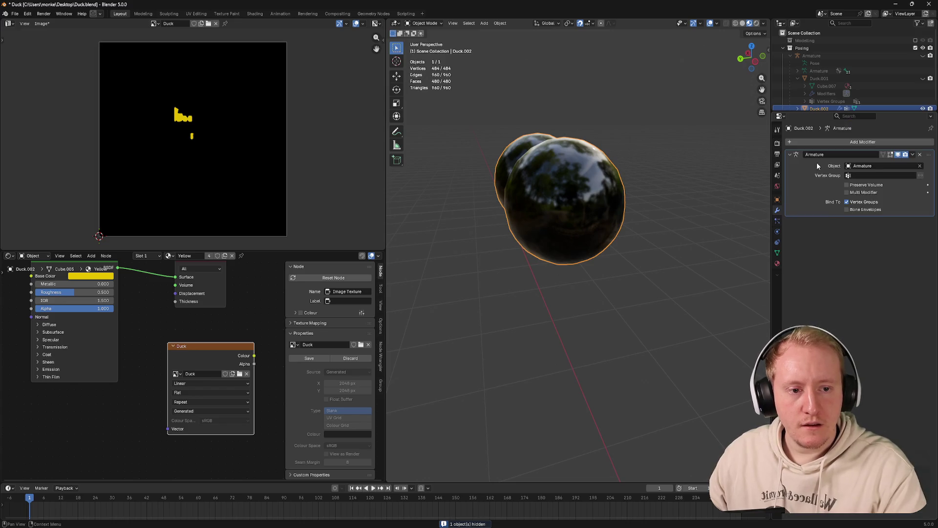
{"action": "left_click", "coordinate": [816, 142]}
{"action": "type", "text": "de"}
{"action": "key", "text": "Return"}
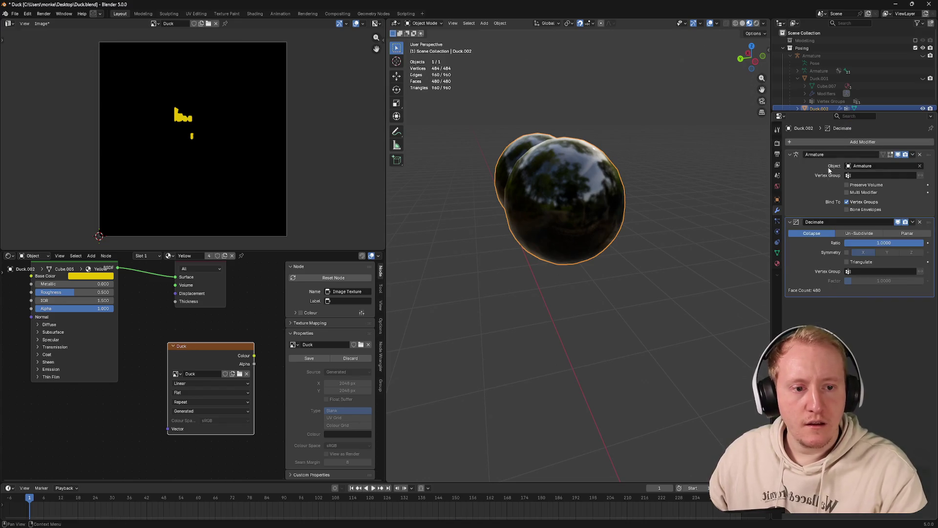
{"action": "left_click_drag", "start_coordinate": [883, 243], "coordinate": [833, 243]}
{"action": "left_click_drag", "start_coordinate": [650, 236], "coordinate": [664, 221]}
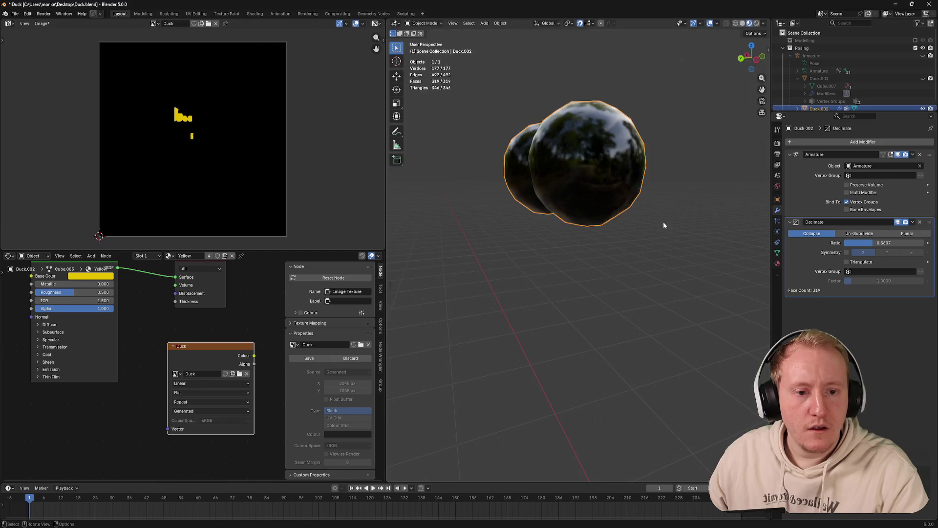
{"action": "left_click", "coordinate": [913, 222]}
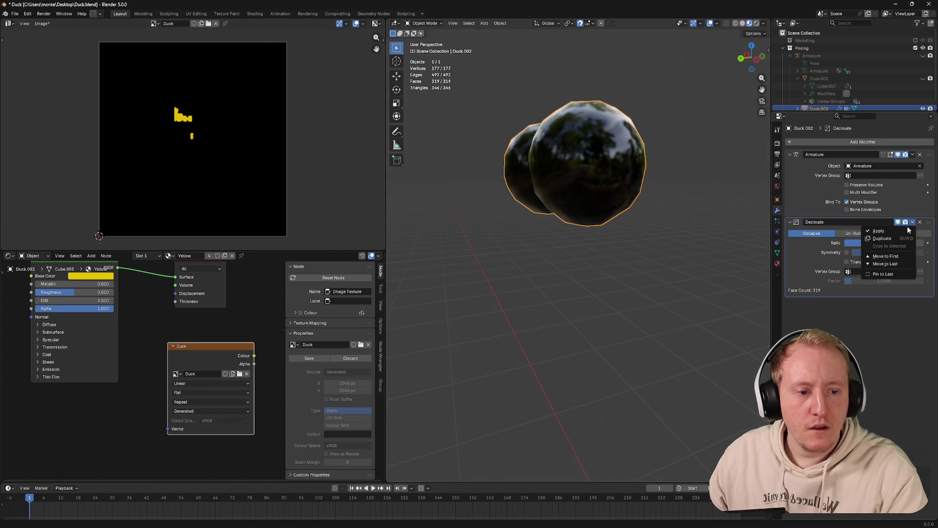
{"action": "left_click", "coordinate": [875, 229]}
{"action": "key", "text": "Tab"}
{"action": "left_click_drag", "start_coordinate": [686, 203], "coordinate": [705, 207]}
{"action": "scroll", "scroll_direction": "up", "scroll_amount": 3}
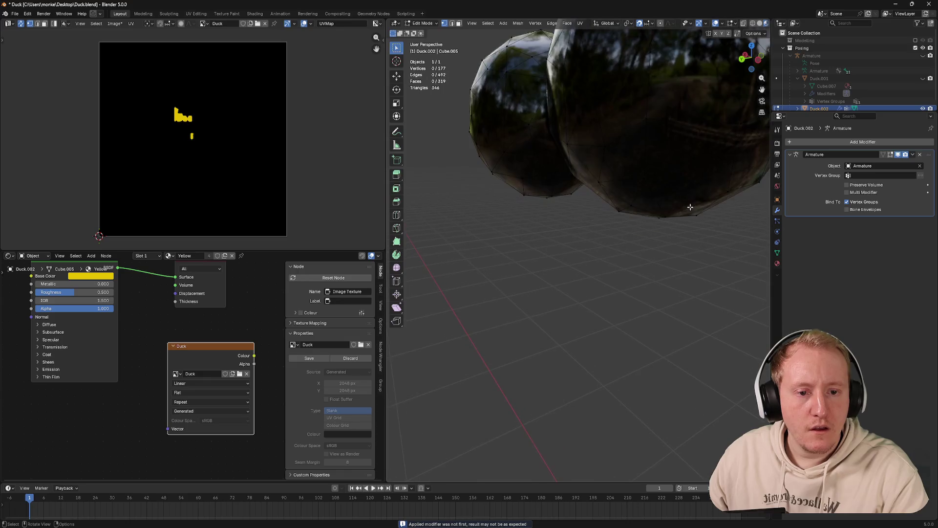
Toggle X-ray on and off and view the eye spheres straight from the left
{"action": "scroll", "scroll_direction": "up", "scroll_amount": 3}
{"action": "key", "text": "Tab"}
{"action": "key", "text": "Tab"}
{"action": "left_click", "coordinate": [671, 199]}
{"action": "key", "text": "z"}
{"action": "left_click", "coordinate": [703, 206]}
{"action": "scroll", "scroll_direction": "down", "scroll_amount": 3}
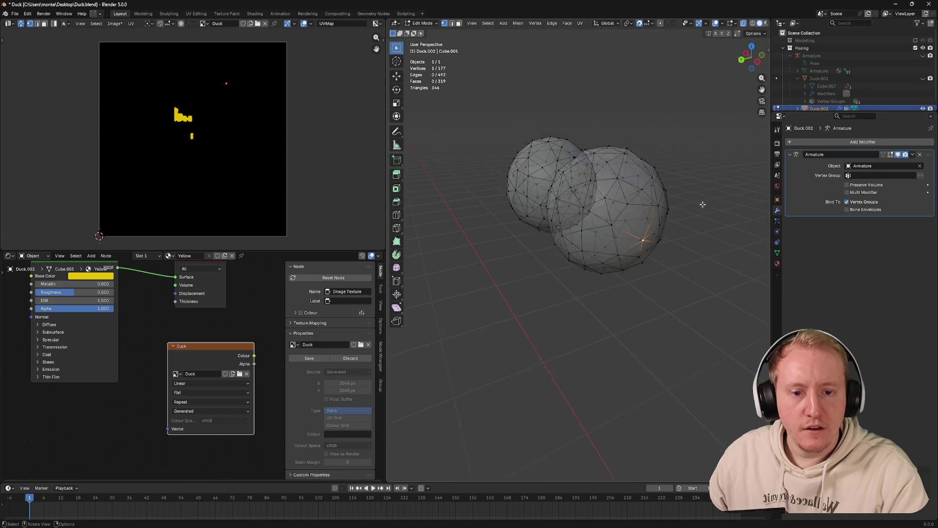
{"action": "key", "text": "Tab"}
{"action": "key", "text": "alt+z"}
{"action": "scroll", "scroll_direction": "up", "scroll_amount": 3}
{"action": "key", "text": "Tab"}
{"action": "left_click_drag", "start_coordinate": [711, 205], "coordinate": [668, 192]}
{"action": "scroll", "scroll_direction": "up", "scroll_amount": 3}
{"action": "key", "text": "Tab"}
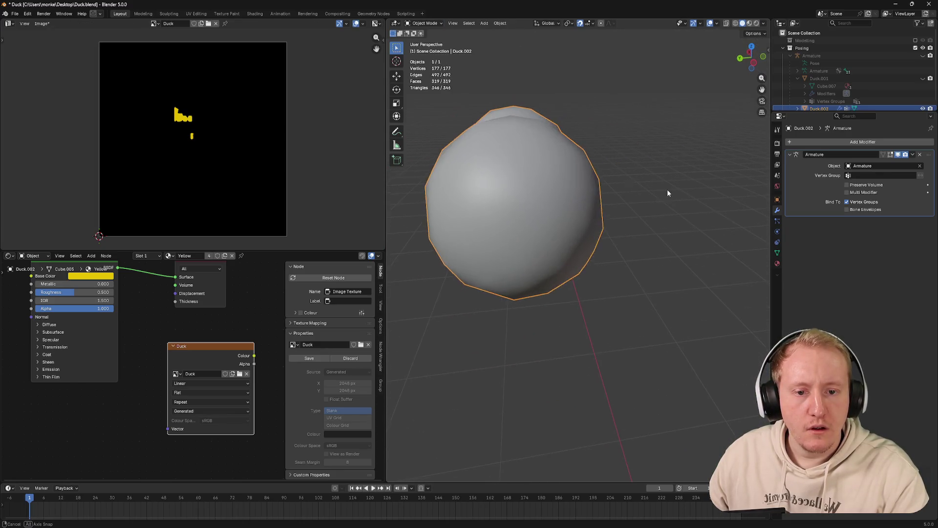
{"action": "key", "text": "Tab"}
{"action": "scroll", "scroll_direction": "down", "scroll_amount": 3}
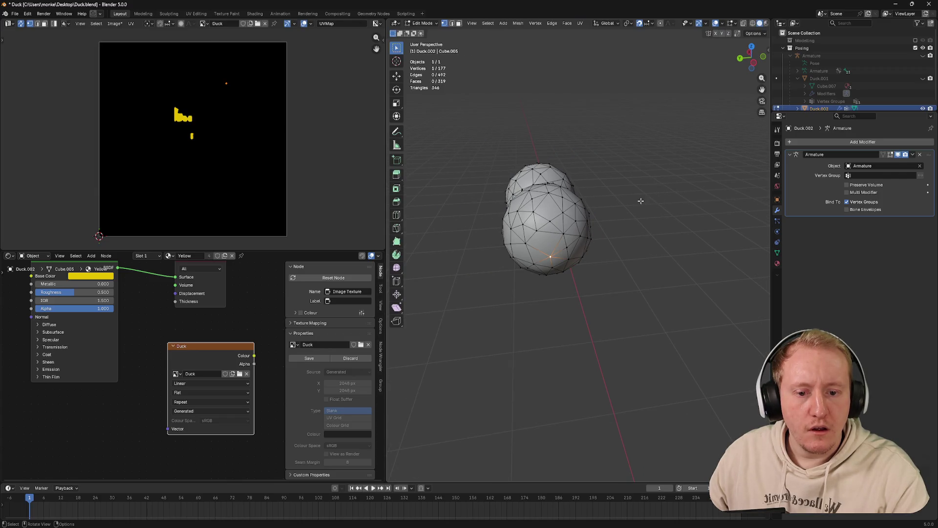
{"action": "left_click_drag", "start_coordinate": [666, 165], "coordinate": [660, 216]}
{"action": "scroll", "scroll_direction": "up", "scroll_amount": 3}
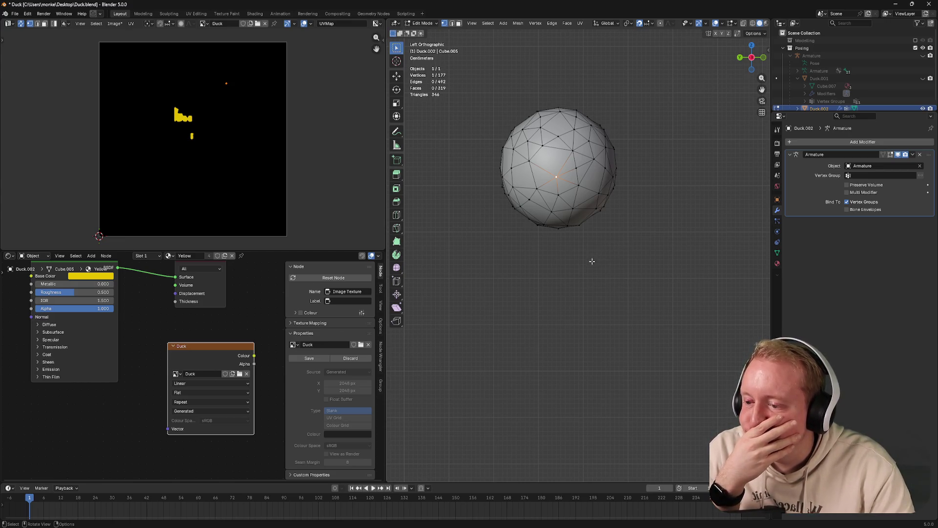
Delete the eye's right half, undo it, then unhide the duck body and armature
{"action": "left_click_drag", "start_coordinate": [627, 254], "coordinate": [638, 273]}
{"action": "key", "text": "x"}
{"action": "left_click", "coordinate": [638, 273]}
{"action": "key", "text": "ctrl+z"}
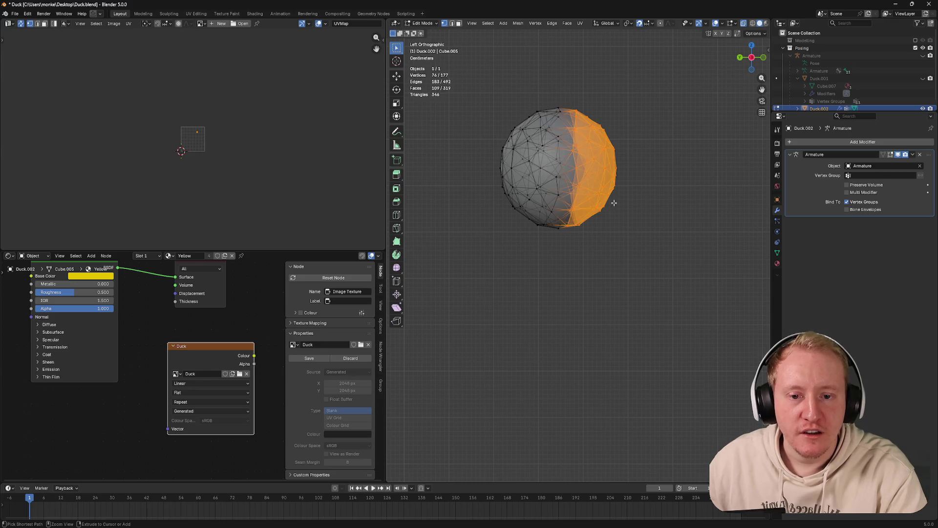
{"action": "key", "text": "Tab"}
{"action": "left_click_drag", "start_coordinate": [586, 187], "coordinate": [654, 162]}
{"action": "key", "text": "alt+h"}
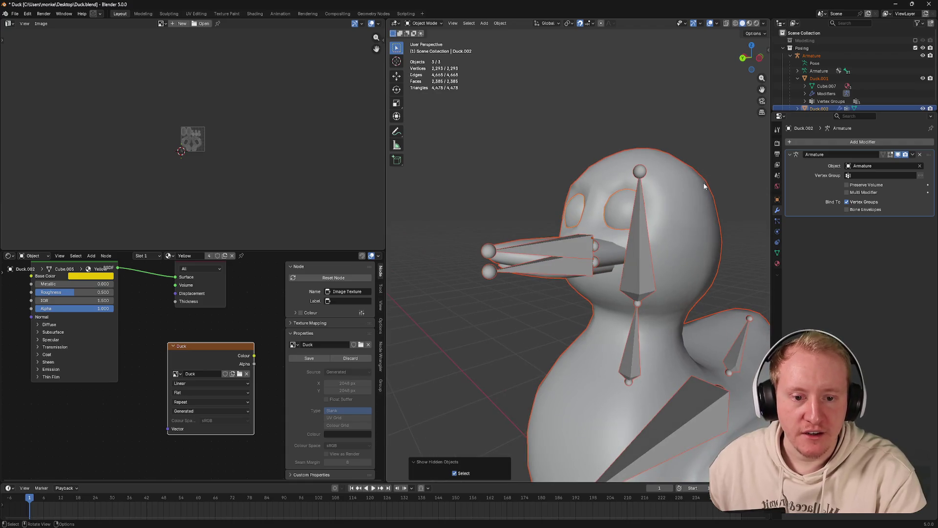
Switch to Material Preview and delete the separated eye object Duck.002
{"action": "key", "text": "z"}
{"action": "left_click_drag", "start_coordinate": [694, 222], "coordinate": [617, 156]}
{"action": "left_click", "coordinate": [617, 156]}
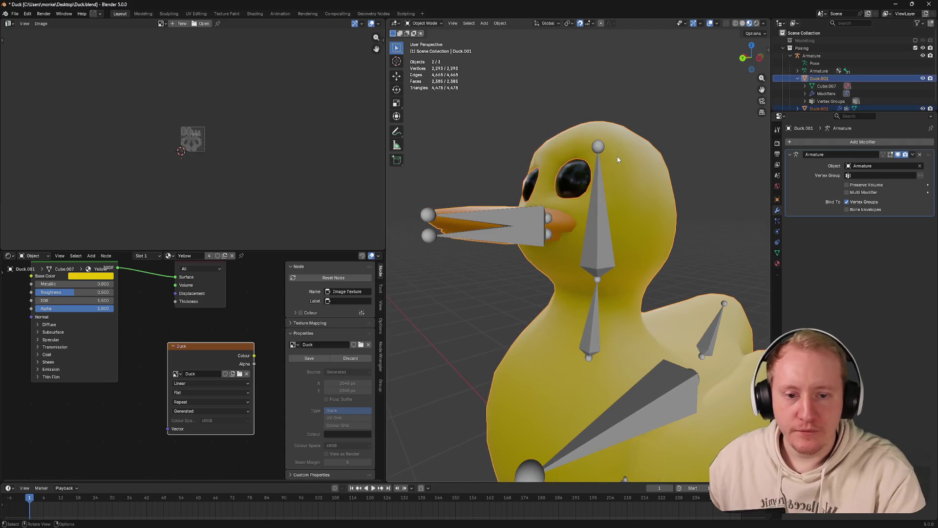
{"action": "key", "text": "x"}
{"action": "left_click", "coordinate": [617, 156]}
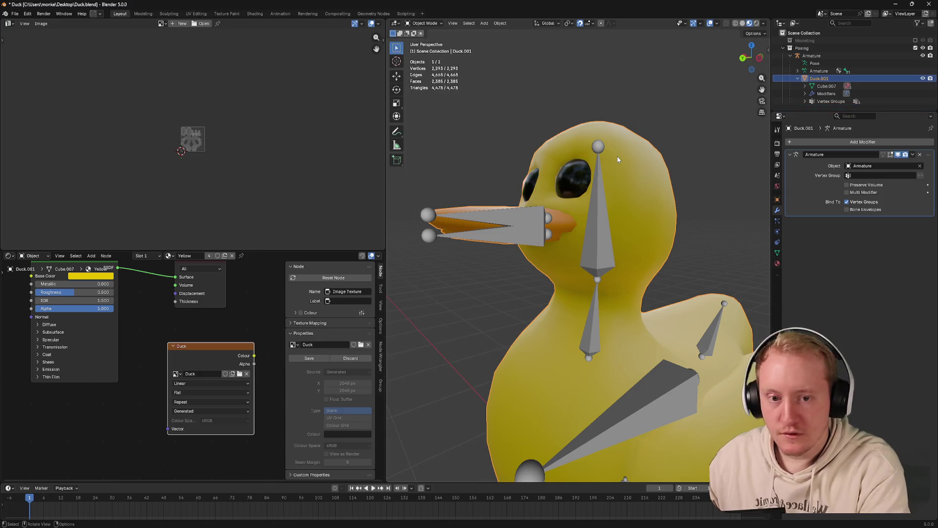
Check Duck.001's eye mesh in Edit Mode, then enter Weight Paint with its vertex groups listed
{"action": "left_click", "coordinate": [595, 209]}
{"action": "left_click", "coordinate": [567, 200]}
{"action": "key", "text": "ctrl+Tab"}
{"action": "left_click", "coordinate": [577, 175]}
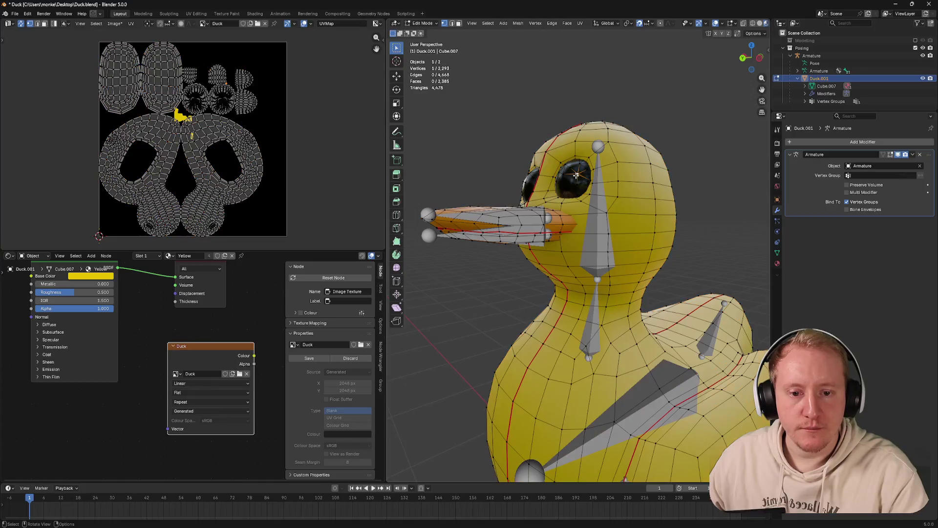
{"action": "key", "text": "l"}
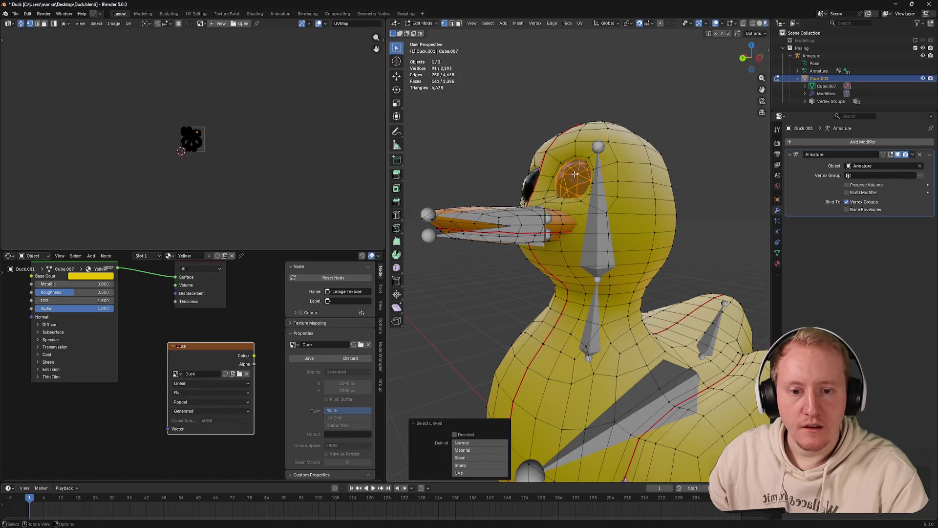
{"action": "left_click", "coordinate": [576, 173]}
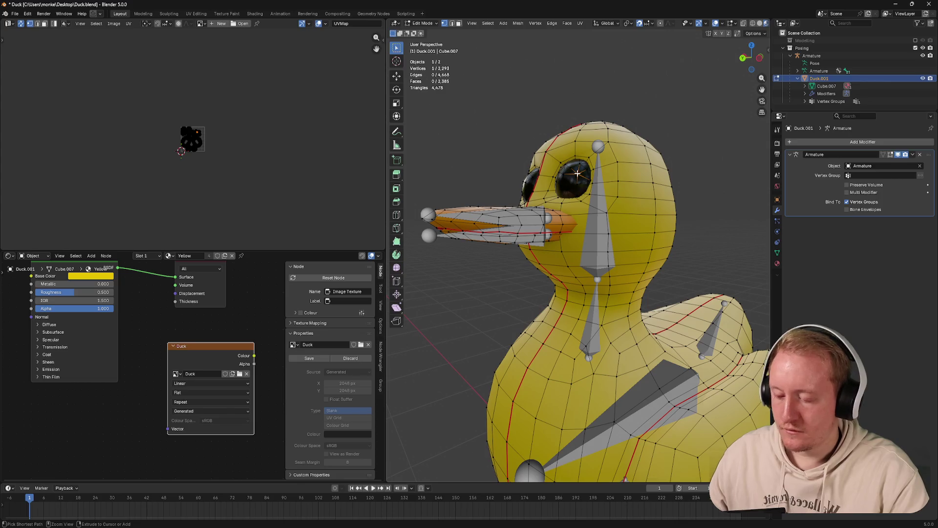
{"action": "key", "text": "ctrl+Tab"}
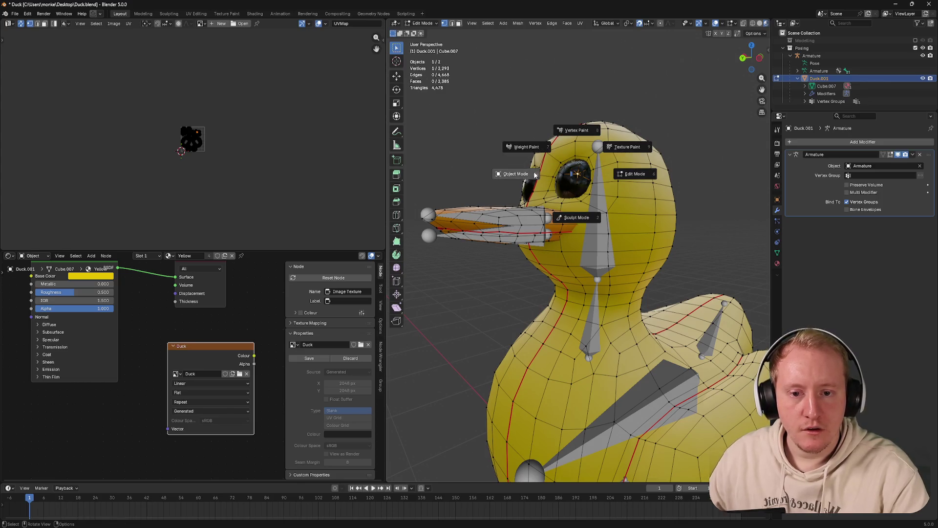
{"action": "left_click", "coordinate": [628, 172]}
{"action": "left_click", "coordinate": [777, 252]}
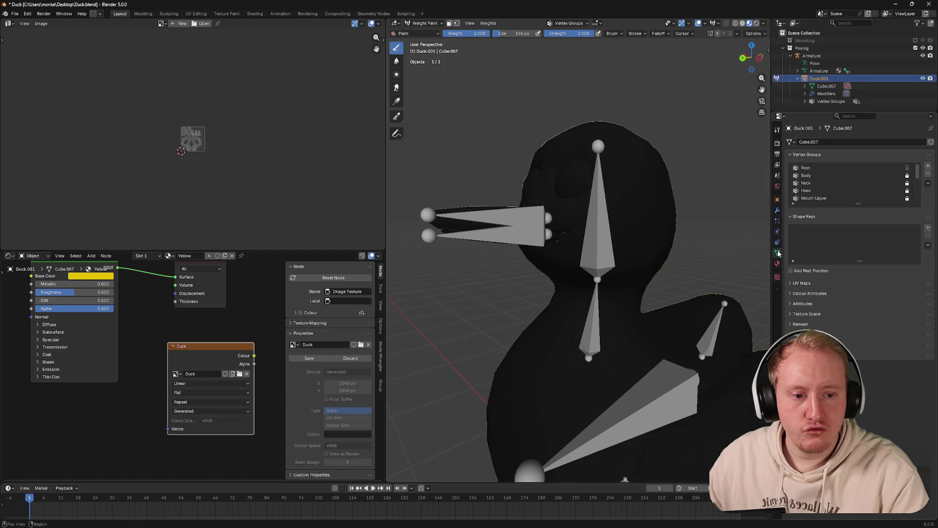
Display the Head vertex group's weights on the duck body
{"action": "scroll", "scroll_direction": "down", "scroll_amount": 3}
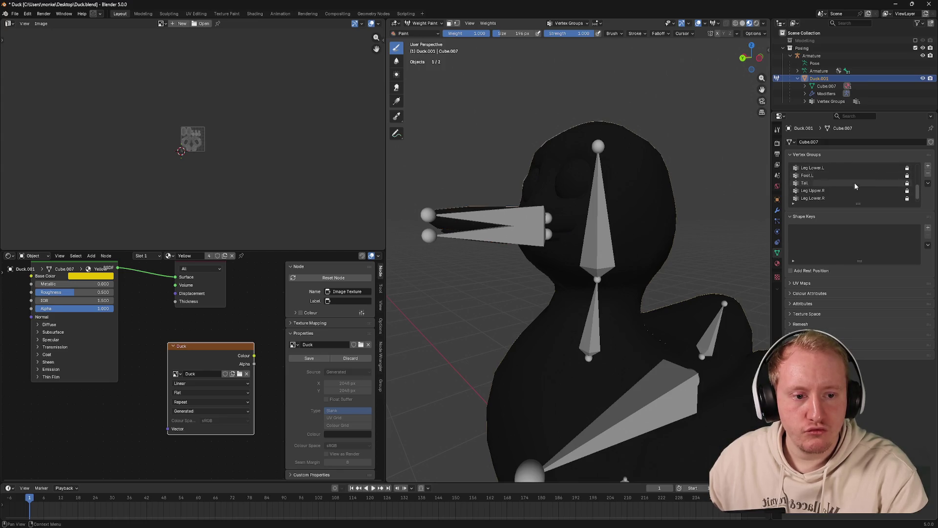
{"action": "scroll", "scroll_direction": "up", "scroll_amount": 3}
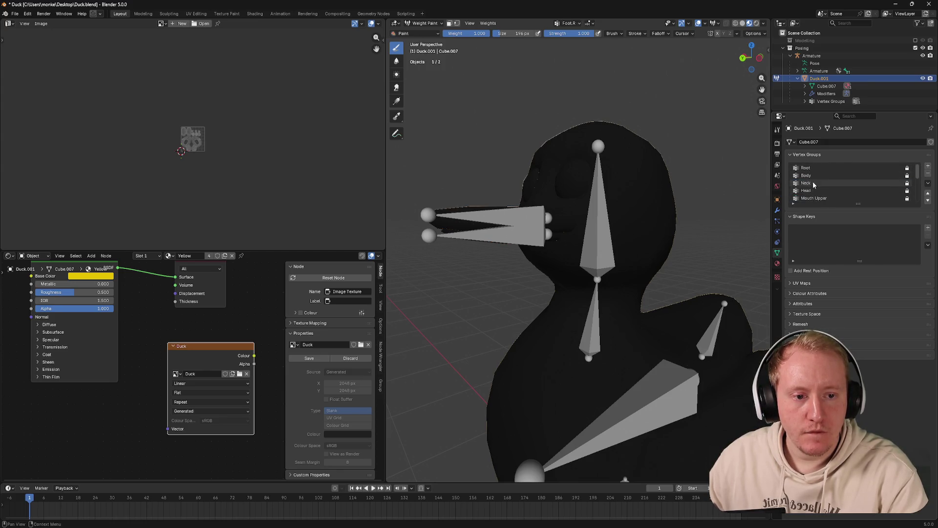
{"action": "left_click", "coordinate": [806, 191]}
{"action": "left_click_drag", "start_coordinate": [716, 190], "coordinate": [691, 209]}
Return the duck to Object Mode and save Duck.blend
{"action": "key", "text": "ctrl+Tab"}
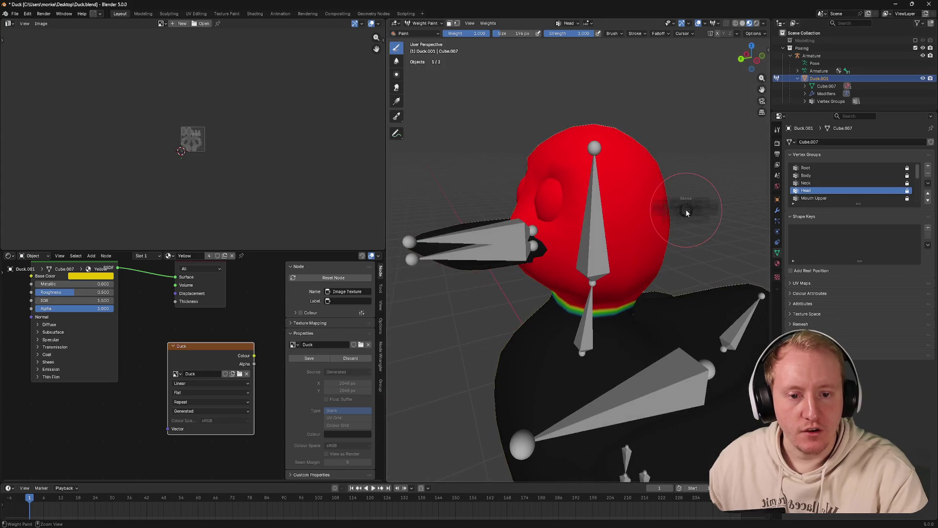
{"action": "left_click", "coordinate": [661, 204]}
{"action": "key", "text": "ctrl+s"}
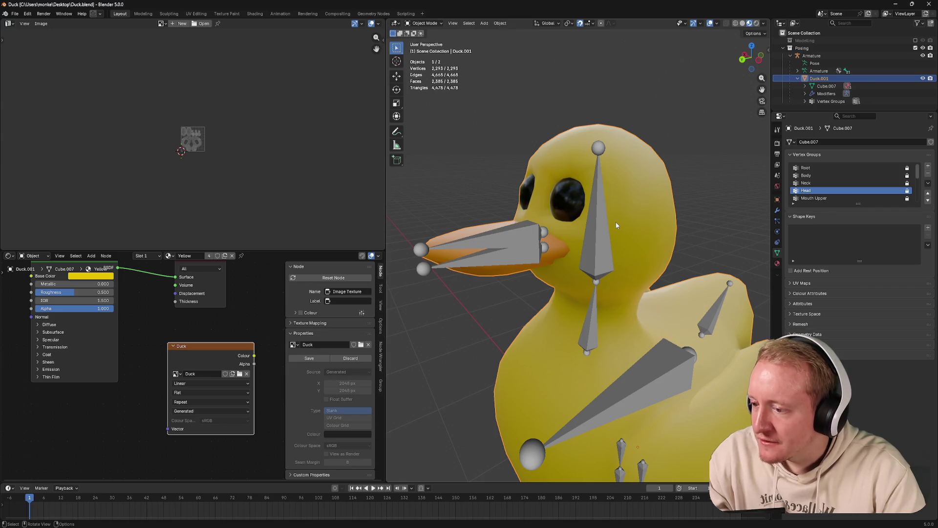
Select the whole duck mesh and unwrap it with Minimum Stretch, giving 12 UV islands
{"action": "left_click_drag", "start_coordinate": [620, 222], "coordinate": [619, 222]}
{"action": "key", "text": "Tab"}
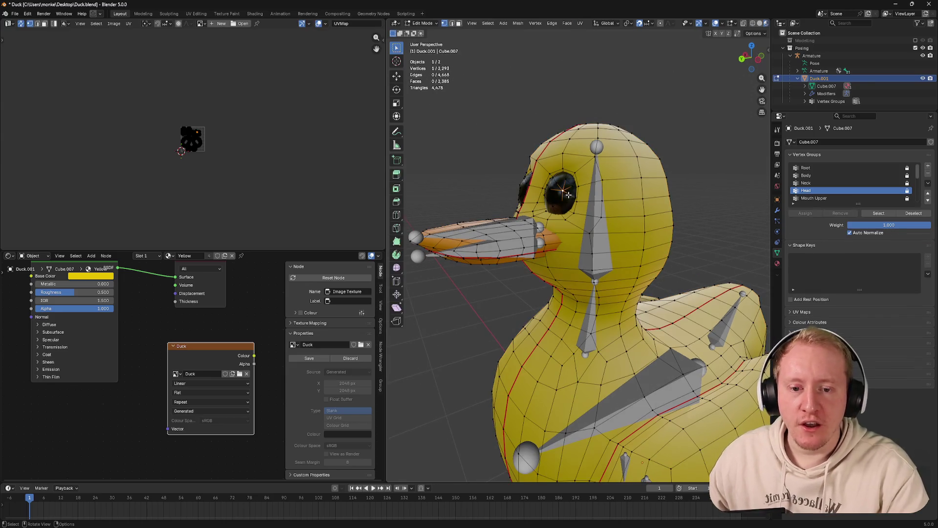
{"action": "scroll", "scroll_direction": "up", "scroll_amount": 3}
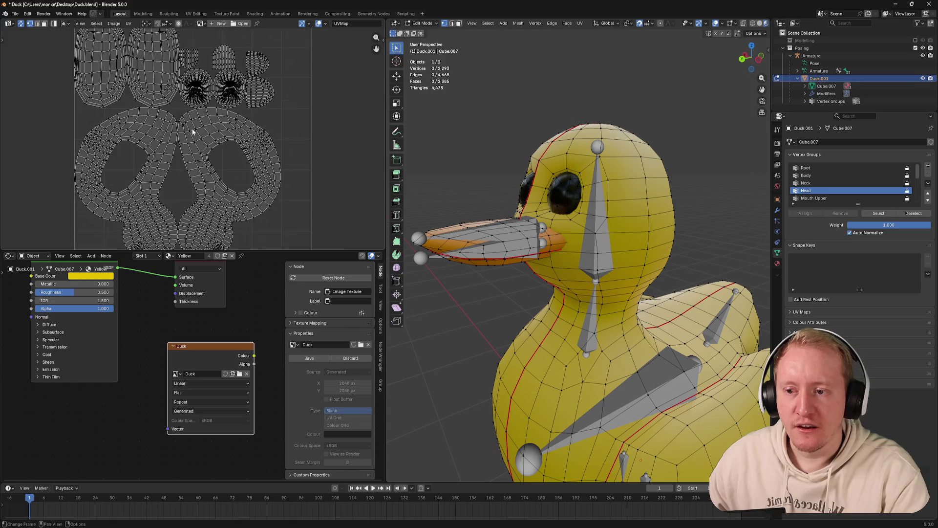
{"action": "key", "text": "a"}
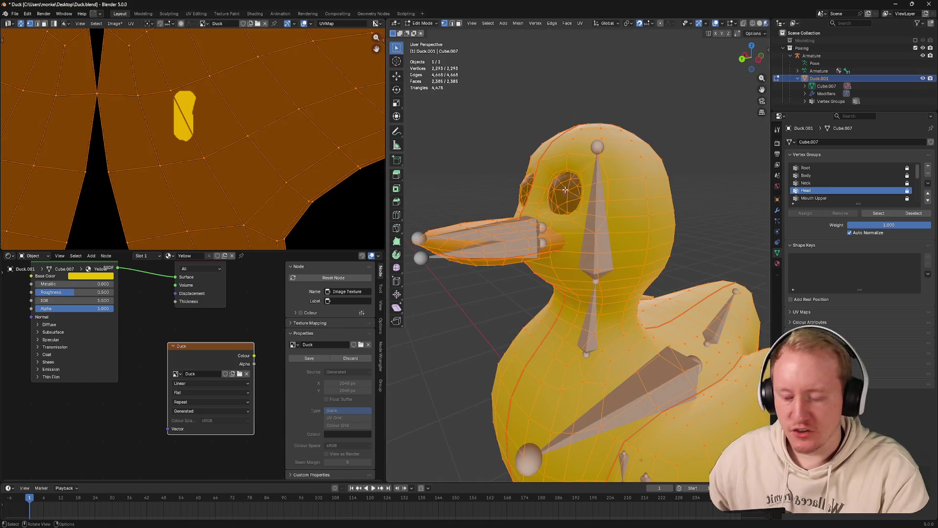
{"action": "key", "text": "u"}
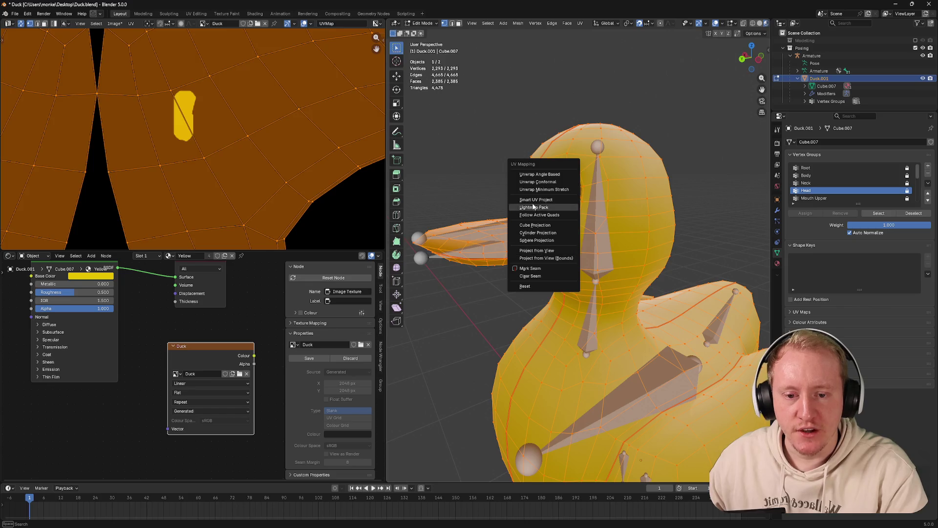
{"action": "left_click", "coordinate": [541, 189]}
{"action": "scroll", "scroll_direction": "down", "scroll_amount": 3}
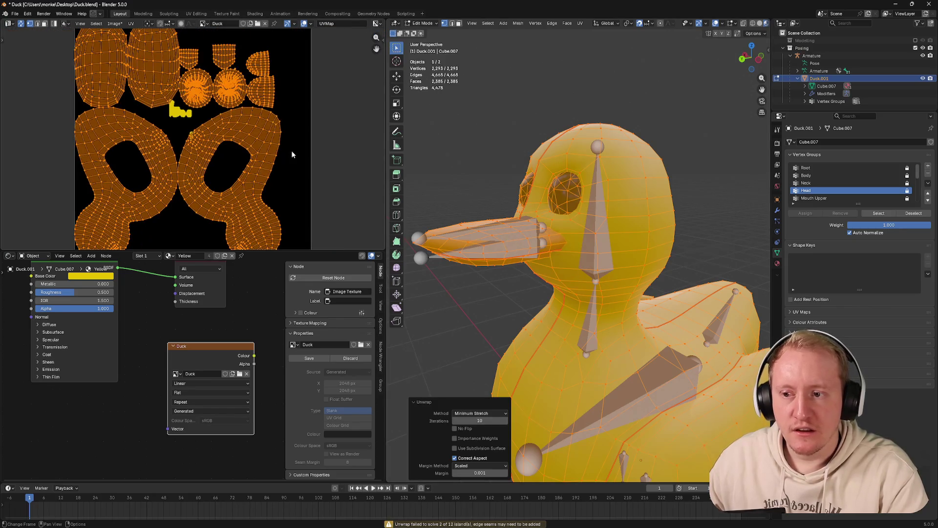
{"action": "scroll", "scroll_direction": "down", "scroll_amount": 3}
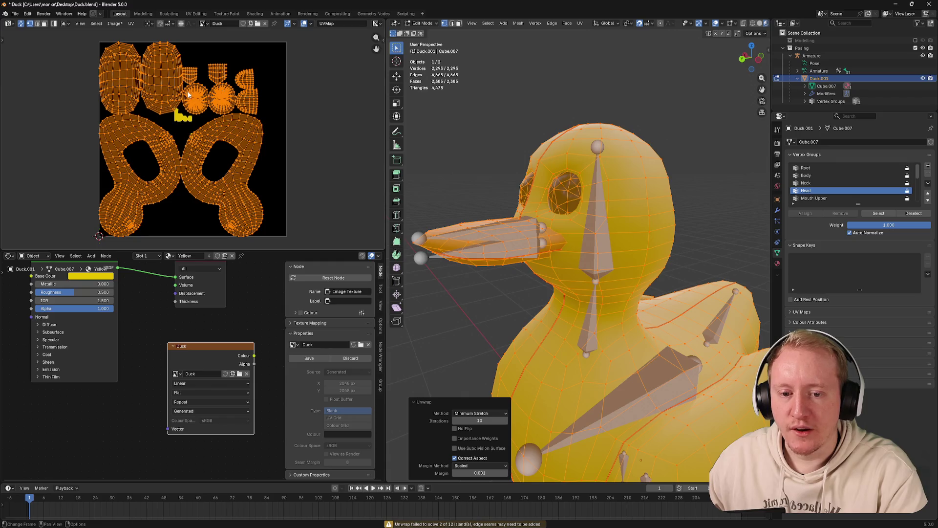
{"action": "left_click_drag", "start_coordinate": [576, 274], "coordinate": [569, 338]}
{"action": "scroll", "scroll_direction": "up", "scroll_amount": 3}
{"action": "key", "text": "Tab"}
{"action": "key", "text": "Tab"}
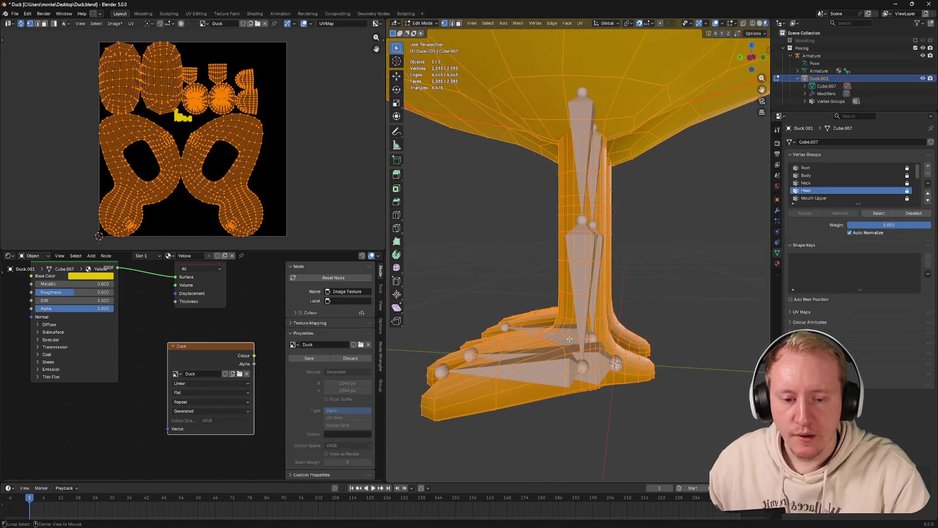
Select the edge loops around the leg bases and feet, removing stray left-leg edges
{"action": "left_click", "coordinate": [569, 338]}
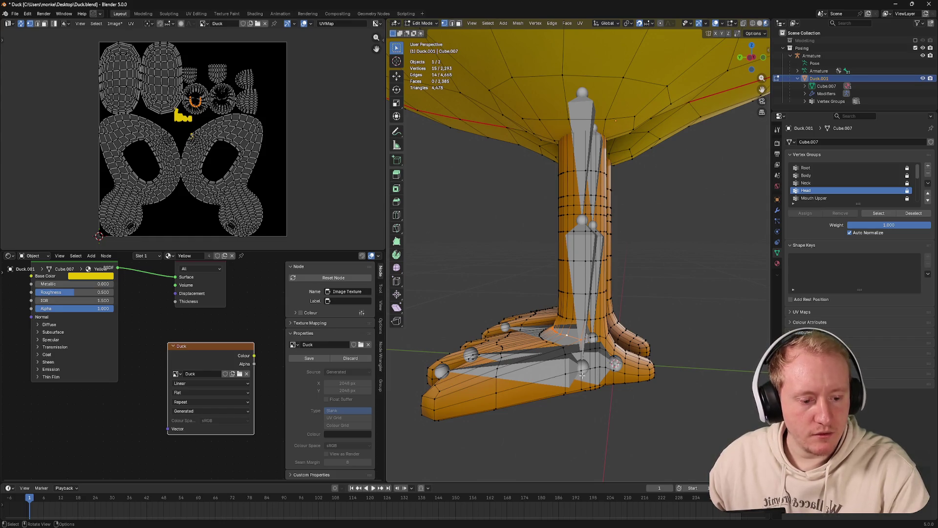
{"action": "left_click_drag", "start_coordinate": [580, 375], "coordinate": [631, 316]}
{"action": "left_click", "coordinate": [569, 257]}
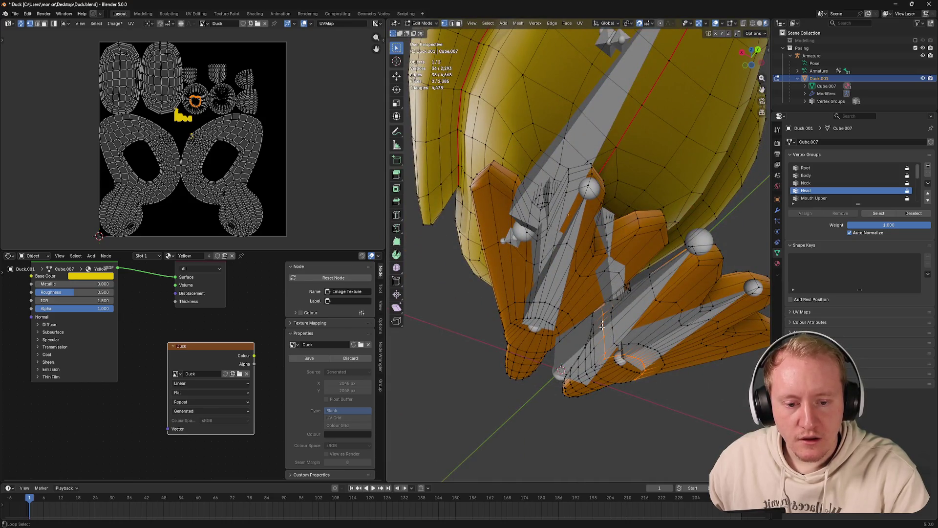
{"action": "left_click", "coordinate": [558, 324]}
{"action": "left_click_drag", "start_coordinate": [560, 324], "coordinate": [591, 296]}
{"action": "left_click", "coordinate": [529, 304]}
{"action": "left_click_drag", "start_coordinate": [584, 252], "coordinate": [582, 307]}
{"action": "left_click", "coordinate": [577, 343]}
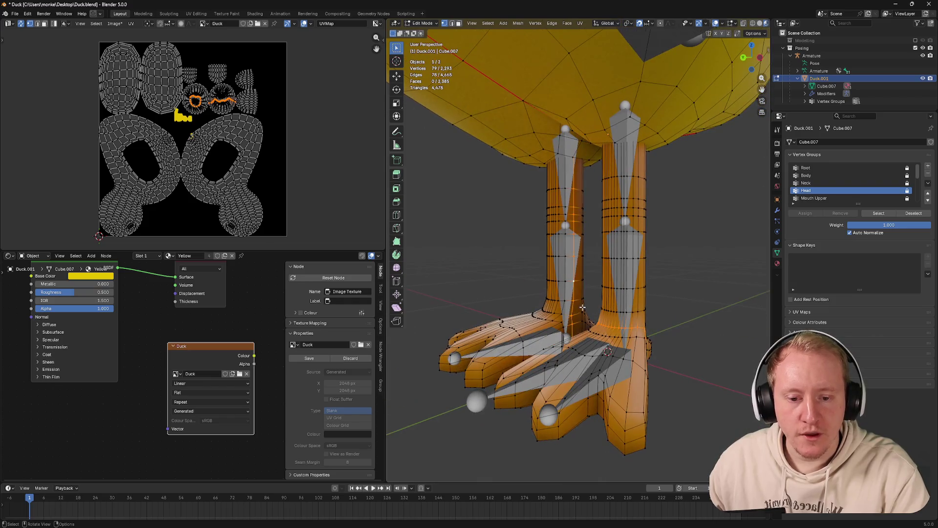
{"action": "key", "text": "ctrl+z"}
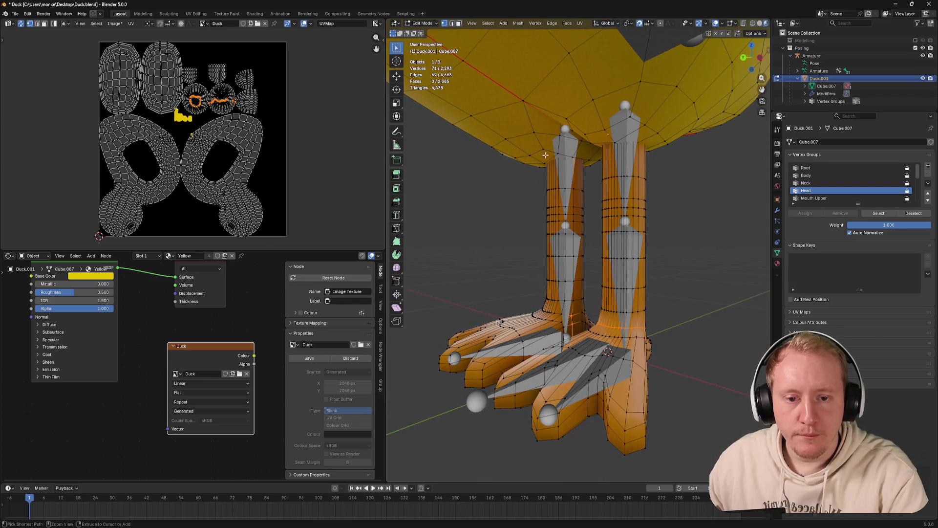
{"action": "key", "text": "alt+z"}
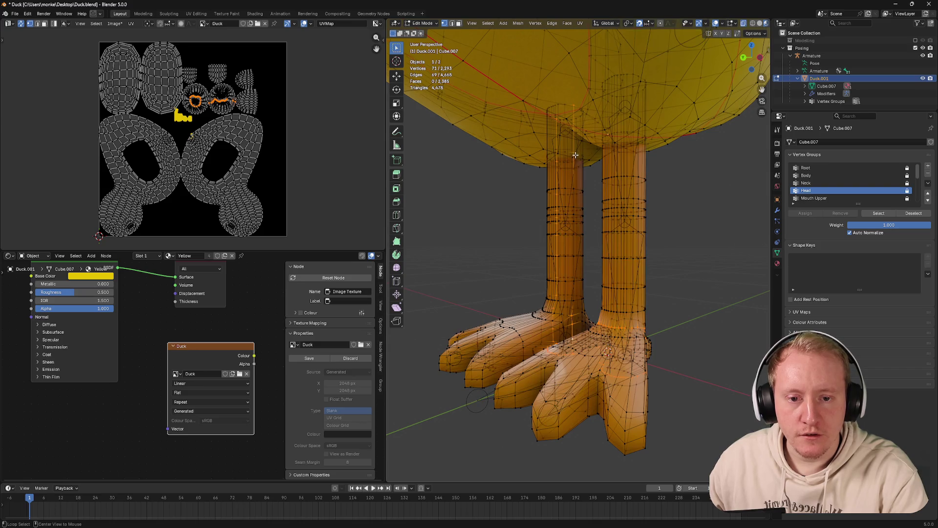
{"action": "left_click_drag", "start_coordinate": [534, 89], "coordinate": [592, 300]}
{"action": "key", "text": "alt+z"}
{"action": "left_click_drag", "start_coordinate": [593, 300], "coordinate": [500, 306]}
Mark the selected loops as UV seams and save the file
{"action": "right_click", "coordinate": [500, 306]}
{"action": "left_click", "coordinate": [465, 387]}
{"action": "left_click_drag", "start_coordinate": [465, 387], "coordinate": [578, 257]}
{"action": "key", "text": "ctrl+s"}
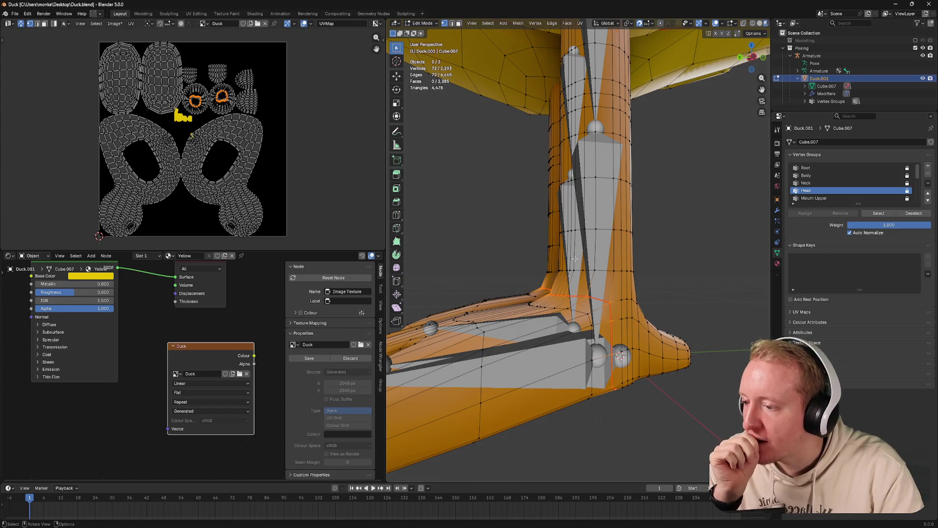
Reselect the edge loop at the right leg's base and recheck the legs
{"action": "left_click_drag", "start_coordinate": [561, 249], "coordinate": [583, 253]}
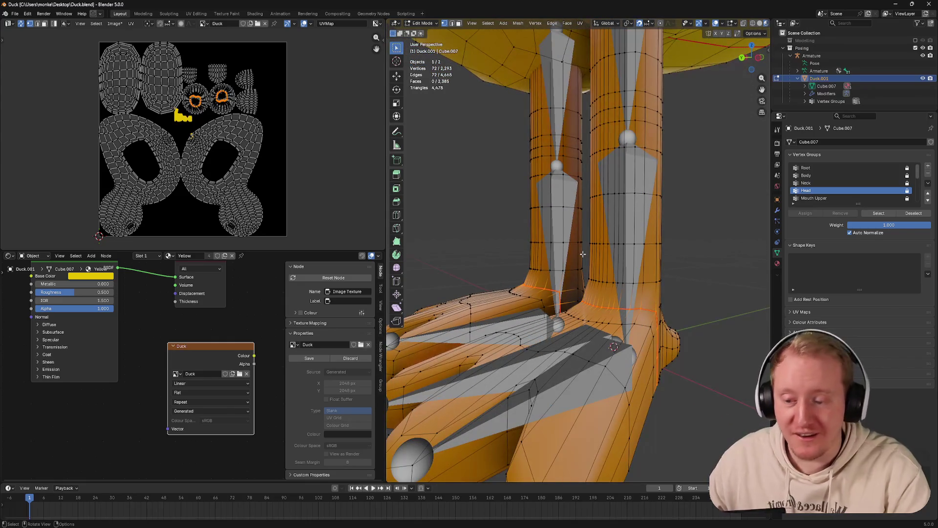
{"action": "left_click", "coordinate": [641, 309]}
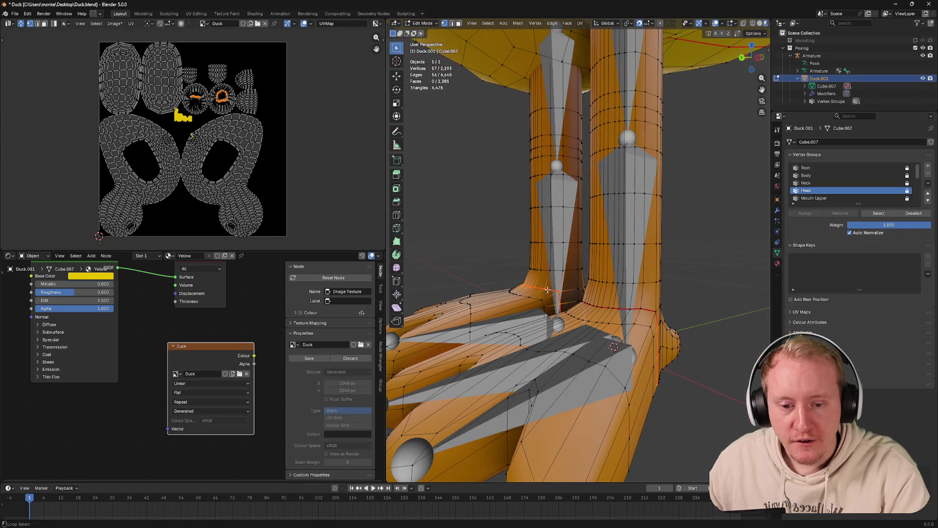
{"action": "left_click", "coordinate": [631, 311]}
{"action": "key", "text": "b"}
{"action": "key", "text": "Tab"}
{"action": "left_click_drag", "start_coordinate": [641, 259], "coordinate": [552, 286]}
{"action": "scroll", "scroll_direction": "down", "scroll_amount": 3}
{"action": "key", "text": "Tab"}
{"action": "scroll", "scroll_direction": "up", "scroll_amount": 3}
Select a leg edge loop, toggling the vertical left-leg loop, and bring up the unwrap options
{"action": "left_click", "coordinate": [579, 298]}
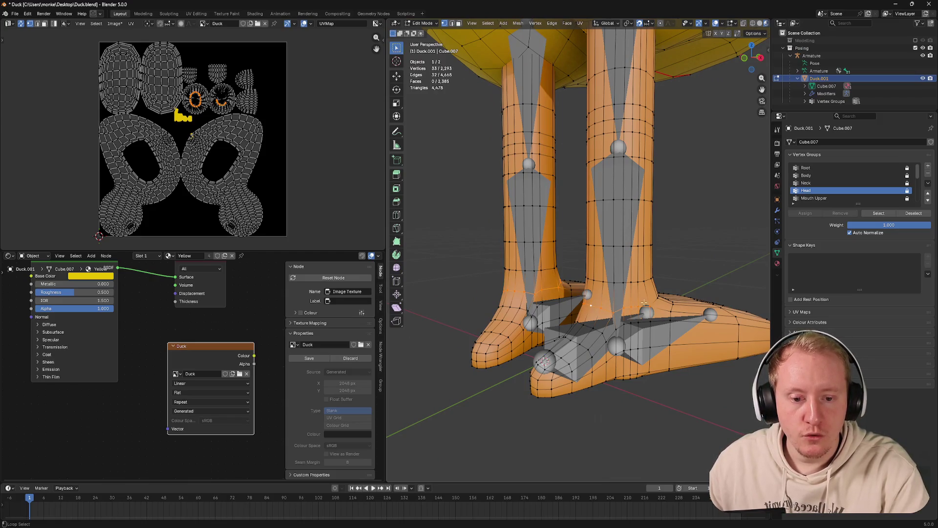
{"action": "left_click_drag", "start_coordinate": [656, 297], "coordinate": [571, 283]}
{"action": "left_click", "coordinate": [570, 284]}
{"action": "left_click", "coordinate": [571, 283]}
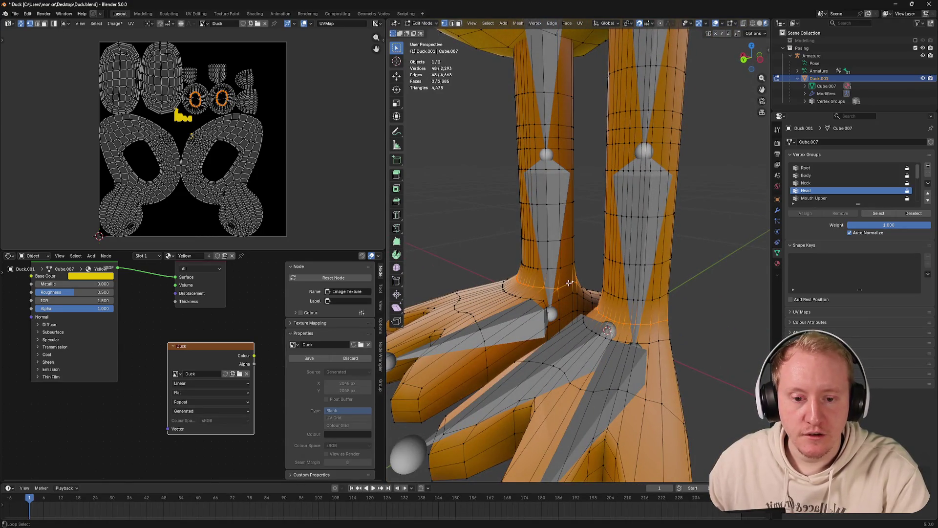
{"action": "key", "text": "u"}
{"action": "key", "text": "Escape"}
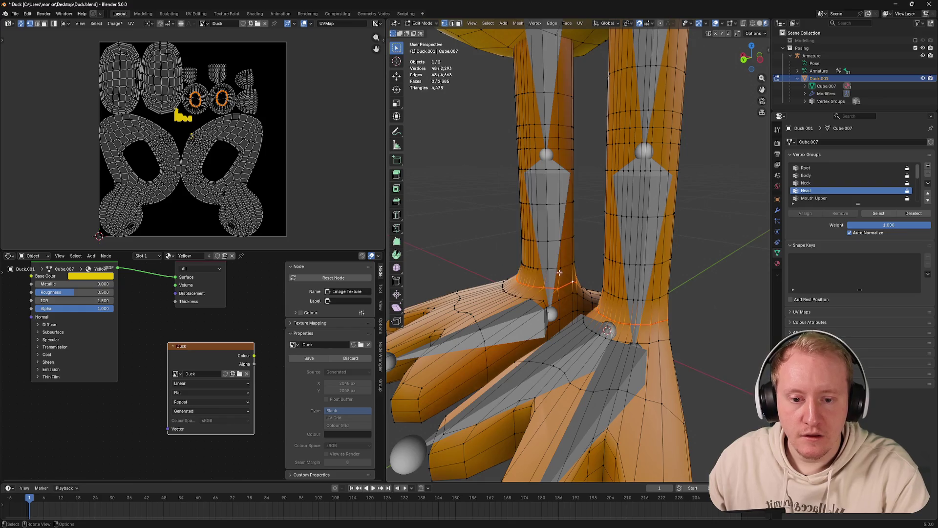
Select the entire mesh and unwrap it with Minimum Stretch
{"action": "key", "text": "a"}
{"action": "key", "text": "u"}
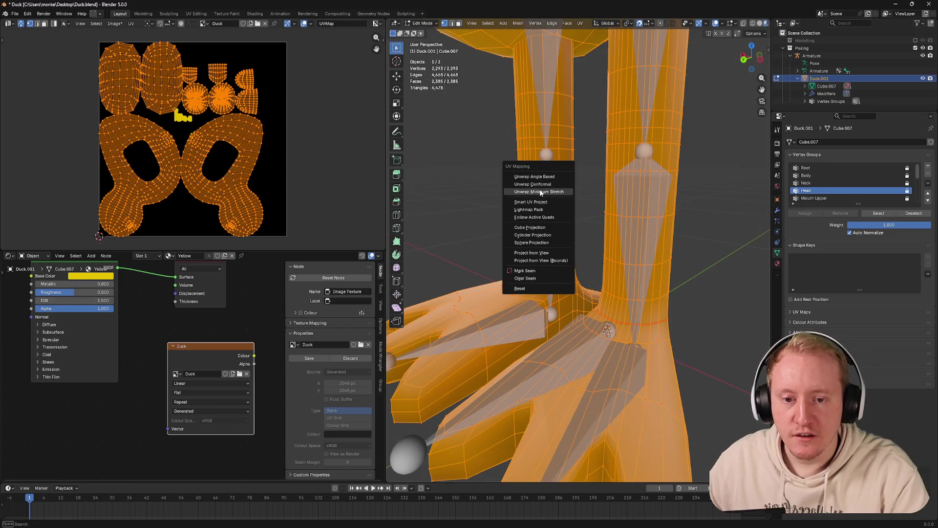
{"action": "left_click", "coordinate": [538, 191]}
{"action": "scroll", "scroll_direction": "up", "scroll_amount": 3}
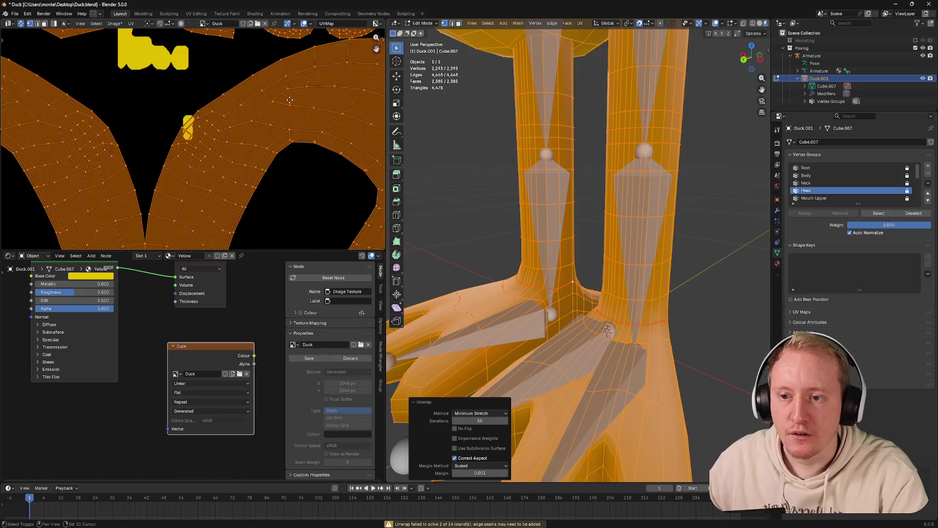
{"action": "scroll", "scroll_direction": "down", "scroll_amount": 3}
Select the edge loops at the right and left leg bases
{"action": "left_click_drag", "start_coordinate": [621, 337], "coordinate": [656, 315]}
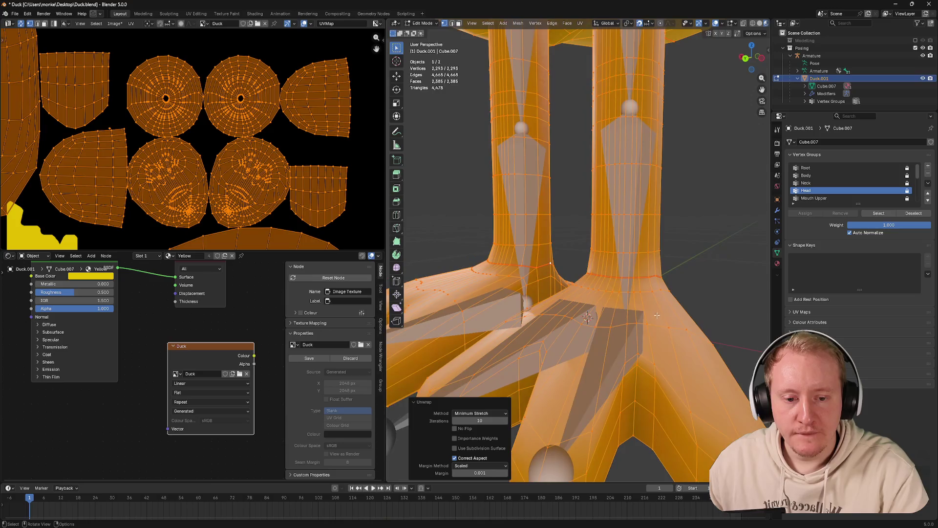
{"action": "left_click", "coordinate": [641, 387]}
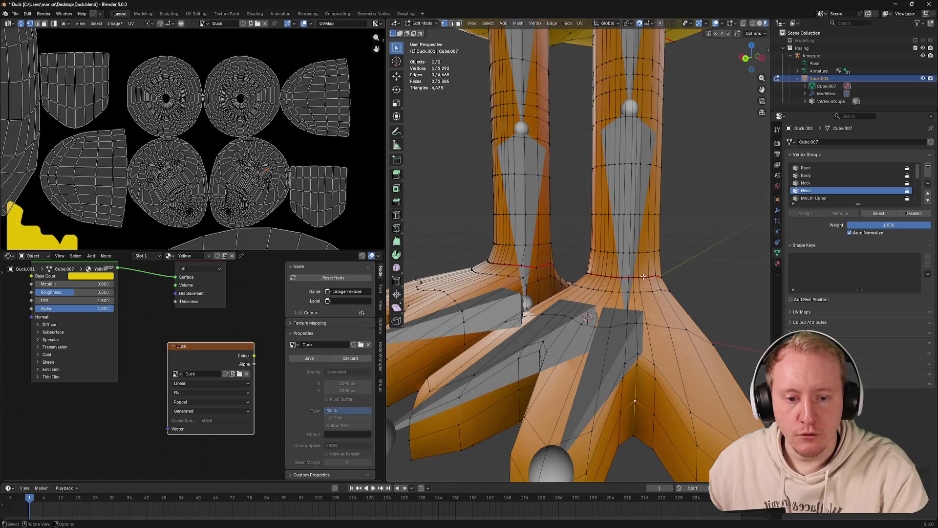
{"action": "left_click", "coordinate": [644, 277]}
{"action": "left_click_drag", "start_coordinate": [644, 277], "coordinate": [665, 277]}
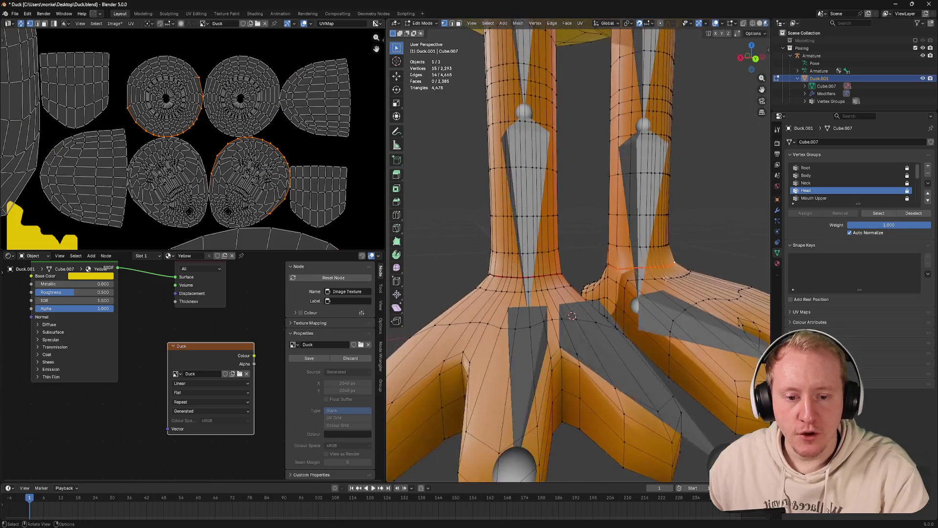
{"action": "left_click", "coordinate": [543, 276]}
{"action": "left_click_drag", "start_coordinate": [544, 276], "coordinate": [638, 282]}
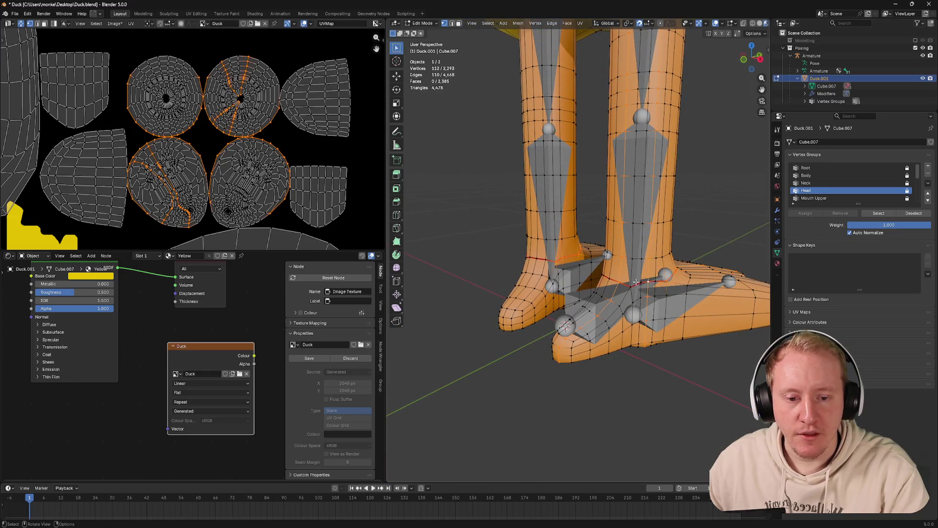
{"action": "left_click_drag", "start_coordinate": [549, 245], "coordinate": [477, 209]}
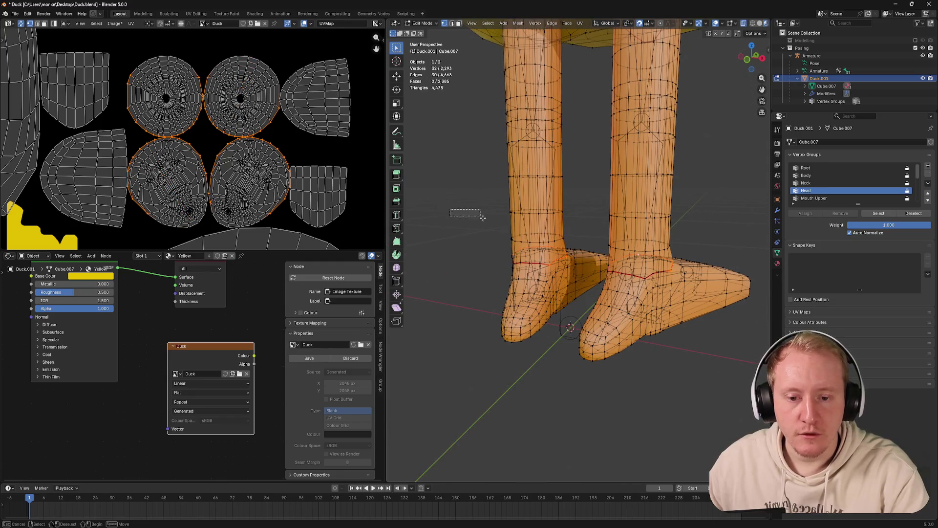
Box-select both feet in see-through view, trial a split and undo it, then apply a context-menu option
{"action": "key", "text": "alt+z"}
{"action": "left_click_drag", "start_coordinate": [477, 209], "coordinate": [788, 331]}
{"action": "key", "text": "y"}
{"action": "key", "text": "ctrl+z"}
{"action": "right_click", "coordinate": [597, 294]}
{"action": "left_click", "coordinate": [566, 381]}
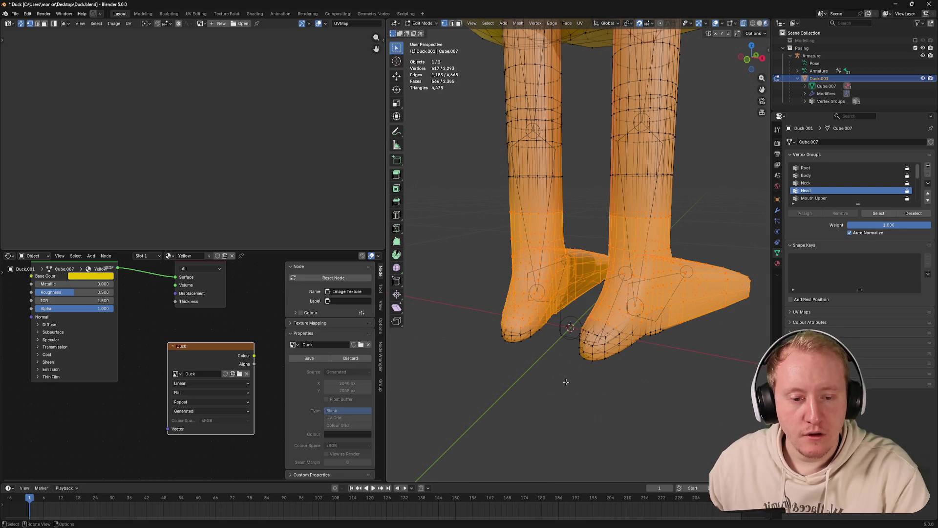
Unwrap the whole duck again with Minimum Stretch and save Duck.blend
{"action": "key", "text": "Tab"}
{"action": "left_click_drag", "start_coordinate": [565, 341], "coordinate": [577, 294]}
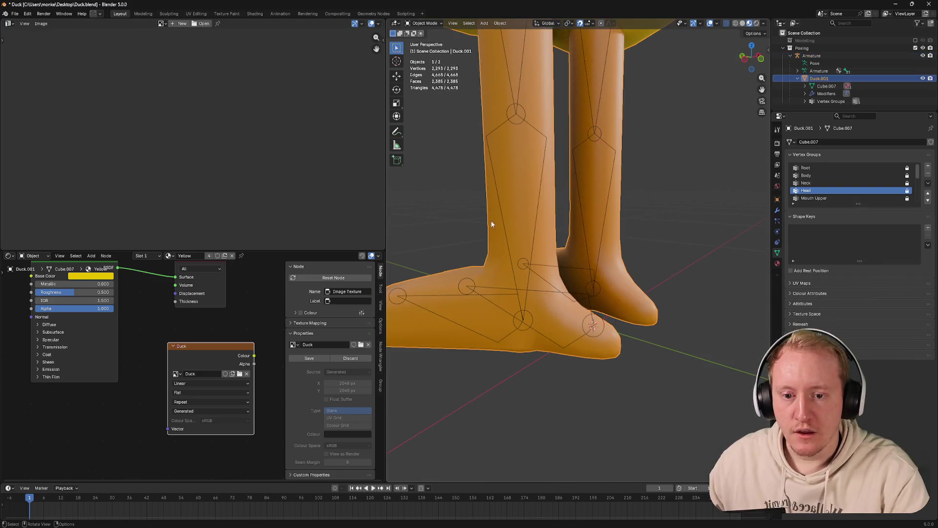
{"action": "key", "text": "Tab"}
{"action": "key", "text": "u"}
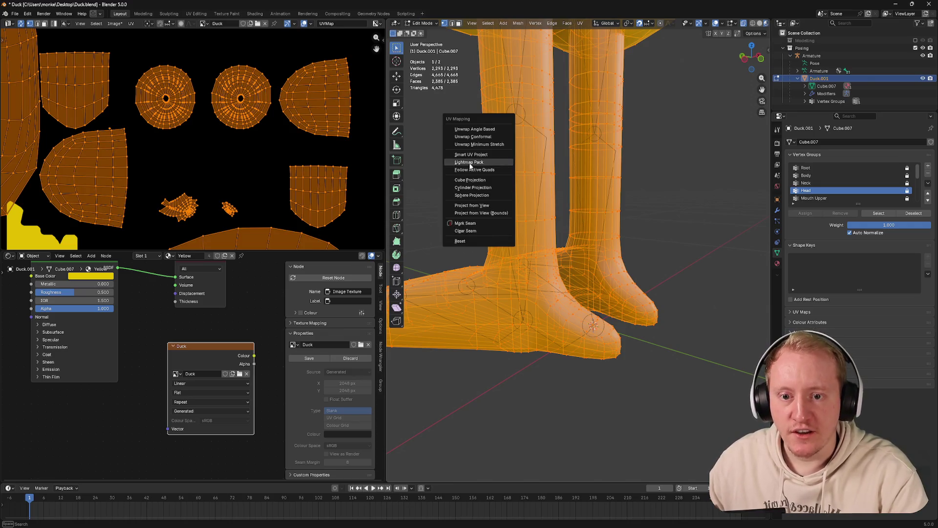
{"action": "left_click", "coordinate": [478, 144]}
{"action": "scroll", "scroll_direction": "down", "scroll_amount": 3}
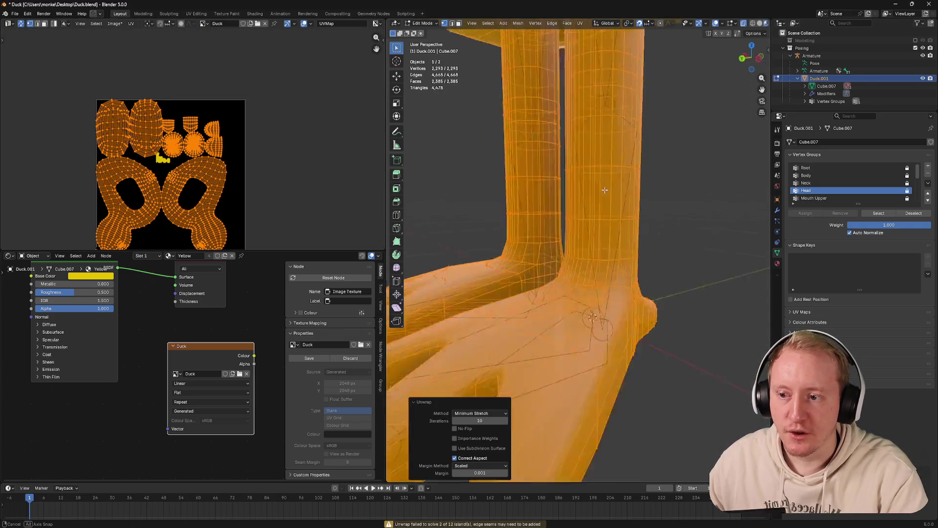
{"action": "left_click_drag", "start_coordinate": [577, 259], "coordinate": [588, 232]}
{"action": "scroll", "scroll_direction": "down", "scroll_amount": 3}
{"action": "key", "text": "Tab"}
{"action": "key", "text": "ctrl+s"}
{"action": "left_click_drag", "start_coordinate": [552, 199], "coordinate": [541, 233]}
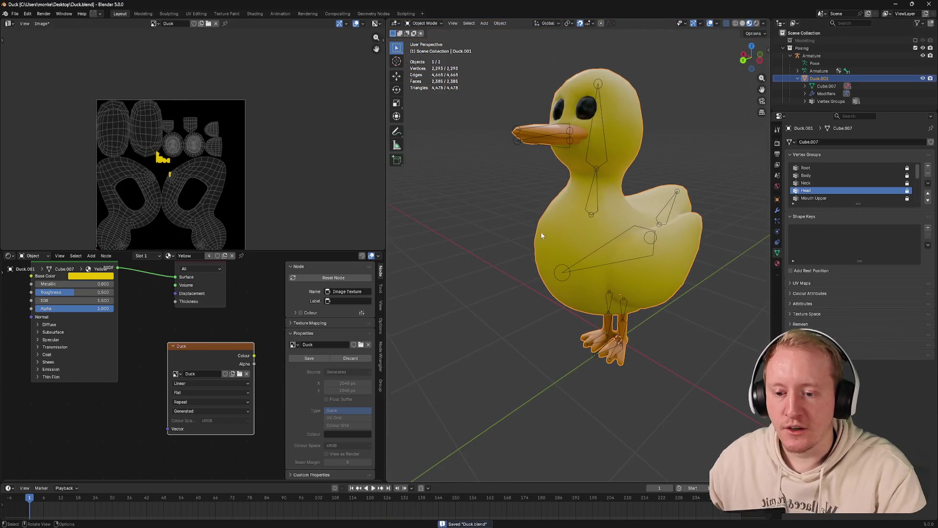
Bake the duck's yellow and orange colours into the Duck image from Render Properties
{"action": "left_click", "coordinate": [777, 142]}
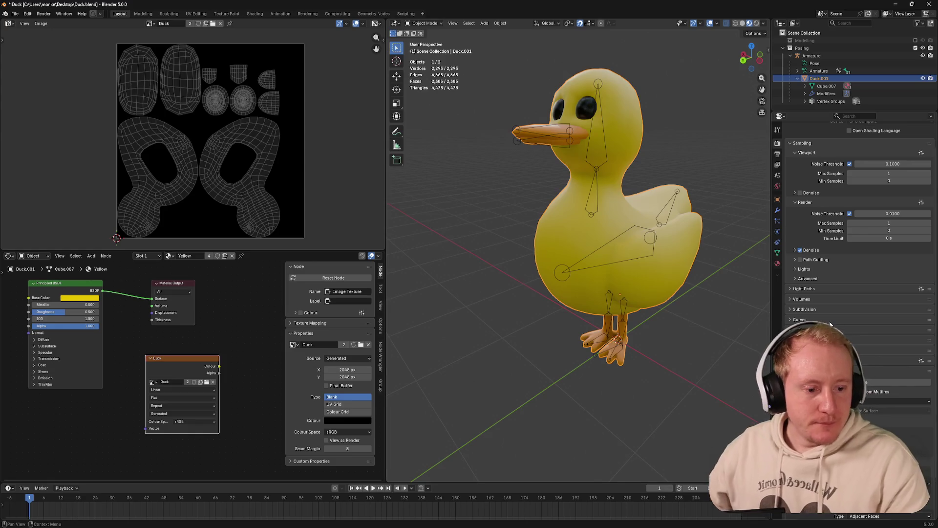
{"action": "scroll", "scroll_direction": "down", "scroll_amount": 3}
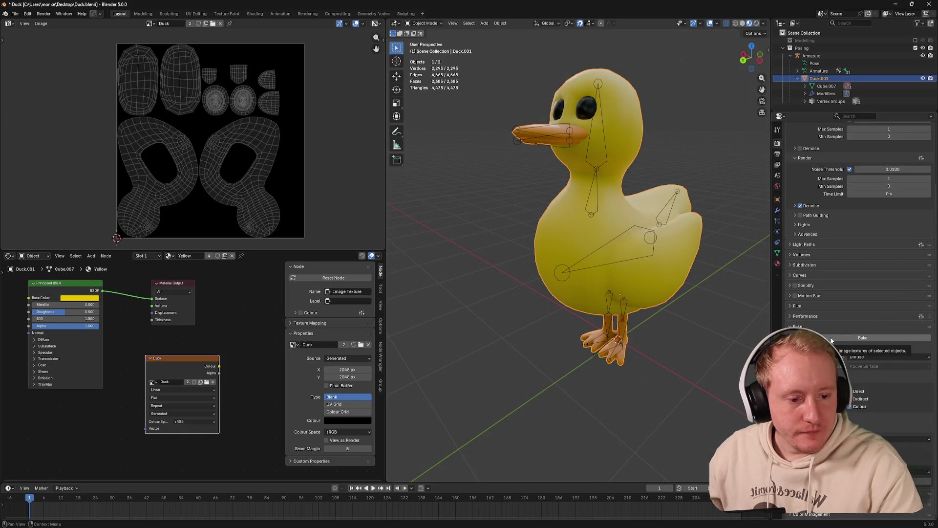
{"action": "left_click", "coordinate": [835, 338]}
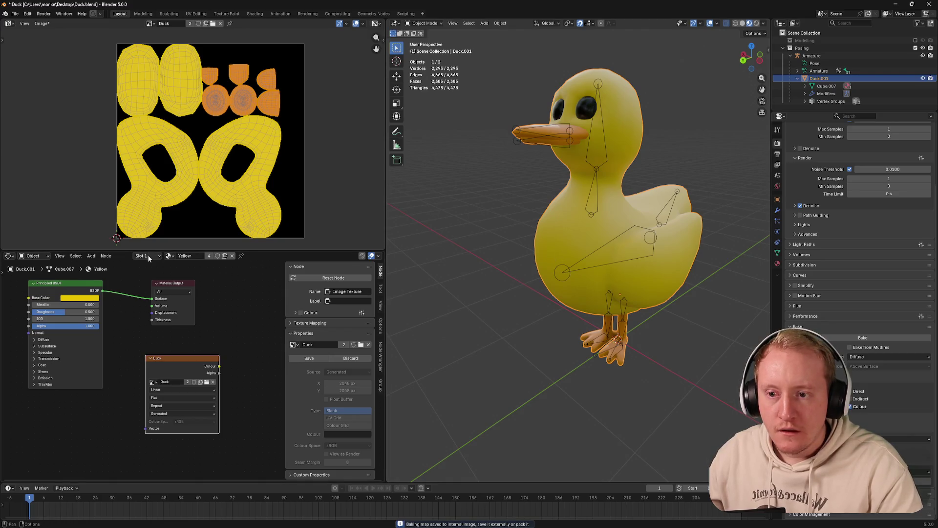
{"action": "left_click", "coordinate": [144, 255]}
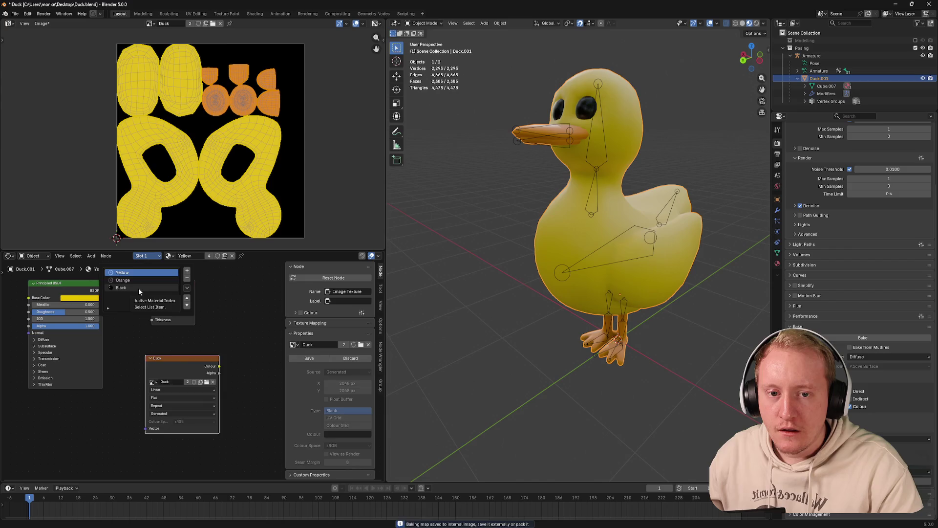
Add an Image Texture node using the Duck image to the Black material
{"action": "left_click", "coordinate": [138, 289]}
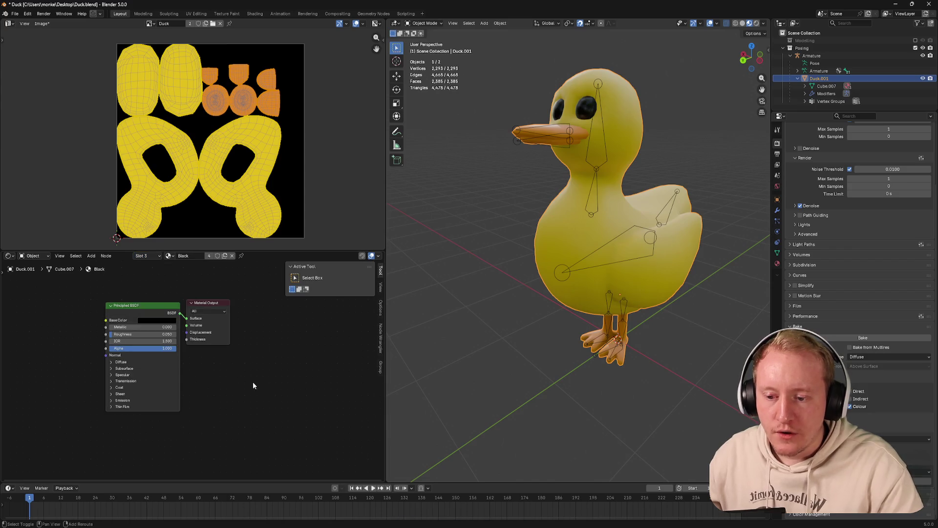
{"action": "key", "text": "shift+a"}
{"action": "type", "text": "image"}
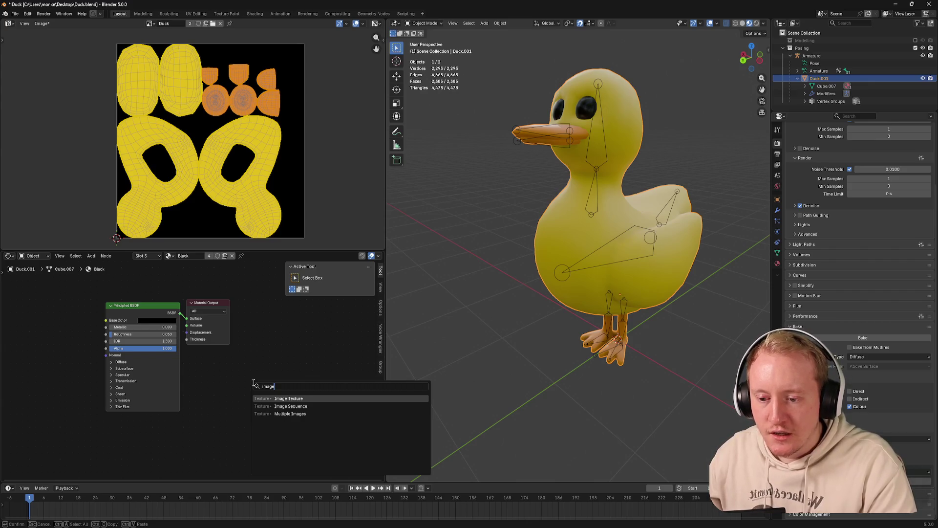
{"action": "key", "text": "Return"}
{"action": "left_click", "coordinate": [217, 398]}
{"action": "left_click", "coordinate": [218, 396]}
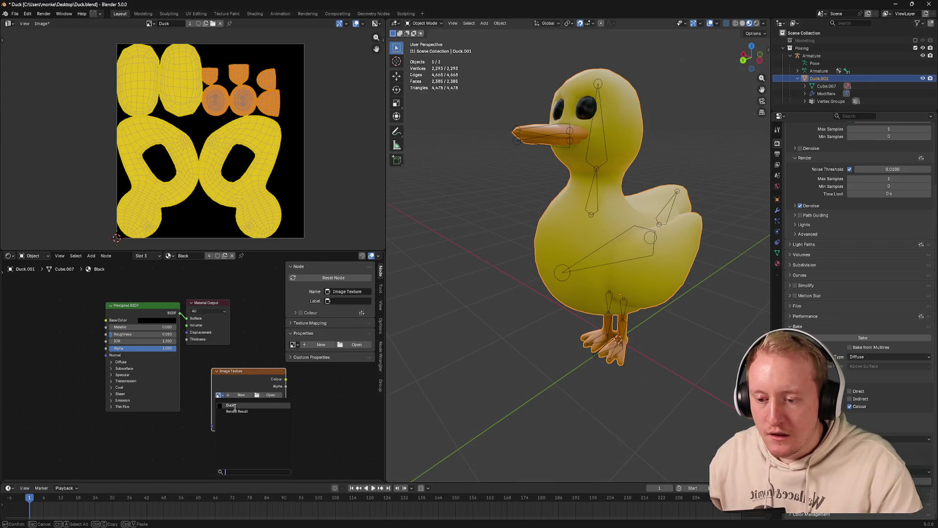
{"action": "left_click", "coordinate": [238, 410]}
{"action": "left_click_drag", "start_coordinate": [242, 382], "coordinate": [230, 383]}
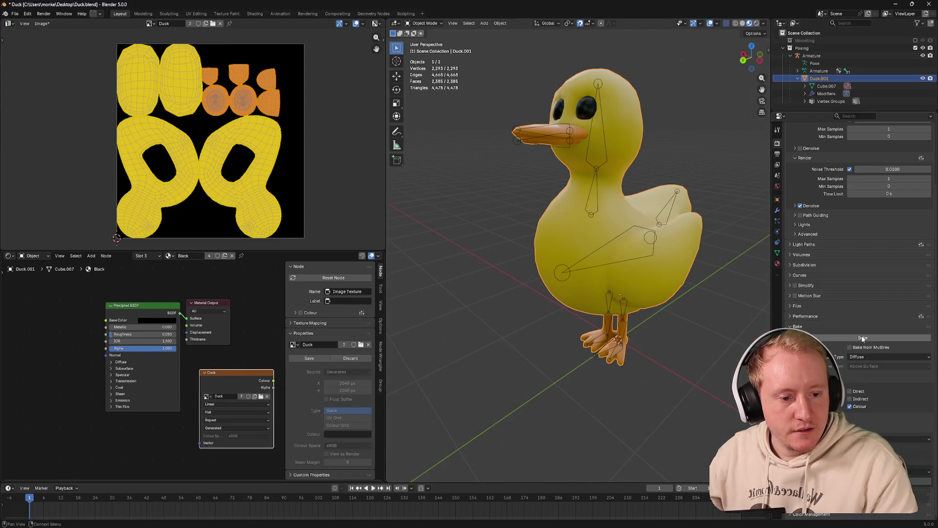
Bake into the Duck image again, switch back to Yellow, and save Duck.blend
{"action": "left_click", "coordinate": [856, 341]}
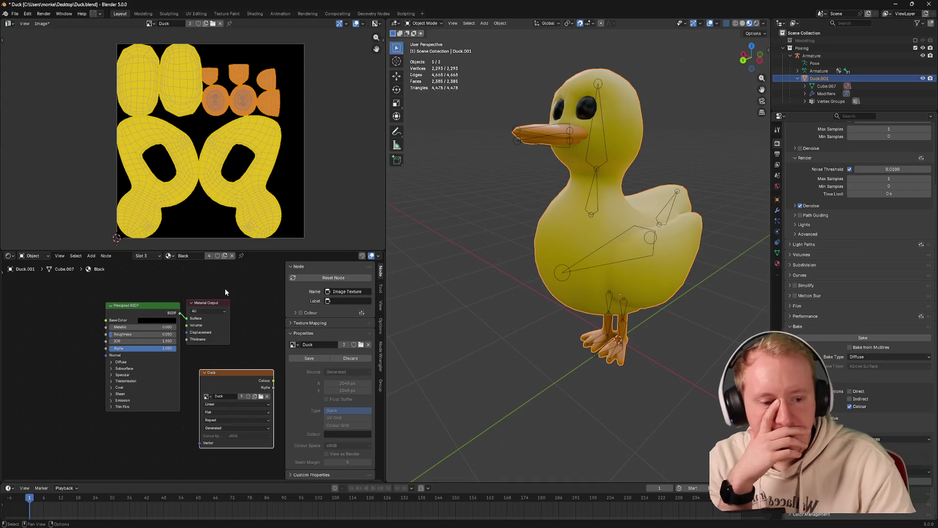
{"action": "left_click", "coordinate": [146, 255]}
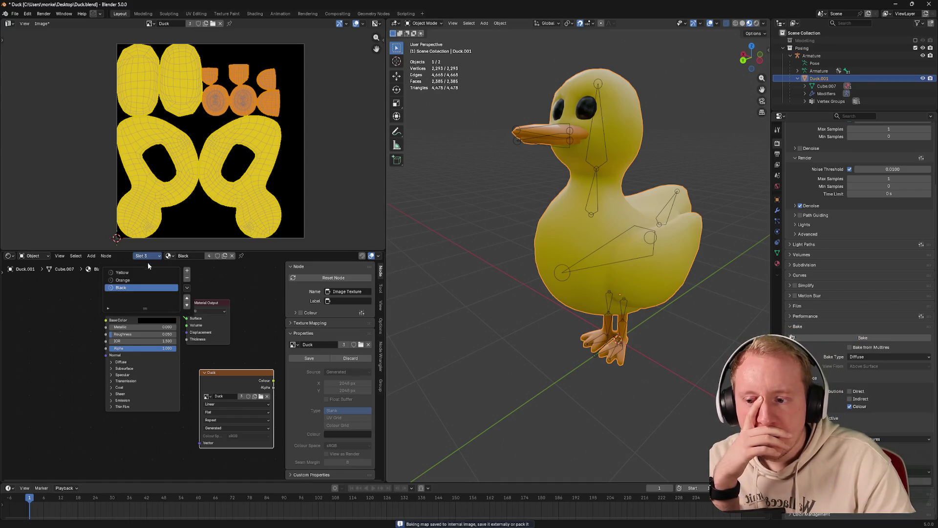
{"action": "left_click", "coordinate": [122, 272]}
{"action": "left_click", "coordinate": [133, 288]}
{"action": "left_click", "coordinate": [128, 276]}
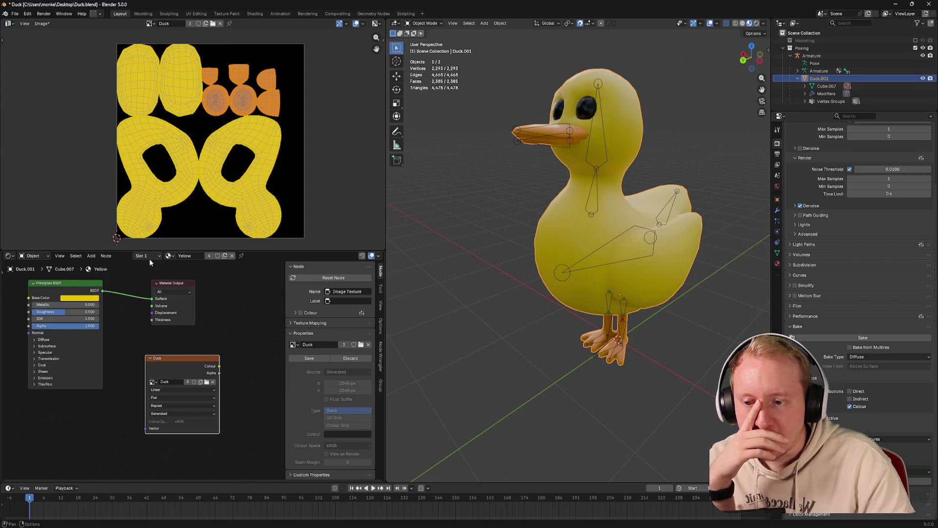
{"action": "key", "text": "ctrl+s"}
Select the armature and toggle it into Edit Mode and back out
{"action": "left_click_drag", "start_coordinate": [219, 181], "coordinate": [254, 181]}
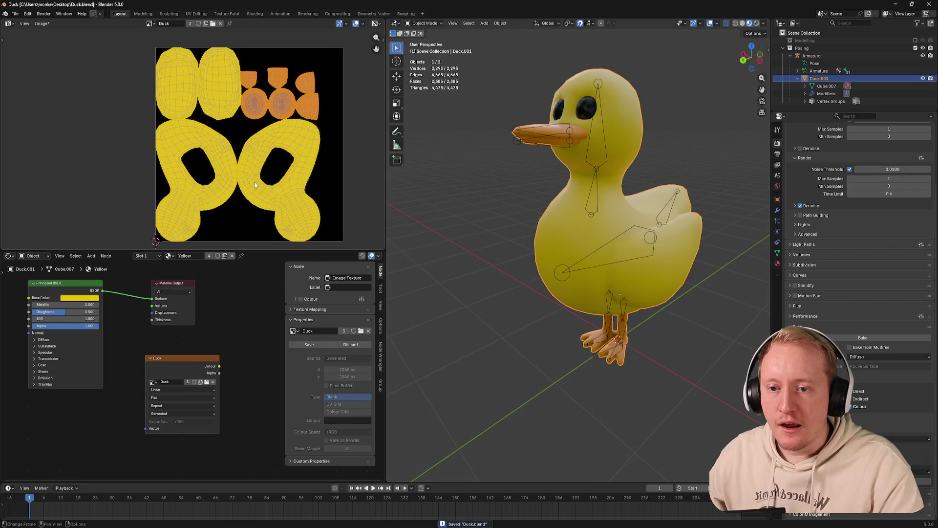
{"action": "scroll", "scroll_direction": "up", "scroll_amount": 3}
{"action": "left_click", "coordinate": [601, 115]}
{"action": "key", "text": "Tab"}
{"action": "key", "text": "Tab"}
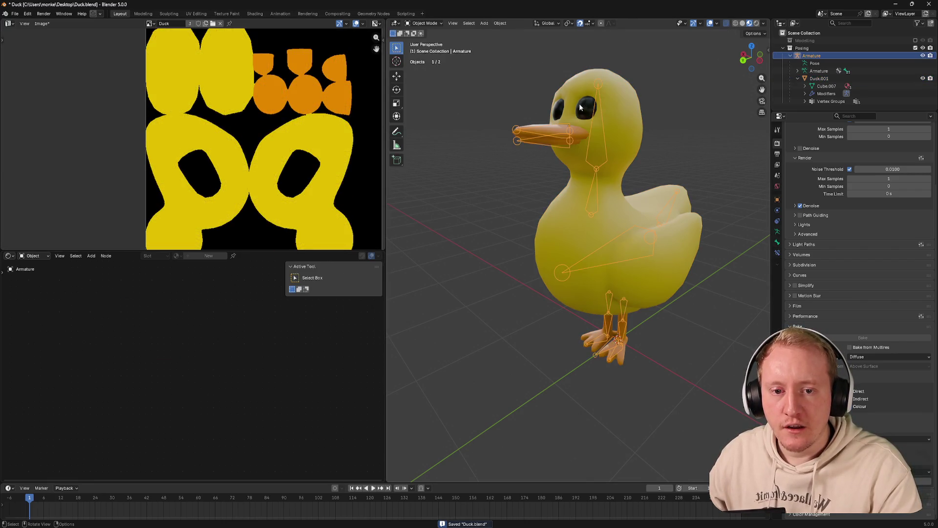
In Edit Mode on the duck mesh, turn off X-ray and select both eyes
{"action": "left_click", "coordinate": [586, 104]}
{"action": "key", "text": "Tab"}
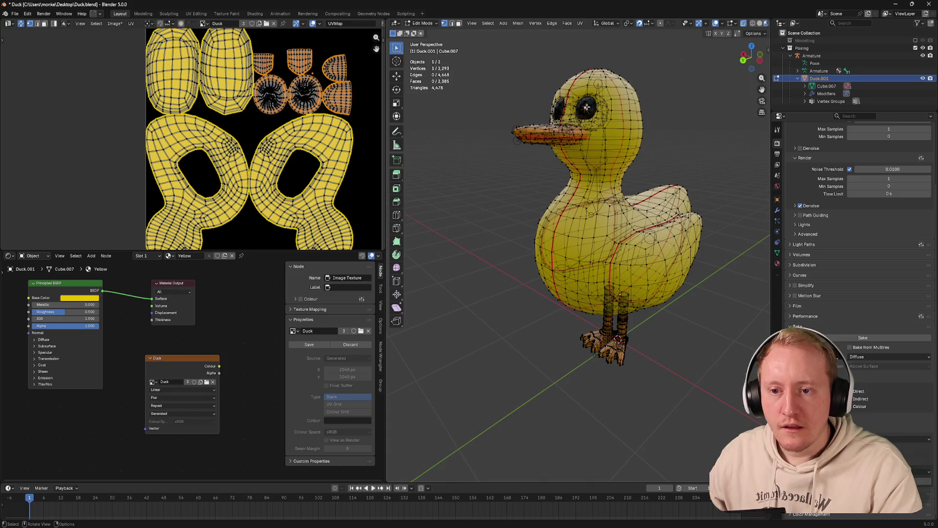
{"action": "key", "text": "l"}
{"action": "key", "text": "alt+a"}
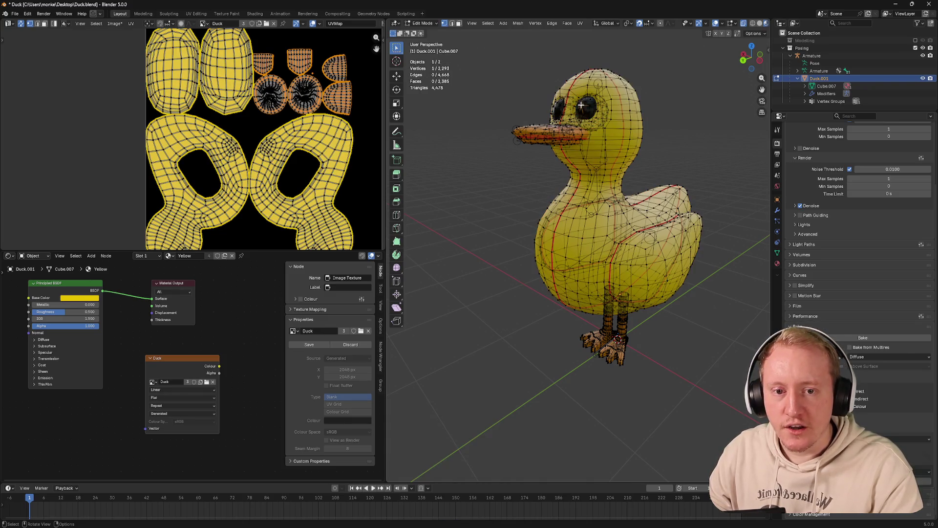
{"action": "key", "text": "alt+z"}
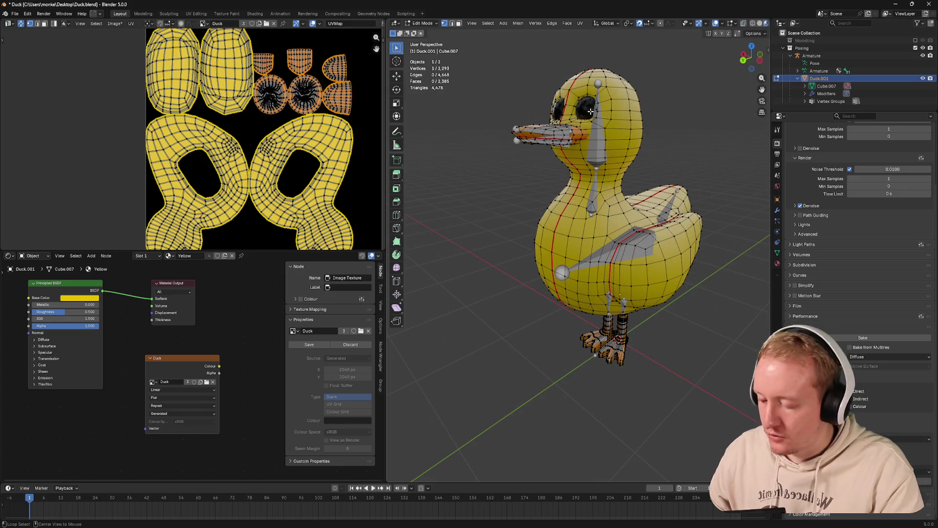
{"action": "scroll", "scroll_direction": "up", "scroll_amount": 3}
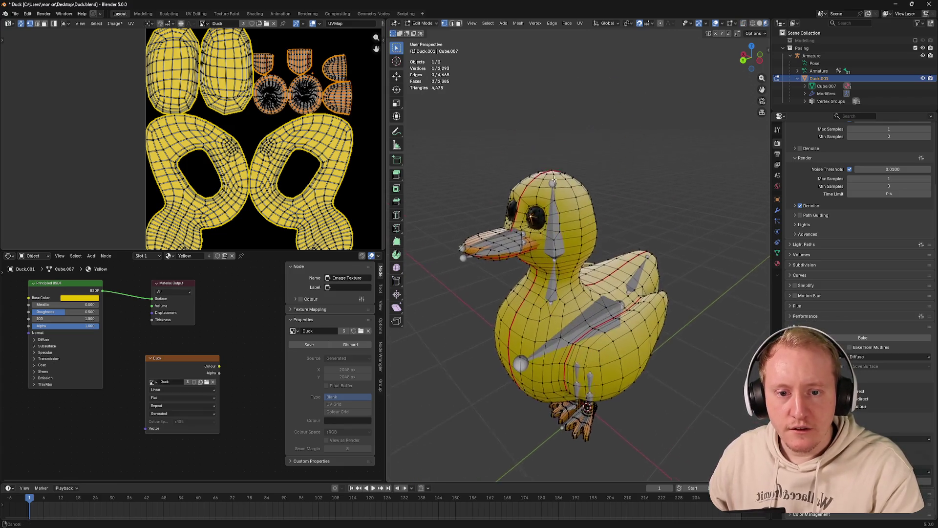
{"action": "left_click_drag", "start_coordinate": [549, 183], "coordinate": [491, 193]}
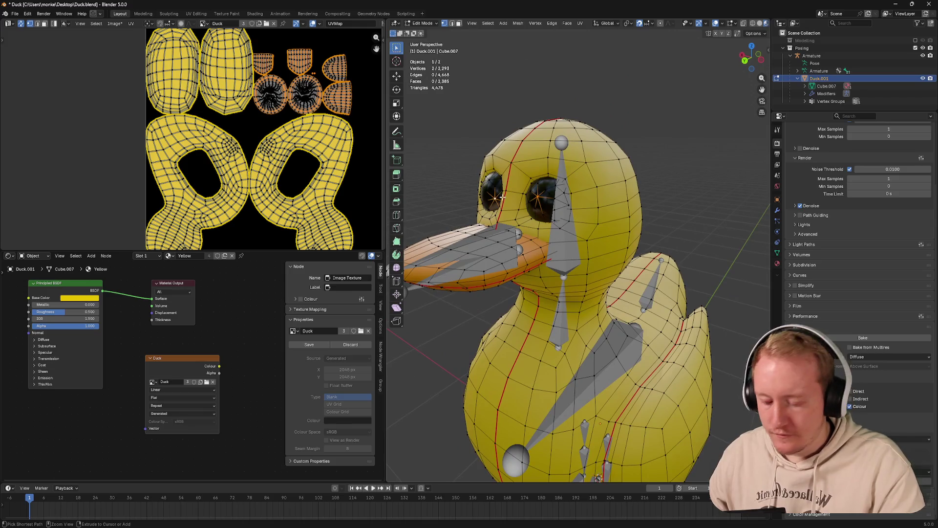
{"action": "key", "text": "ctrl+l"}
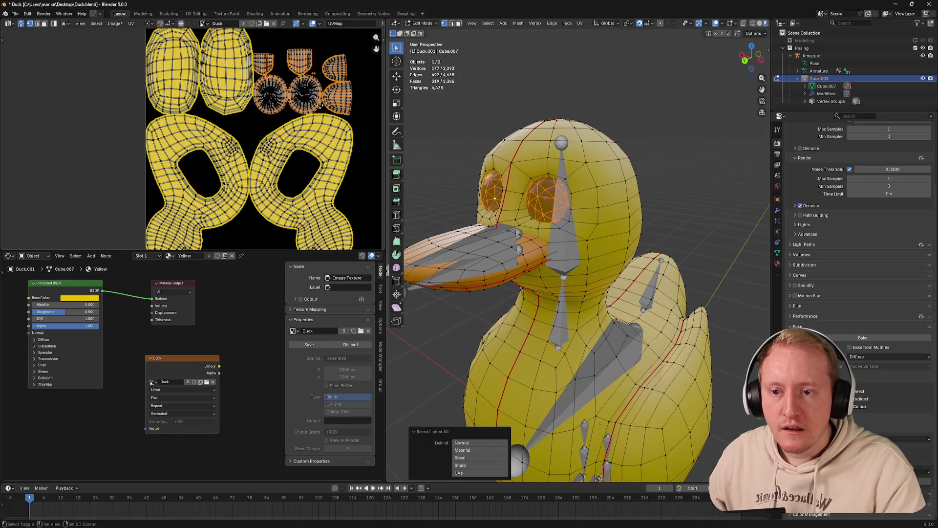
Unwrap the selected eyes with the Minimum Stretch method
{"action": "scroll", "scroll_direction": "up", "scroll_amount": 3}
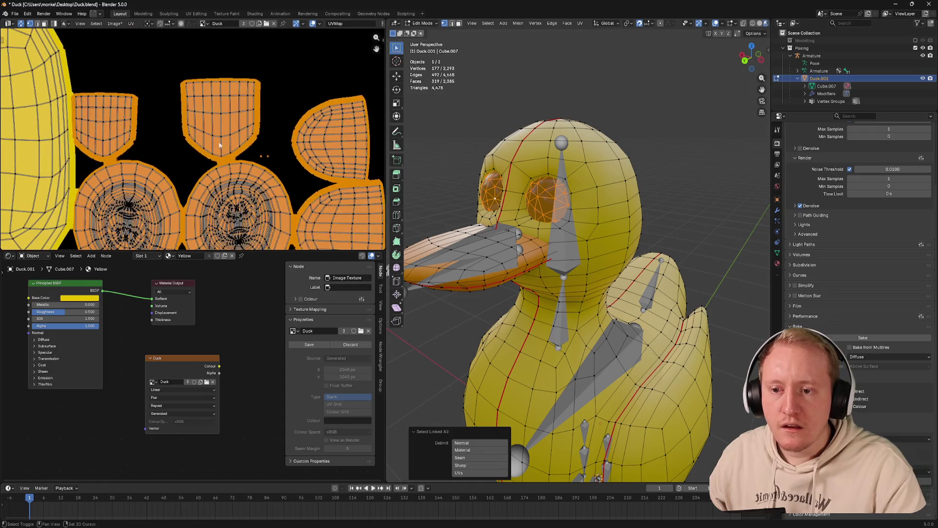
{"action": "scroll", "scroll_direction": "down", "scroll_amount": 3}
{"action": "key", "text": "s"}
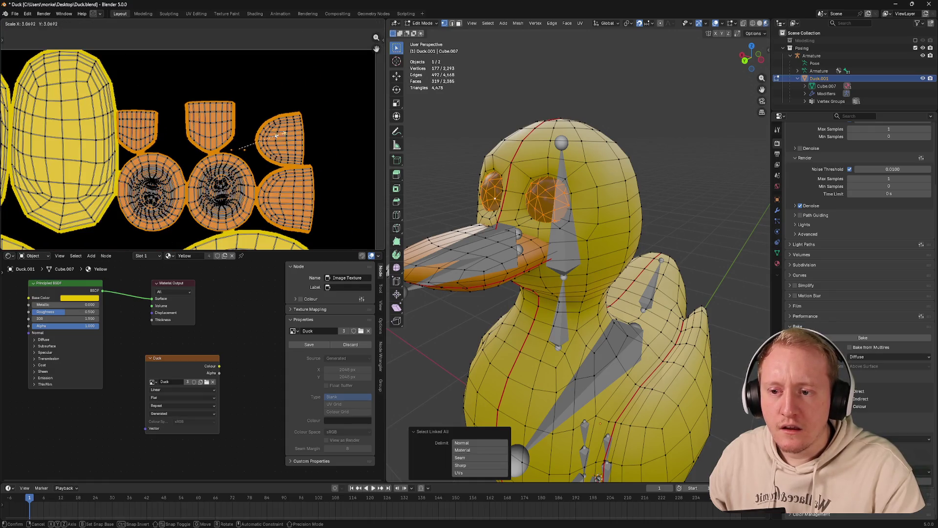
{"action": "right_click", "coordinate": [352, 124]}
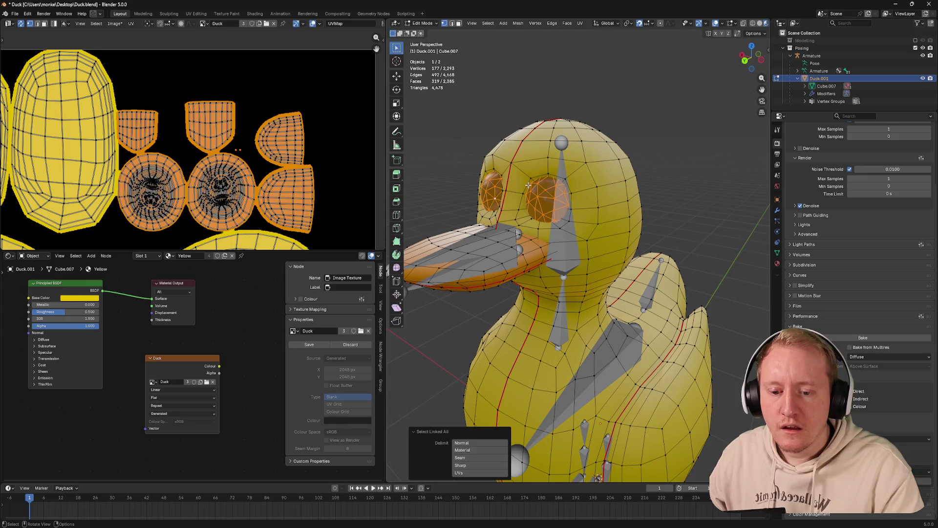
{"action": "key", "text": "u"}
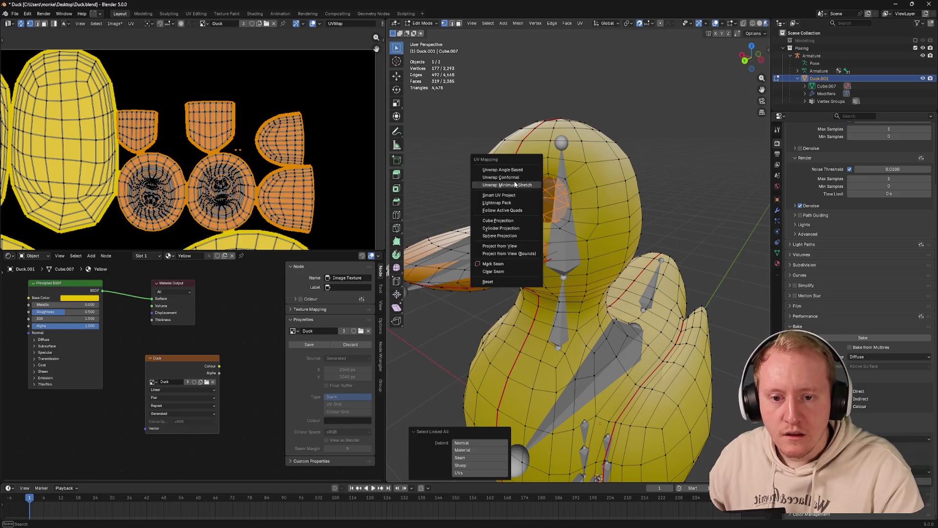
{"action": "left_click", "coordinate": [534, 184]}
Re-unwrap the eyes with Angle Based, then switch to Conformal
{"action": "scroll", "scroll_direction": "down", "scroll_amount": 3}
{"action": "scroll", "scroll_direction": "down", "scroll_amount": 3}
{"action": "scroll", "scroll_direction": "up", "scroll_amount": 3}
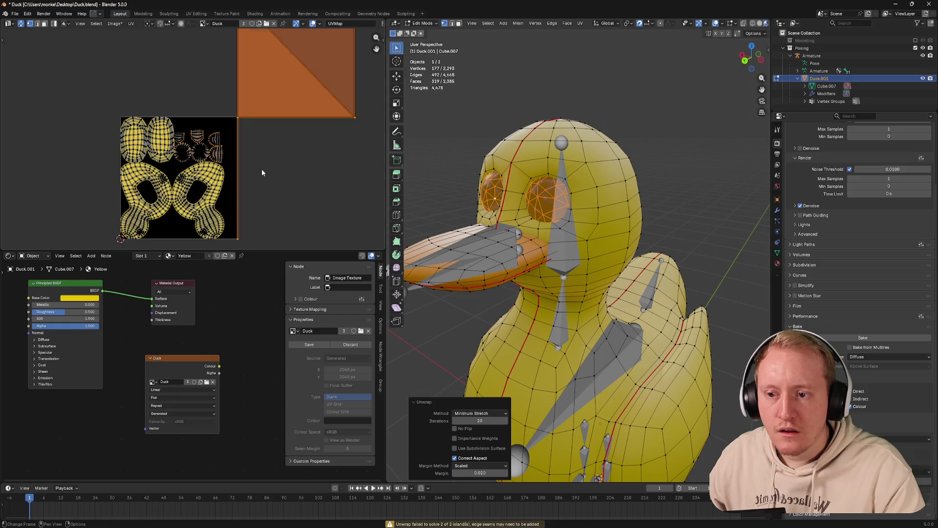
{"action": "key", "text": "u"}
{"action": "left_click", "coordinate": [535, 140]}
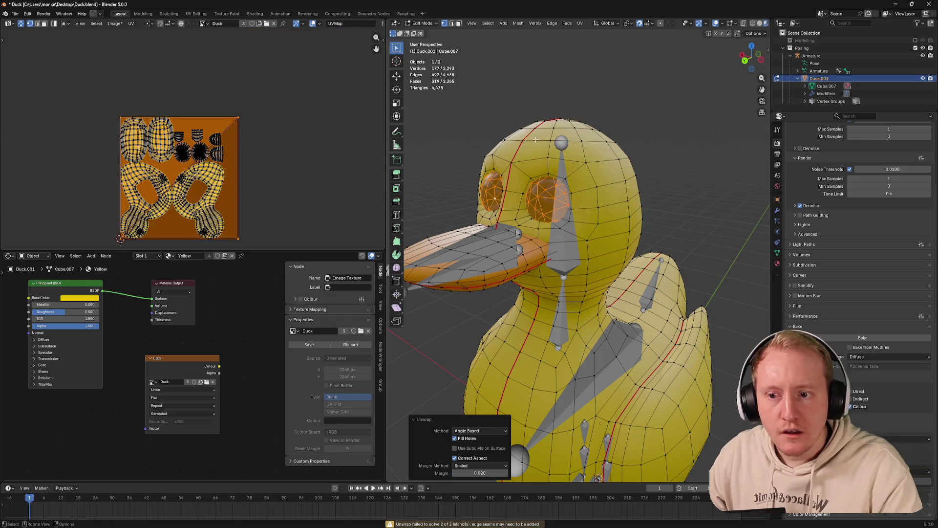
{"action": "key", "text": "u"}
{"action": "left_click", "coordinate": [552, 152]}
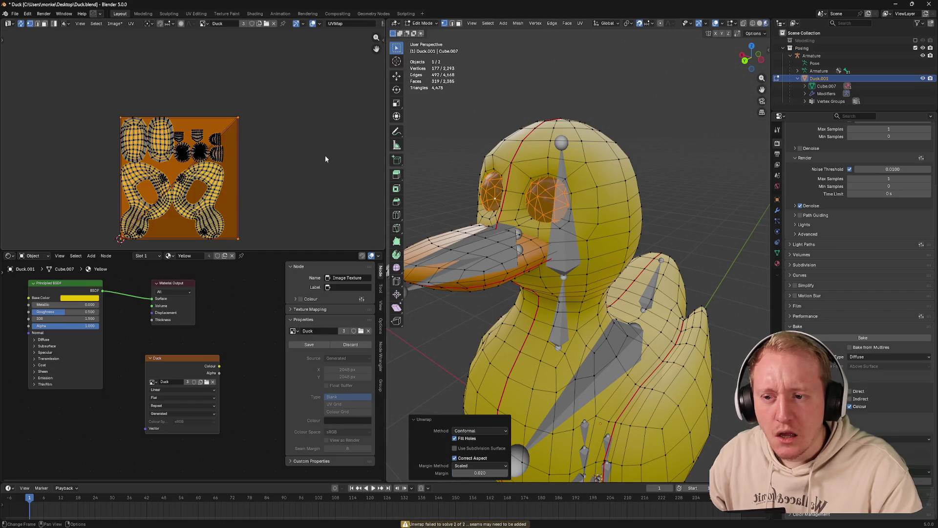
Shrink the eye island to 0.3, move it top-right, then select the body island
{"action": "key", "text": "s"}
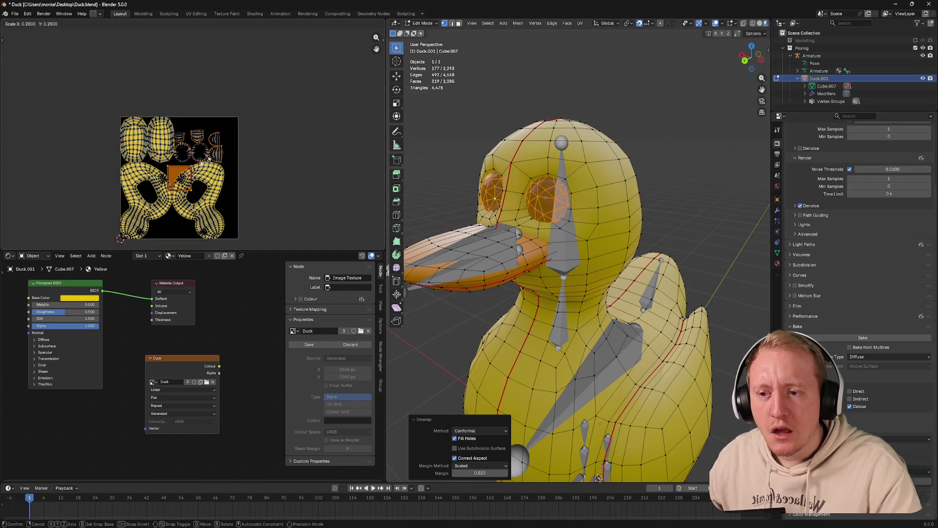
{"action": "left_click", "coordinate": [209, 165]}
{"action": "scroll", "scroll_direction": "up", "scroll_amount": 3}
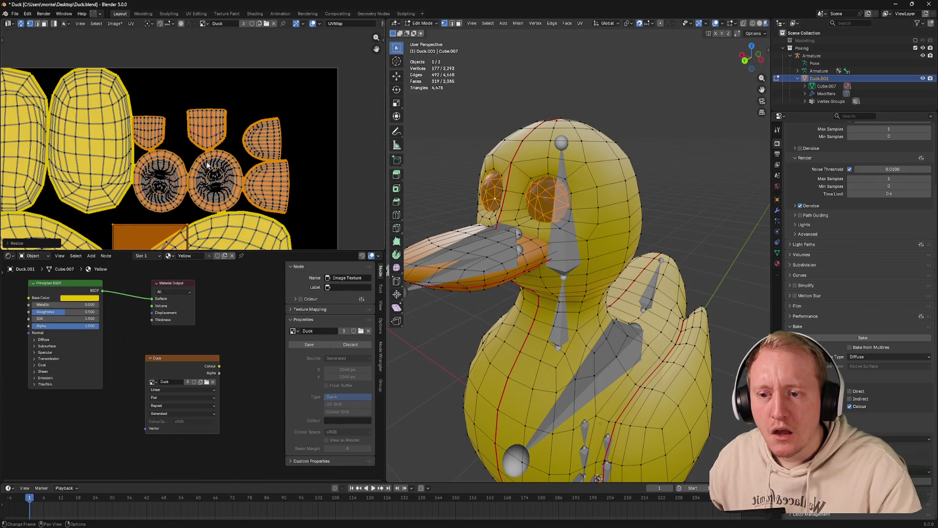
{"action": "scroll", "scroll_direction": "down", "scroll_amount": 3}
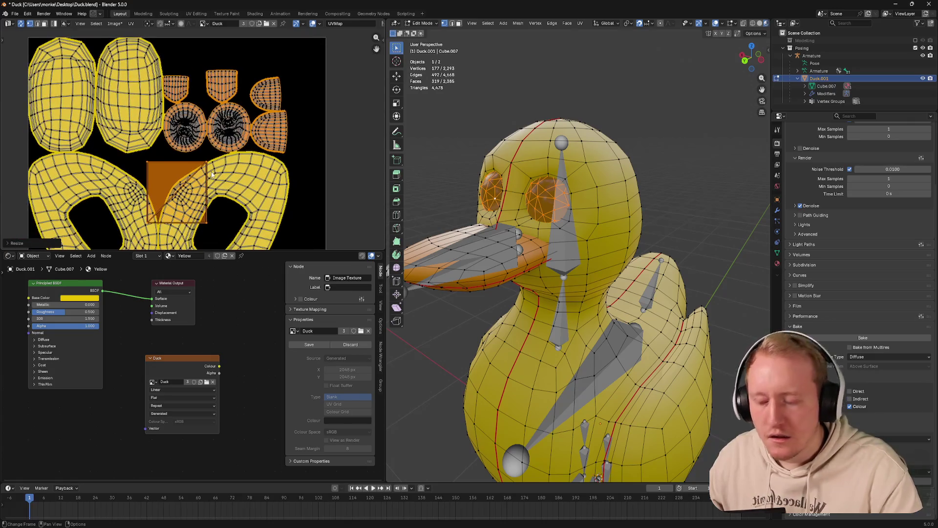
{"action": "key", "text": "g"}
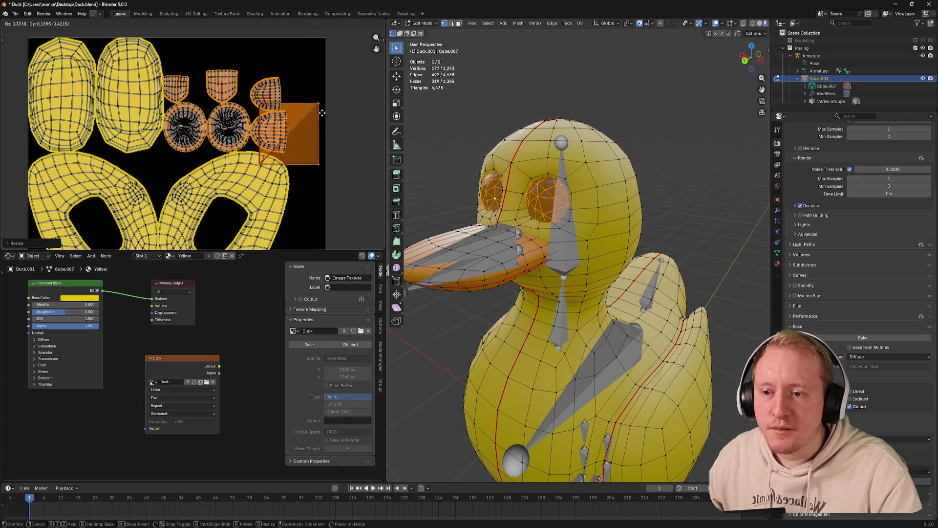
{"action": "left_click", "coordinate": [320, 111]}
{"action": "scroll", "scroll_direction": "down", "scroll_amount": 3}
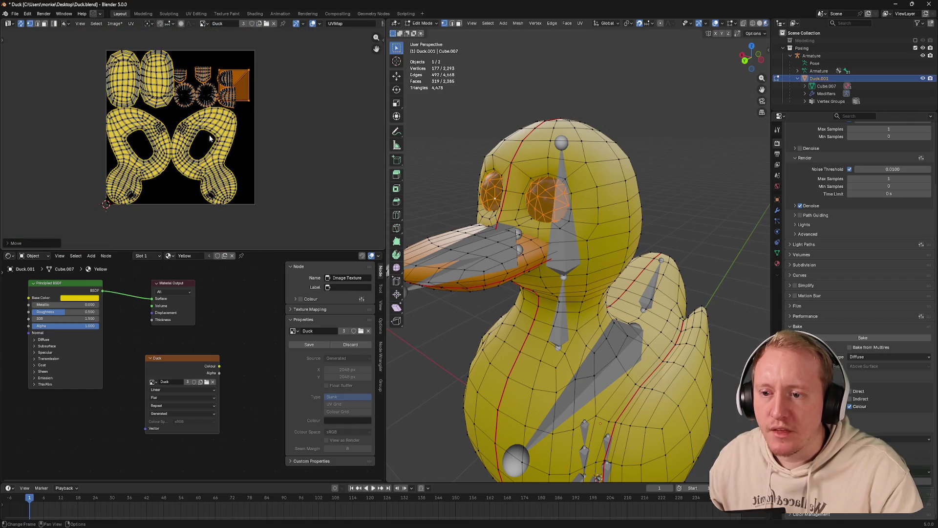
{"action": "left_click", "coordinate": [118, 140]}
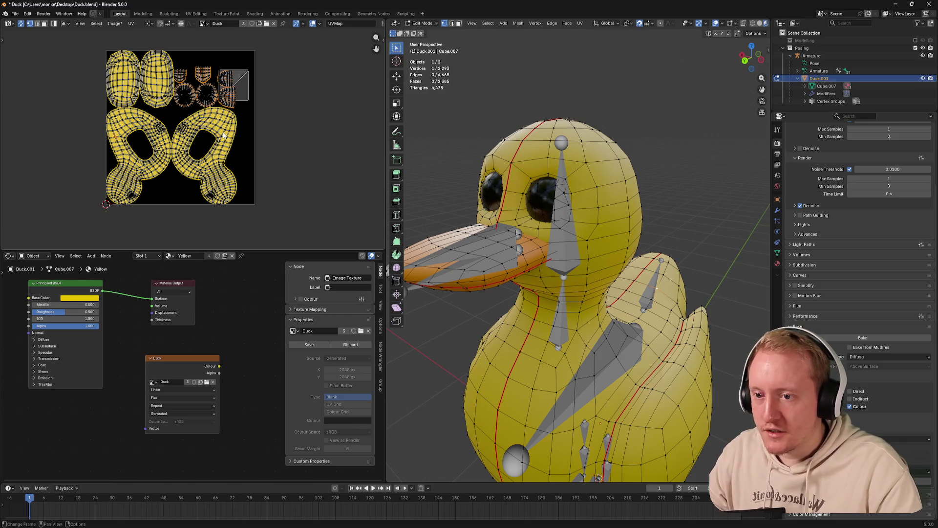
{"action": "key", "text": "ctrl+l"}
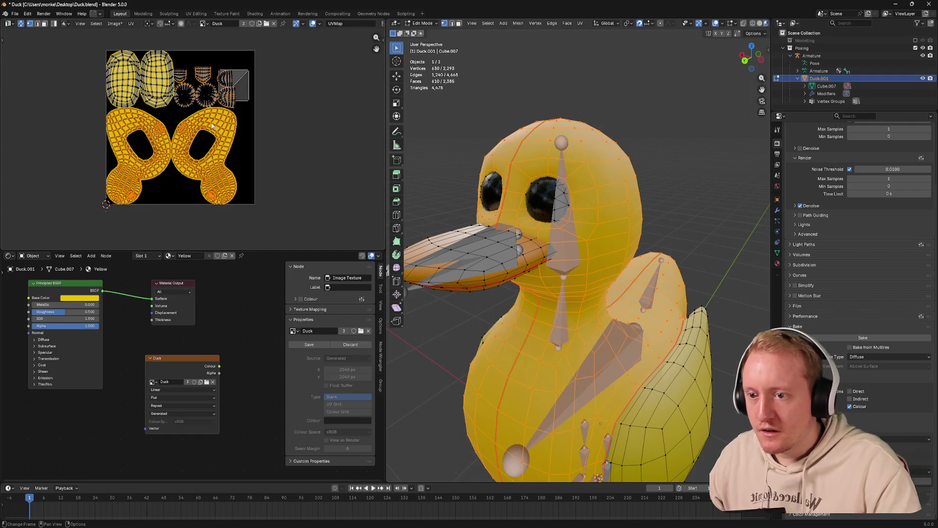
Reposition the selected body UV islands, then clear the selection
{"action": "key", "text": "s"}
{"action": "left_click_drag", "start_coordinate": [246, 126], "coordinate": [289, 129]}
{"action": "key", "text": "r"}
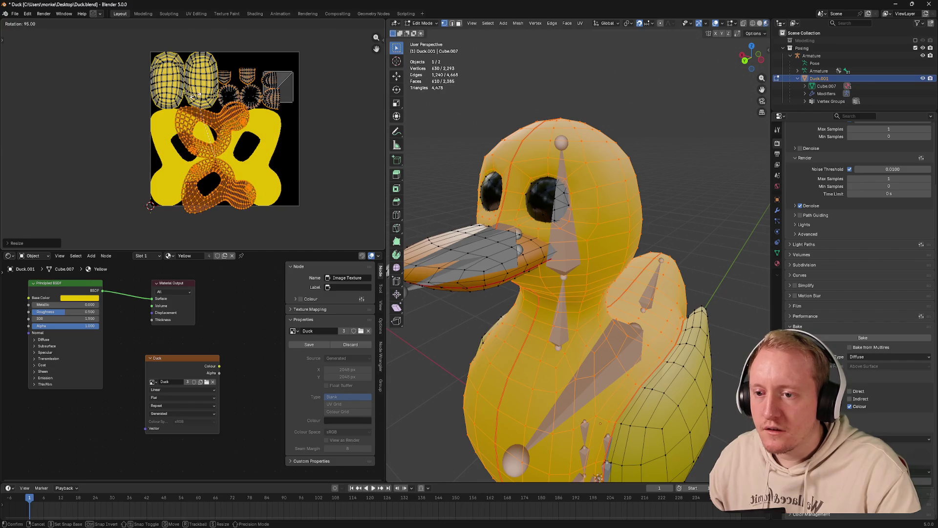
{"action": "key", "text": "g"}
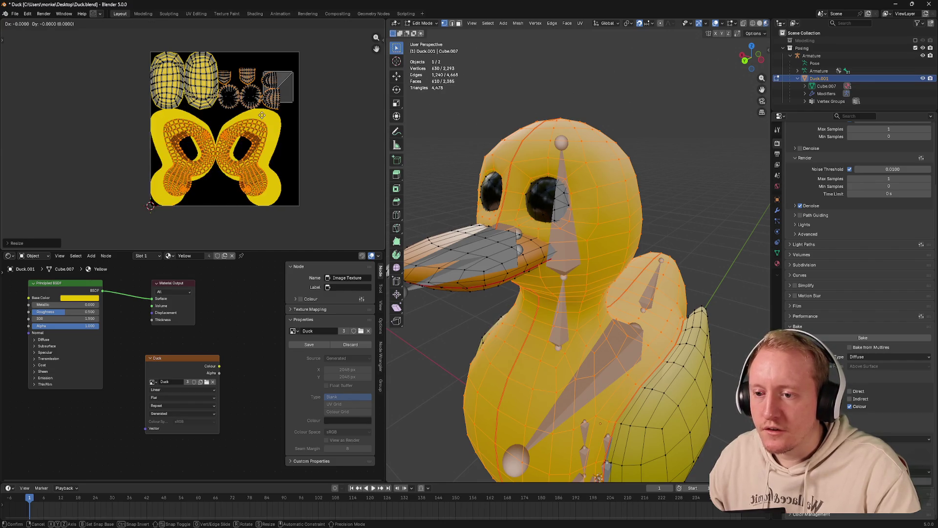
{"action": "left_click", "coordinate": [243, 138]}
{"action": "key", "text": "s"}
{"action": "key", "text": "Escape"}
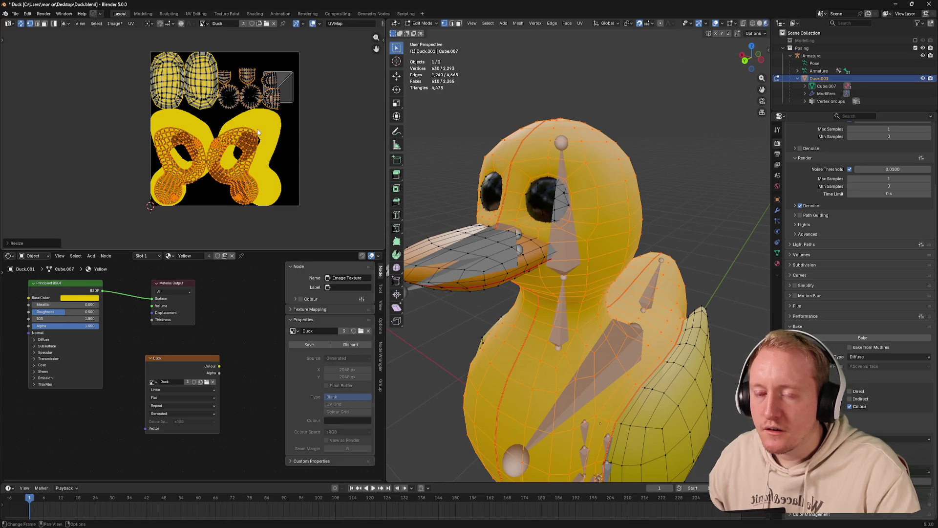
{"action": "scroll", "scroll_direction": "up", "scroll_amount": 3}
{"action": "left_click", "coordinate": [268, 141]}
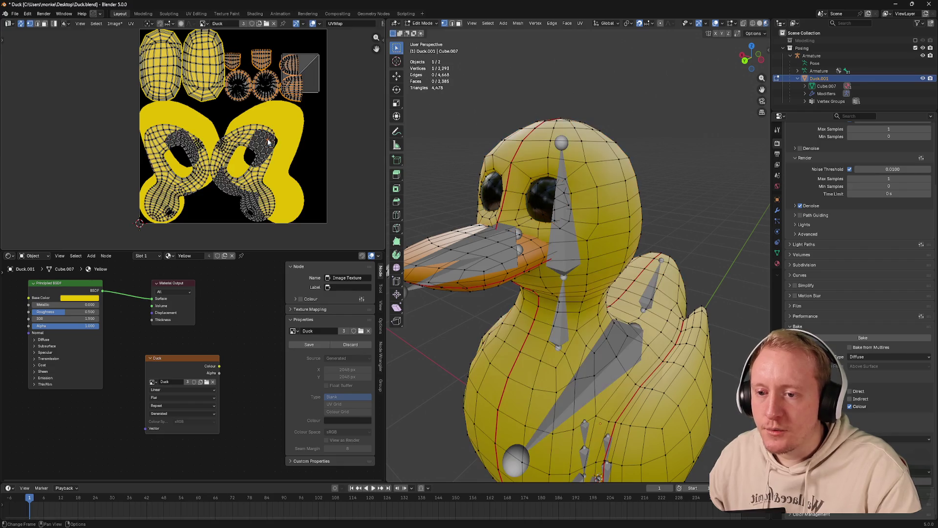
Select the right body half's UV island and flip it vertically with a -1 scale
{"action": "type", "text": "l"}
{"action": "type", "text": "s"}
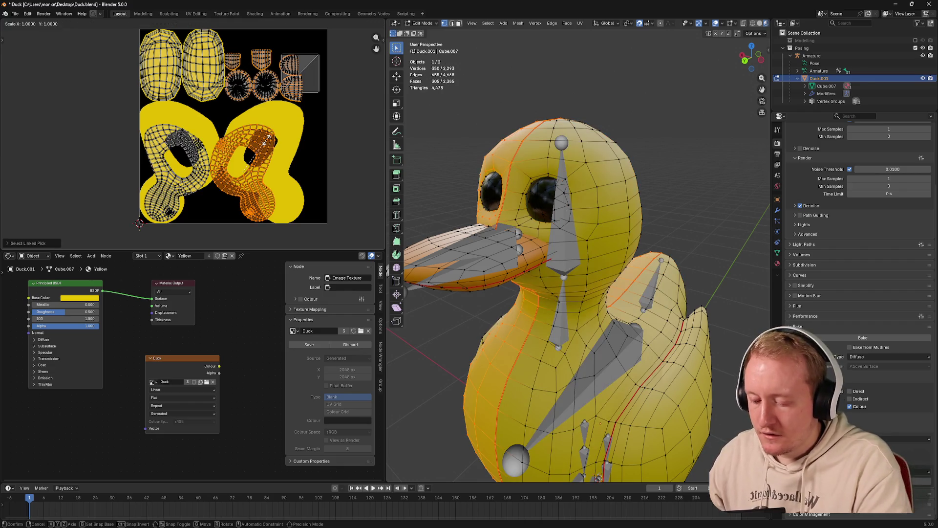
{"action": "type", "text": "y-1"}
{"action": "key", "text": "Return"}
{"action": "key", "text": "s"}
{"action": "key", "text": "x"}
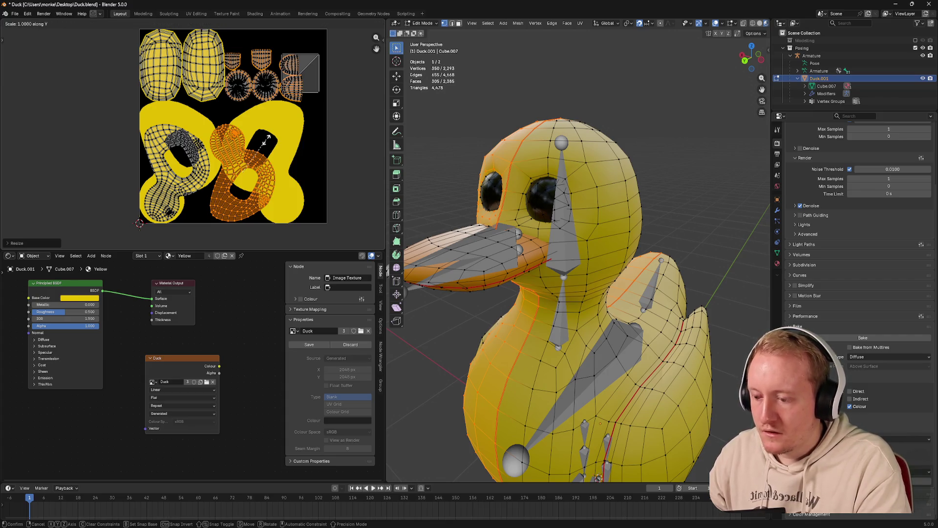
{"action": "type", "text": "-1"}
{"action": "key", "text": "Return"}
Set snapping to Vertex and snap the flipped island onto the left body half
{"action": "scroll", "scroll_direction": "up", "scroll_amount": 3}
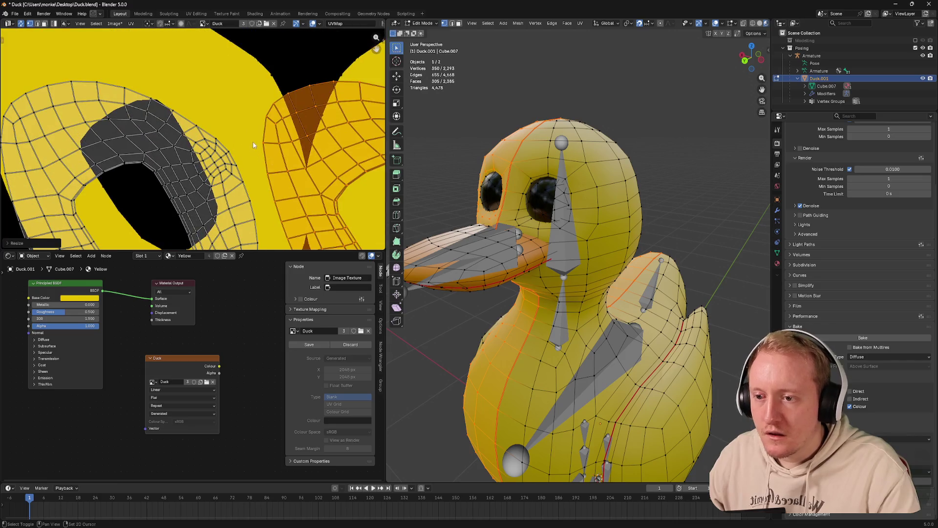
{"action": "left_click", "coordinate": [152, 24]}
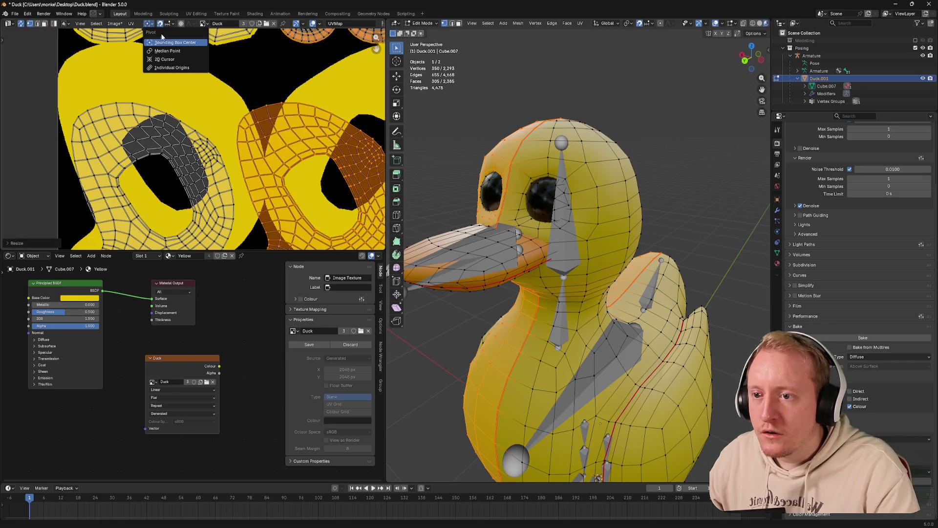
{"action": "left_click", "coordinate": [175, 43]}
{"action": "left_click", "coordinate": [169, 25]}
{"action": "left_click", "coordinate": [166, 61]}
{"action": "key", "text": "g"}
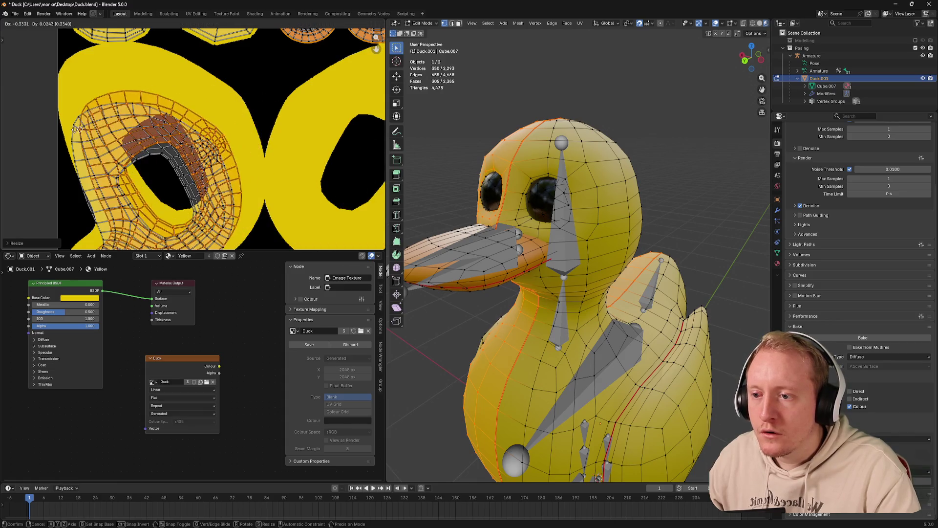
{"action": "left_click", "coordinate": [76, 128]}
{"action": "scroll", "scroll_direction": "down", "scroll_amount": 3}
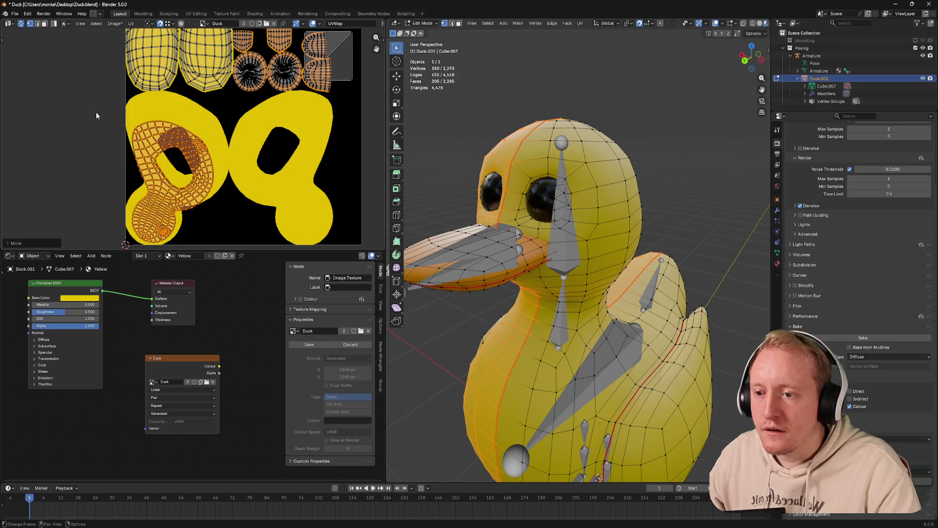
Scale up the linked body islands and move them over the yellow texture area
{"action": "key", "text": "ctrl+l"}
{"action": "key", "text": "s"}
{"action": "left_click", "coordinate": [267, 179]}
{"action": "key", "text": "g"}
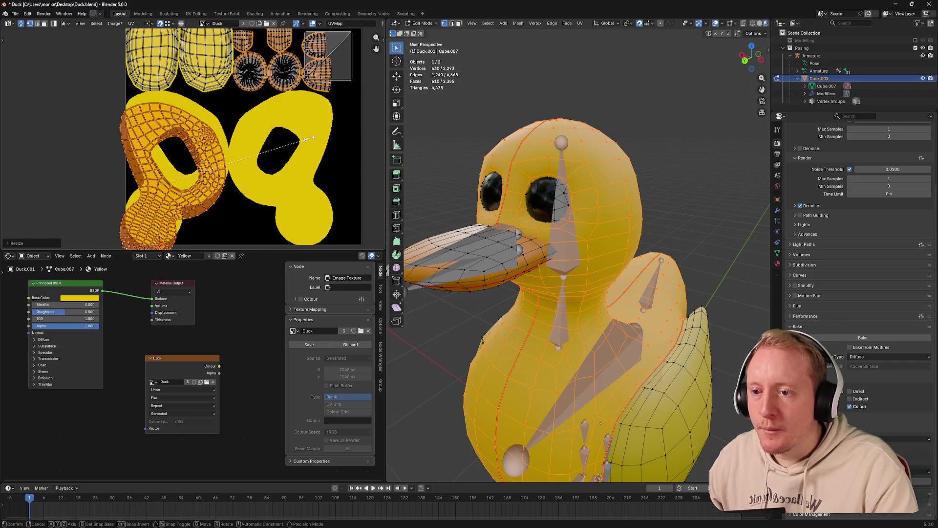
{"action": "left_click", "coordinate": [289, 127]}
{"action": "left_click_drag", "start_coordinate": [225, 76], "coordinate": [277, 117]}
{"action": "left_click", "coordinate": [260, 64]}
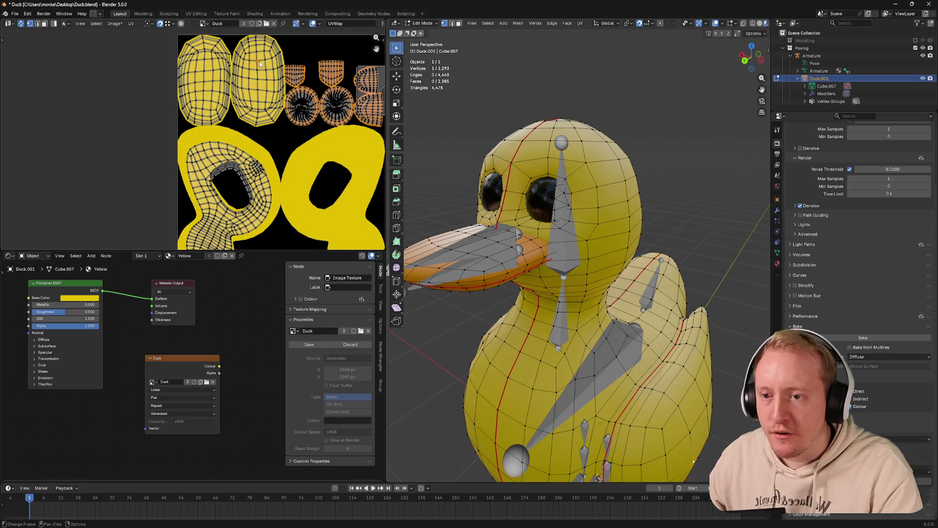
Mirror the second wing's UV island with Y scale -1 and place it over the first wing
{"action": "key", "text": "l"}
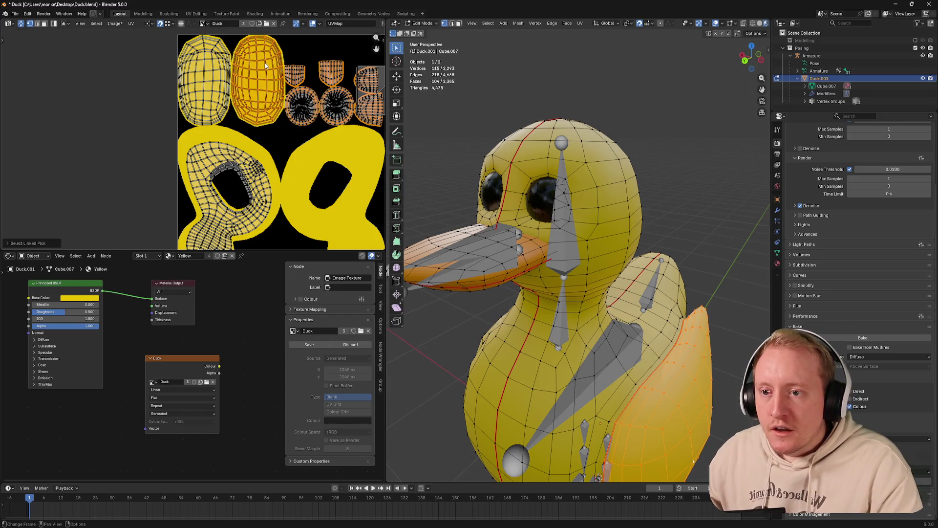
{"action": "key", "text": "s"}
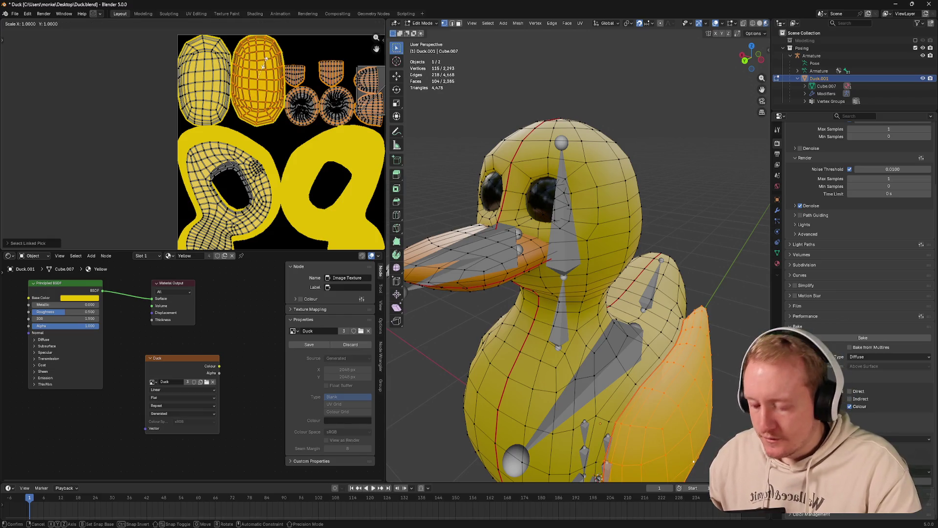
{"action": "type", "text": "y-2"}
{"action": "key", "text": "BackSpace"}
{"action": "type", "text": "1"}
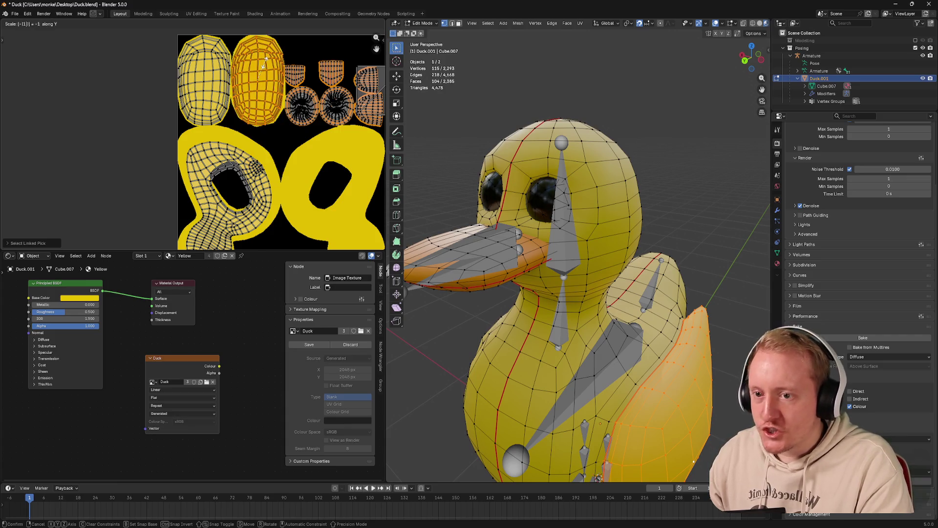
{"action": "key", "text": "Return"}
{"action": "scroll", "scroll_direction": "up", "scroll_amount": 3}
{"action": "key", "text": "g"}
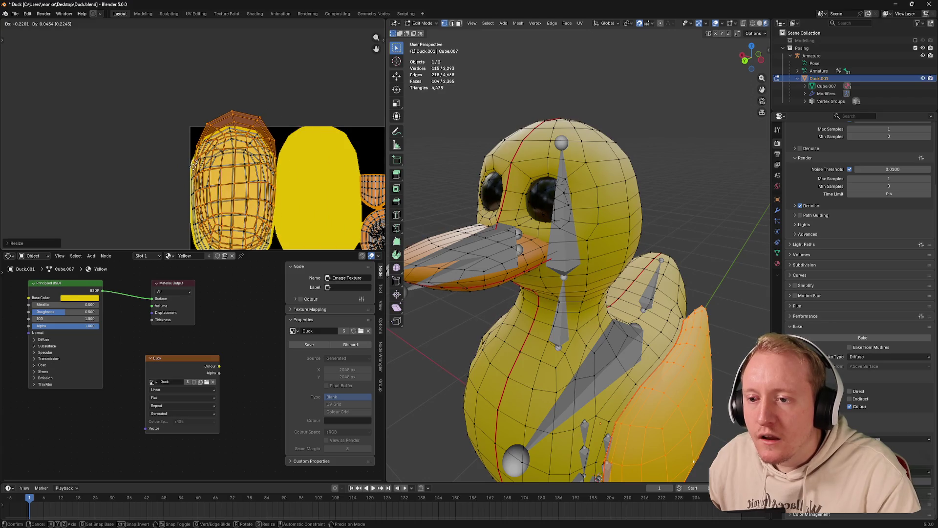
{"action": "left_click", "coordinate": [191, 182]}
{"action": "scroll", "scroll_direction": "down", "scroll_amount": 3}
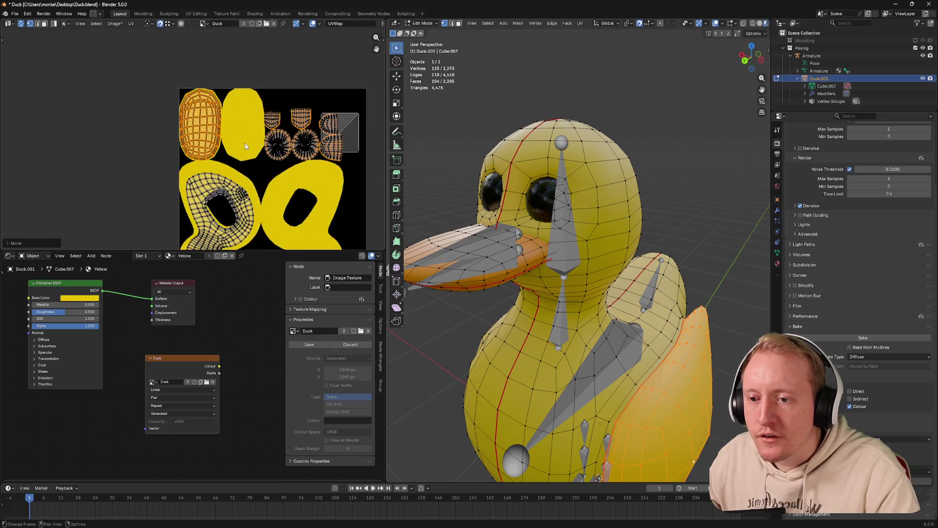
Box-select the beak and eye islands, change the snap target, and move them
{"action": "left_click_drag", "start_coordinate": [244, 90], "coordinate": [356, 165]}
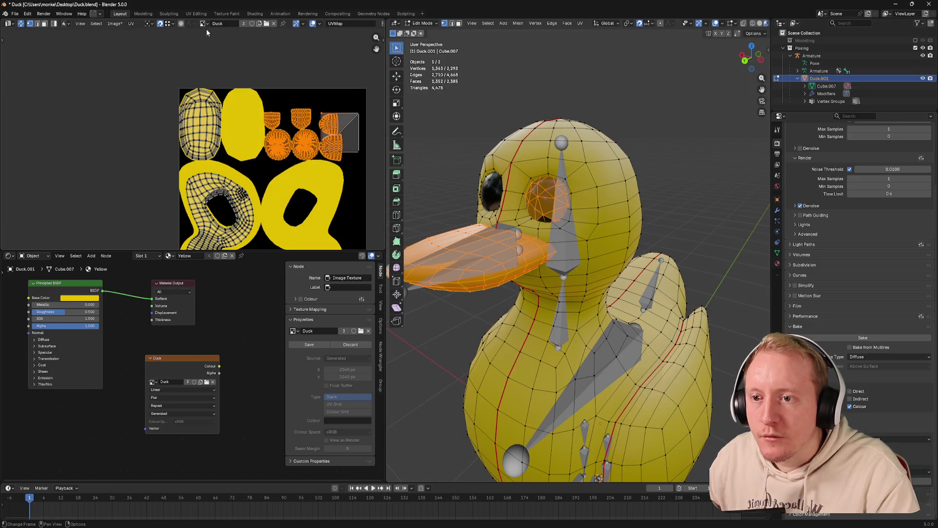
{"action": "left_click", "coordinate": [167, 26]}
{"action": "left_click", "coordinate": [163, 47]}
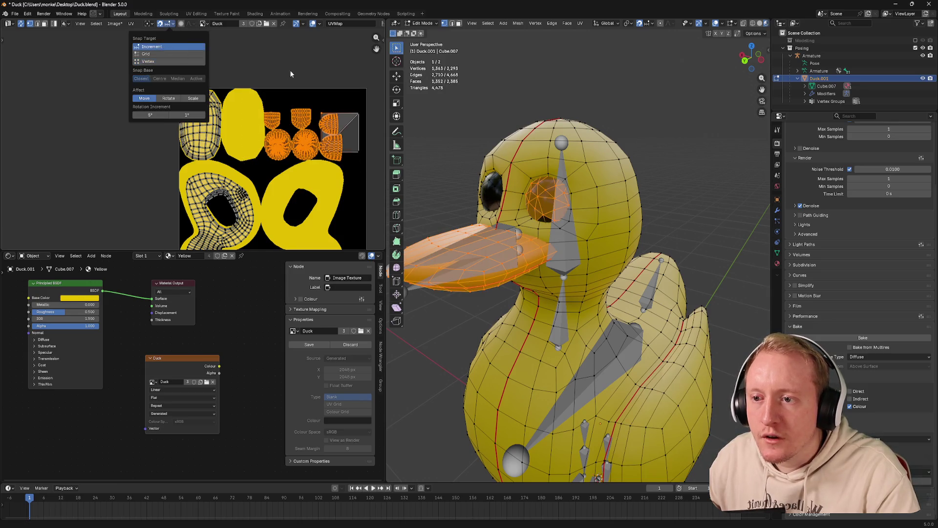
{"action": "key", "text": "g"}
{"action": "left_click", "coordinate": [357, 117]}
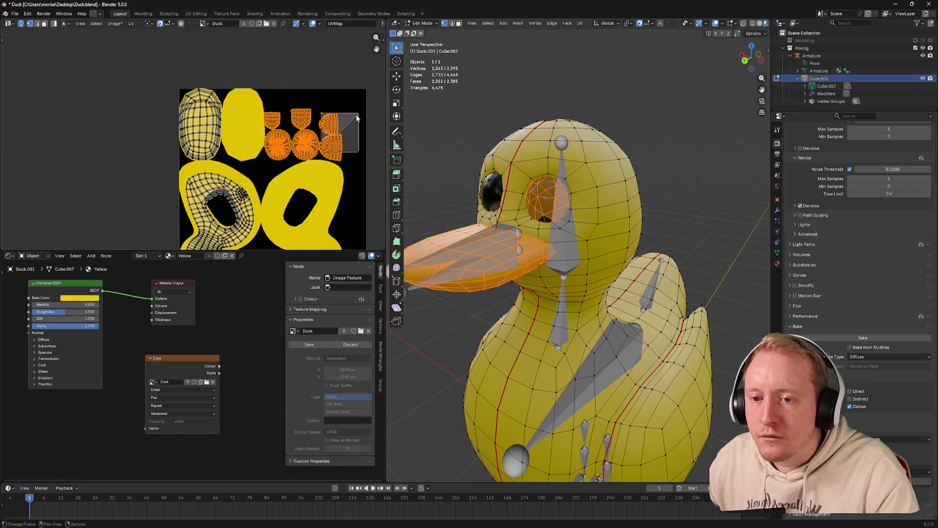
{"action": "left_click", "coordinate": [355, 119]}
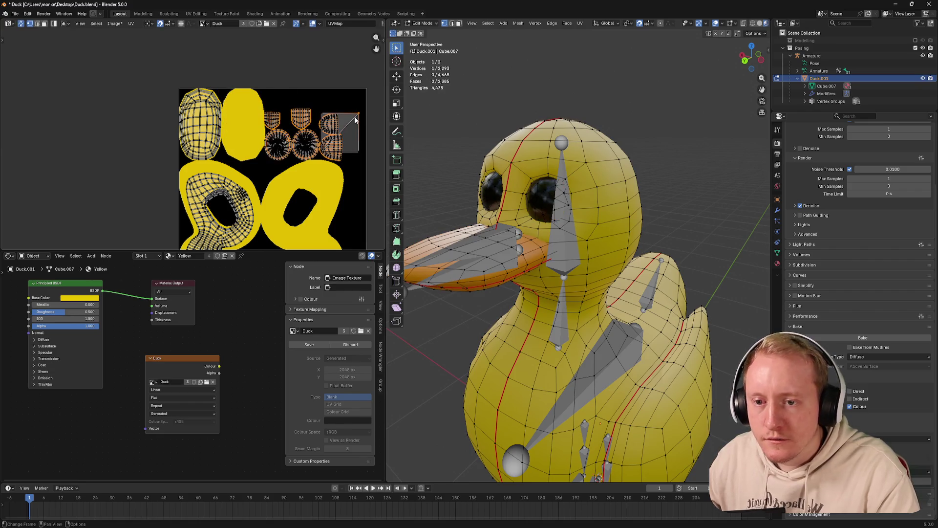
Move the eye UV island outside the texture square
{"action": "key", "text": "l"}
{"action": "scroll", "scroll_direction": "down", "scroll_amount": 3}
{"action": "key", "text": "g"}
{"action": "left_click", "coordinate": [344, 125]}
{"action": "scroll", "scroll_direction": "up", "scroll_amount": 3}
{"action": "key", "text": "ctrl+z"}
{"action": "scroll", "scroll_direction": "down", "scroll_amount": 3}
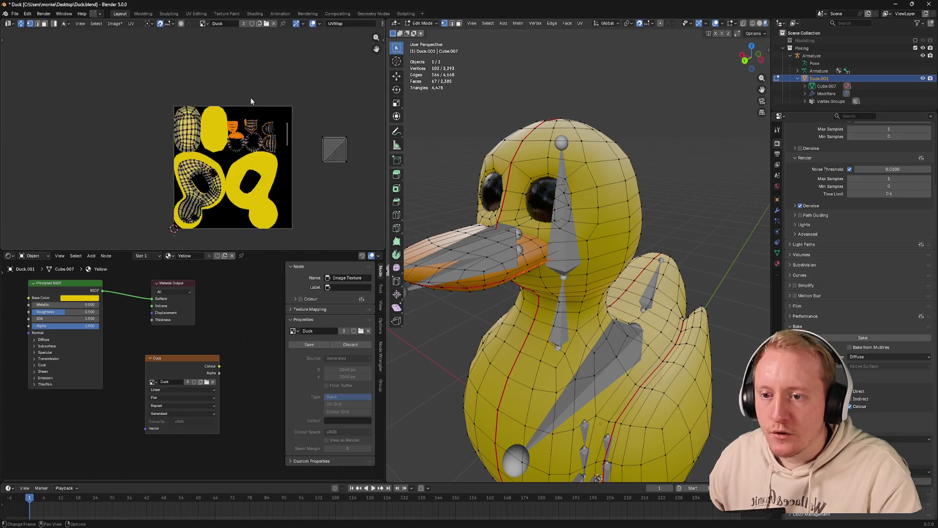
Enlarge the beak UV islands and nudge them into the freed texture space
{"action": "scroll", "scroll_direction": "up", "scroll_amount": 3}
{"action": "key", "text": "b"}
{"action": "left_click_drag", "start_coordinate": [232, 91], "coordinate": [333, 174]}
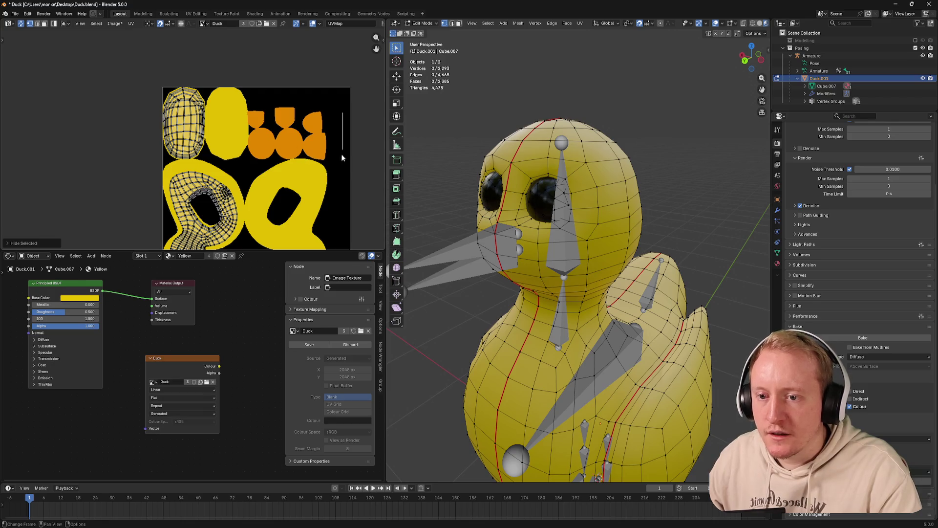
{"action": "key", "text": "l"}
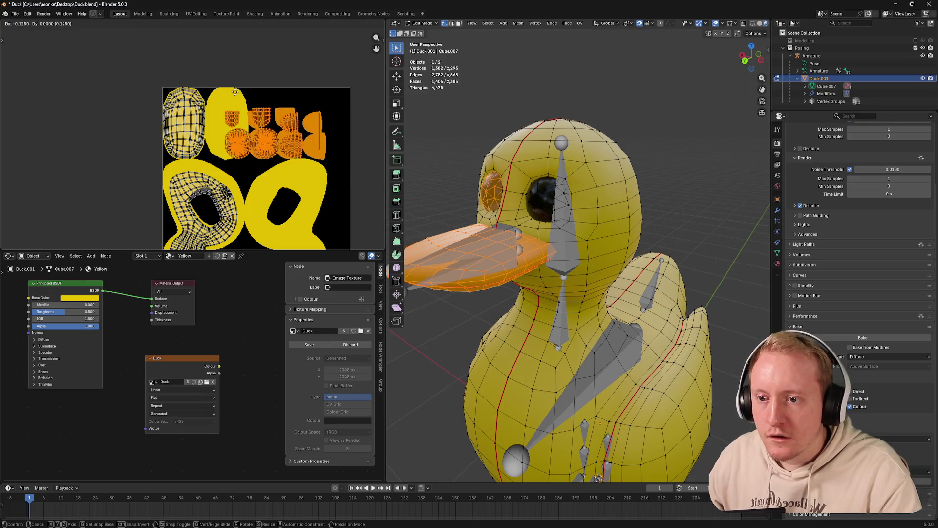
{"action": "left_click_drag", "start_coordinate": [238, 97], "coordinate": [333, 176]}
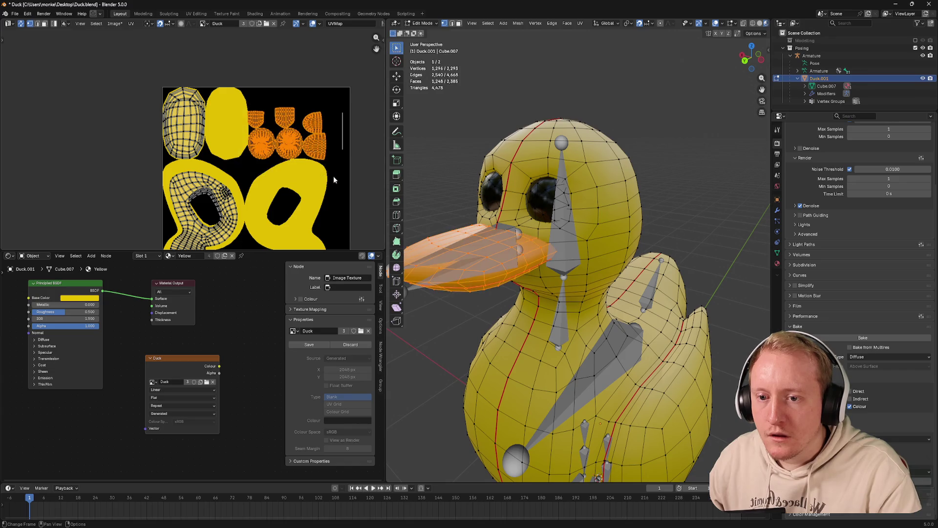
{"action": "key", "text": "g"}
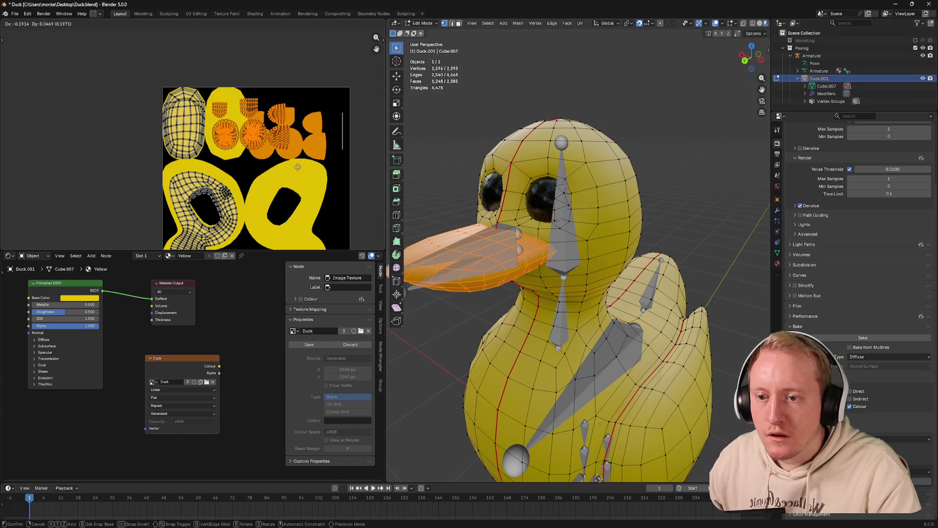
{"action": "left_click", "coordinate": [297, 167]}
{"action": "key", "text": "s"}
{"action": "left_click", "coordinate": [330, 176]}
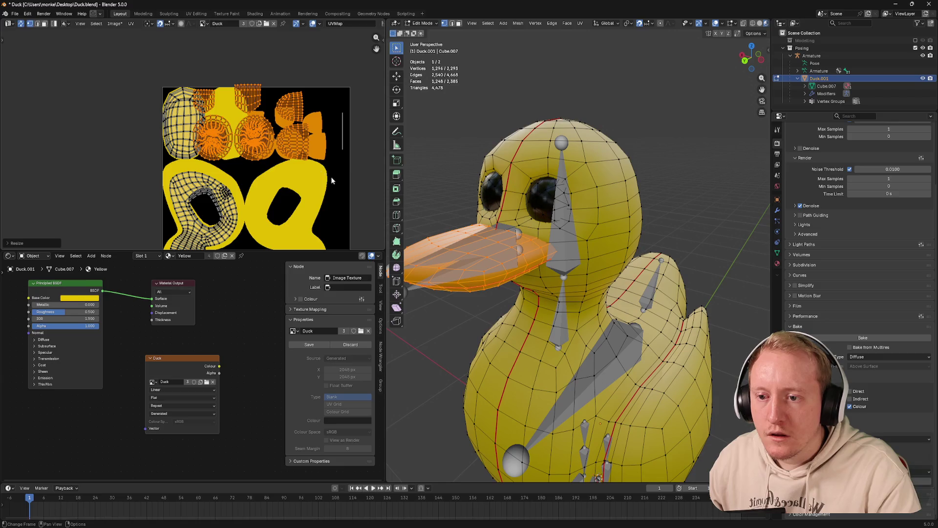
{"action": "key", "text": "g"}
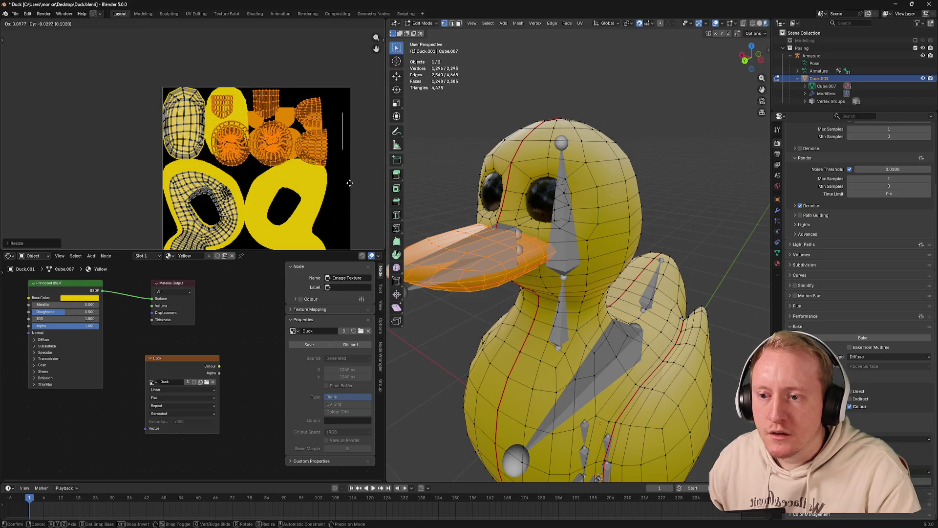
{"action": "left_click", "coordinate": [350, 183]}
{"action": "key", "text": "g"}
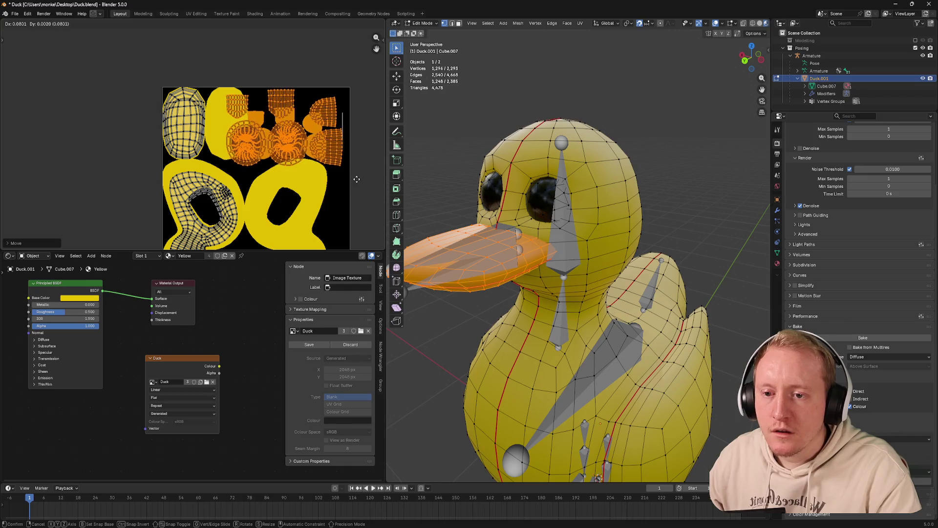
{"action": "left_click", "coordinate": [358, 178]}
Scale up the remaining wing UV island and move it into place
{"action": "left_click_drag", "start_coordinate": [135, 77], "coordinate": [210, 170]}
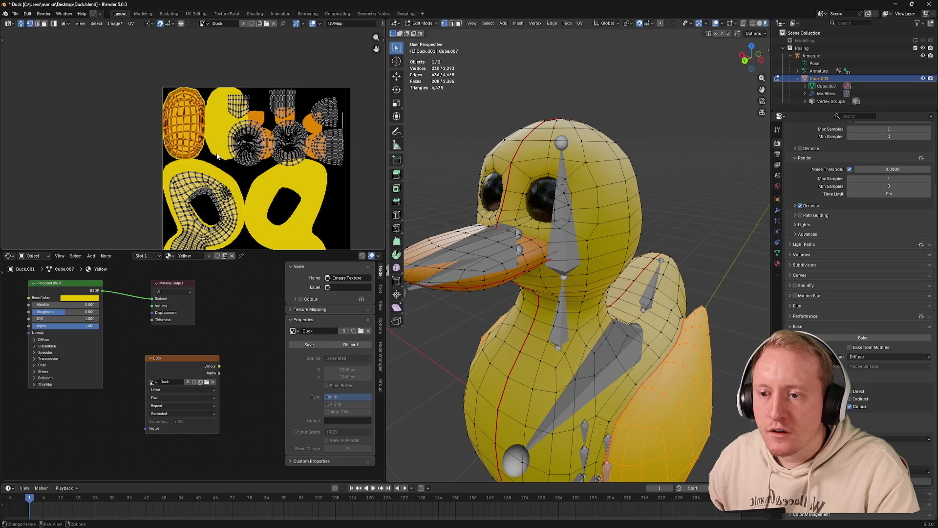
{"action": "key", "text": "s"}
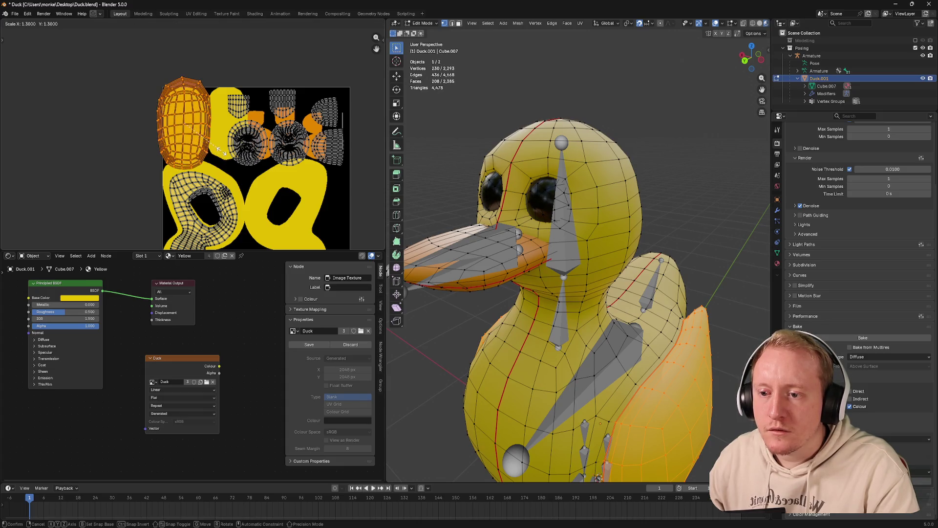
{"action": "left_click", "coordinate": [220, 150]}
{"action": "key", "text": "g"}
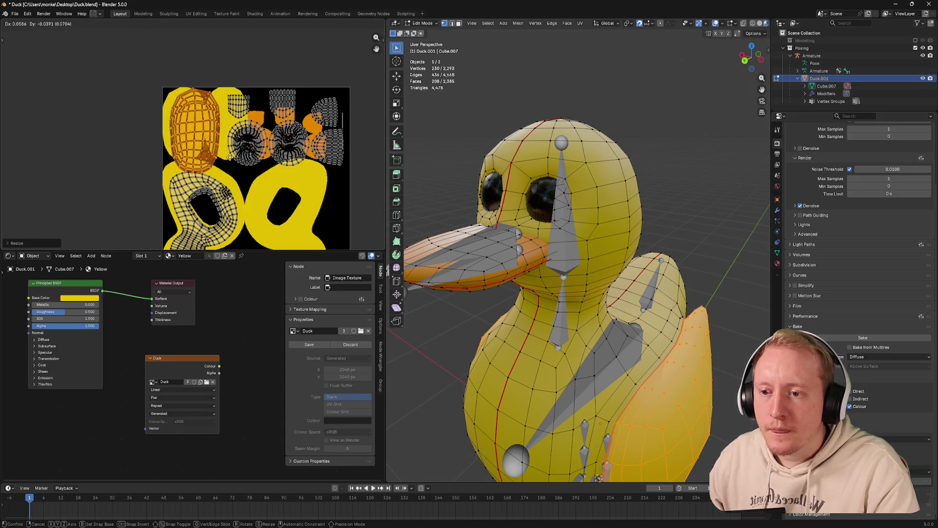
{"action": "left_click", "coordinate": [228, 157]}
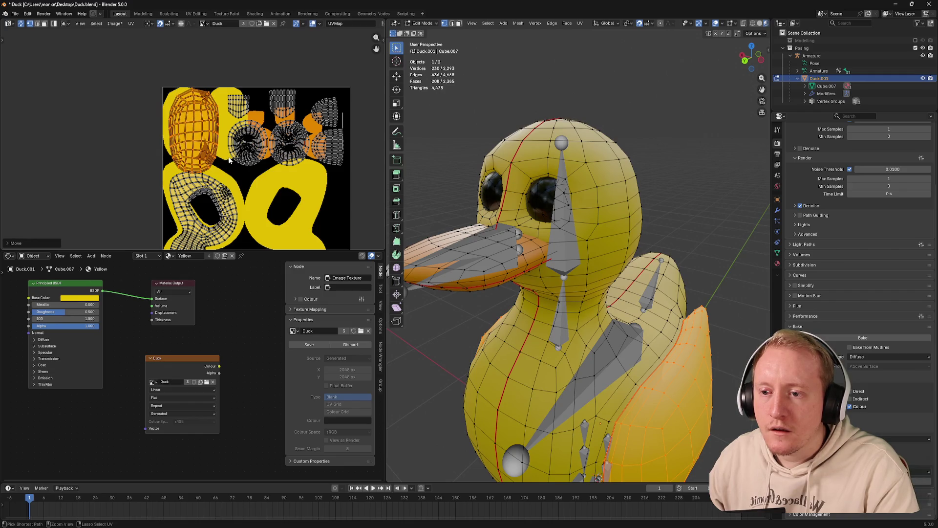
{"action": "scroll", "scroll_direction": "down", "scroll_amount": 3}
{"action": "left_click", "coordinate": [191, 162]}
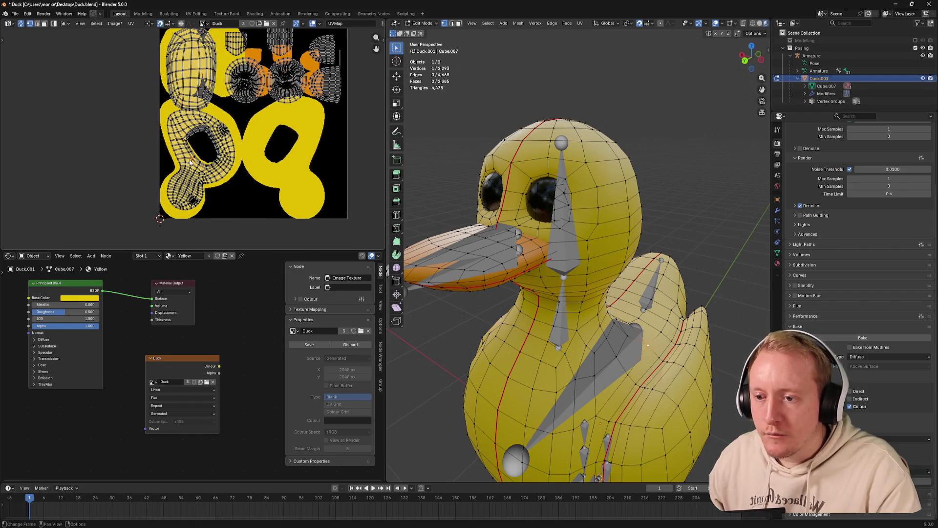
Rotate, scale and move the left UV island to fit its yellow baked shape
{"action": "key", "text": "l"}
{"action": "key", "text": "r"}
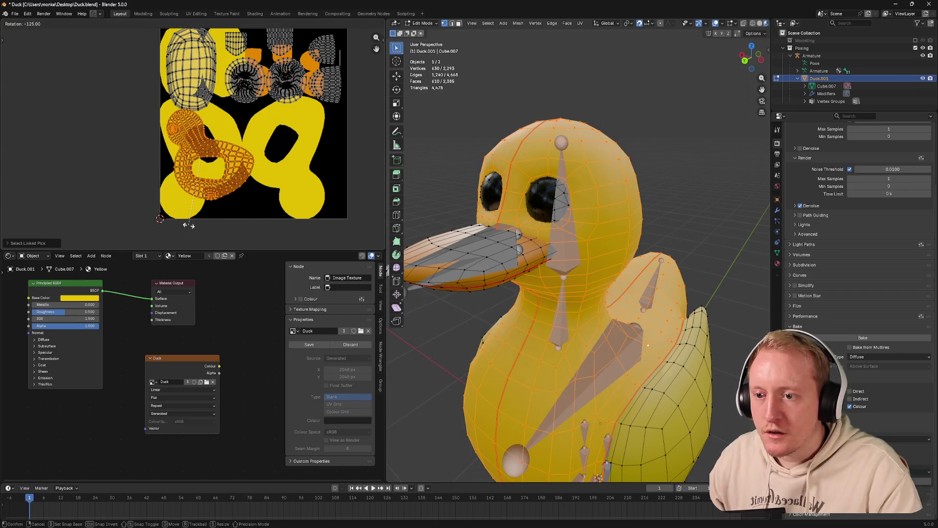
{"action": "left_click", "coordinate": [235, 216]}
{"action": "key", "text": "g"}
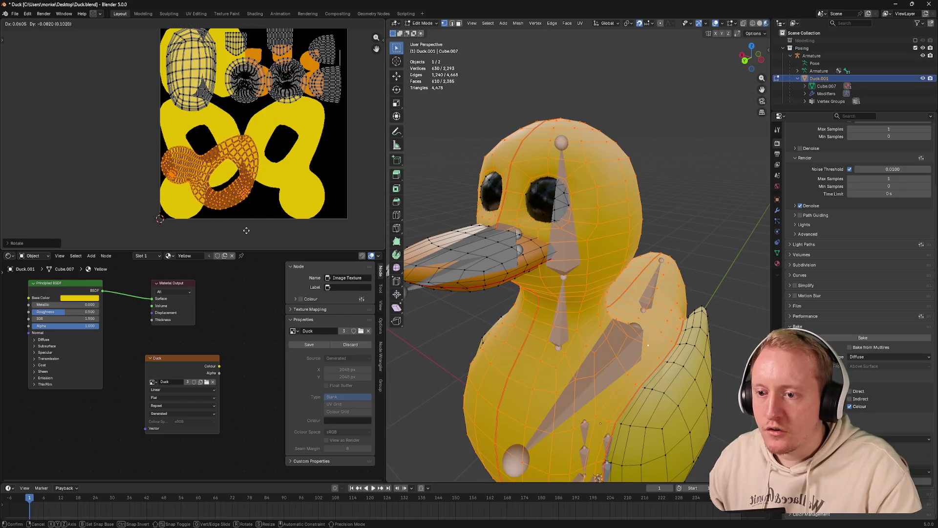
{"action": "left_click", "coordinate": [254, 223]}
{"action": "key", "text": "r"}
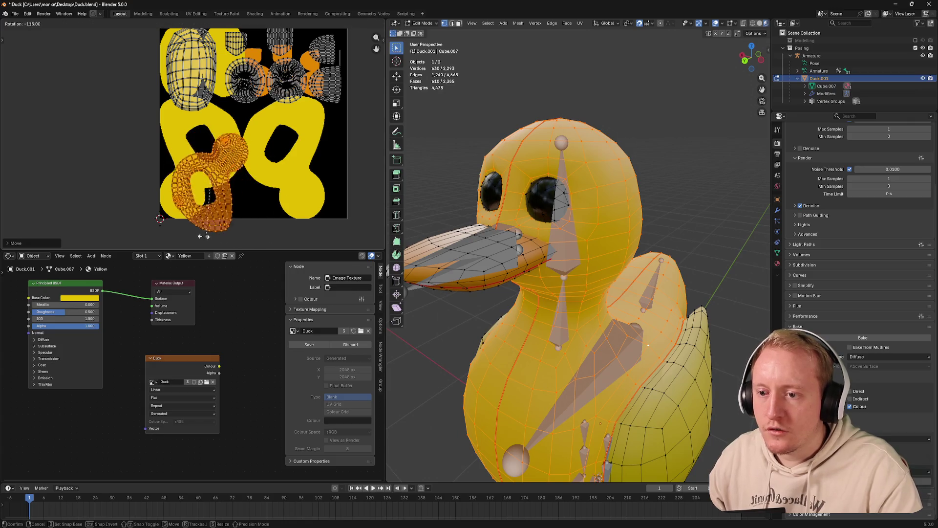
{"action": "left_click", "coordinate": [213, 214]}
{"action": "key", "text": "s"}
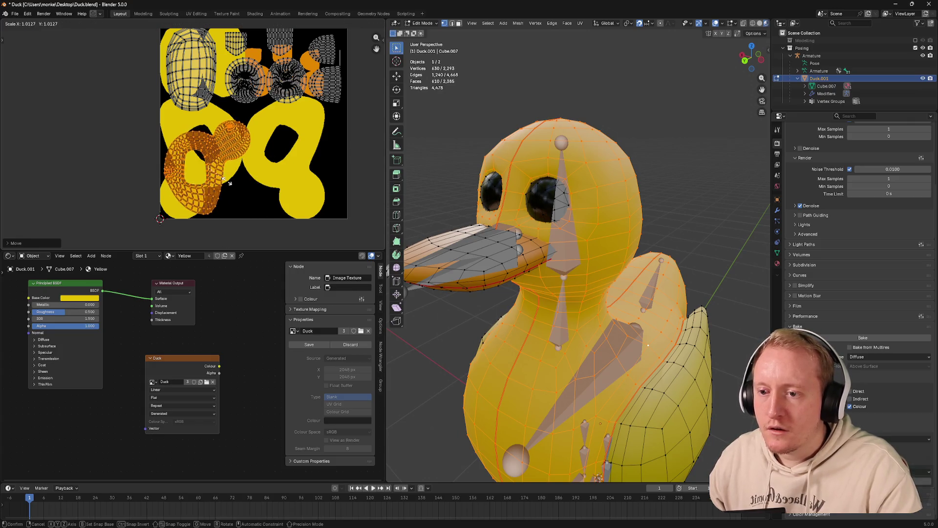
{"action": "left_click", "coordinate": [255, 179]}
{"action": "key", "text": "g"}
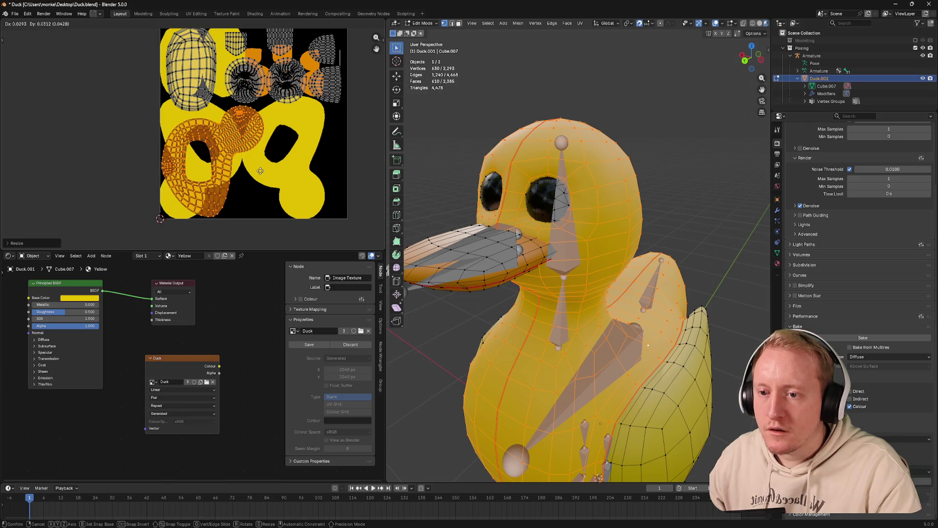
{"action": "left_click", "coordinate": [260, 174]}
{"action": "scroll", "scroll_direction": "up", "scroll_amount": 3}
{"action": "left_click_drag", "start_coordinate": [303, 154], "coordinate": [268, 160]}
Save the blend file and frame the whole texture in the UV view
{"action": "key", "text": "ctrl+s"}
{"action": "left_click", "coordinate": [271, 172]}
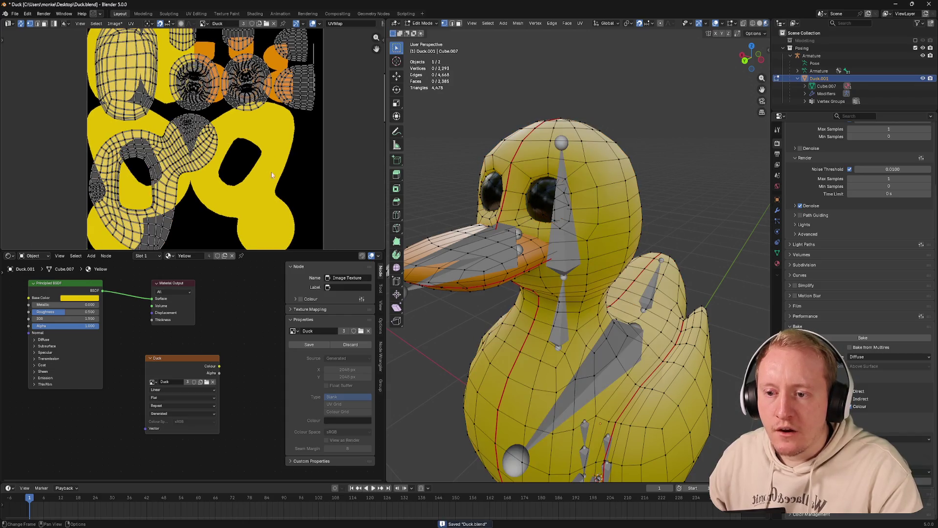
{"action": "key", "text": "Home"}
Re-unwrap both eyes and shrink their UVs into a small square at the lower right
{"action": "left_click", "coordinate": [540, 190]}
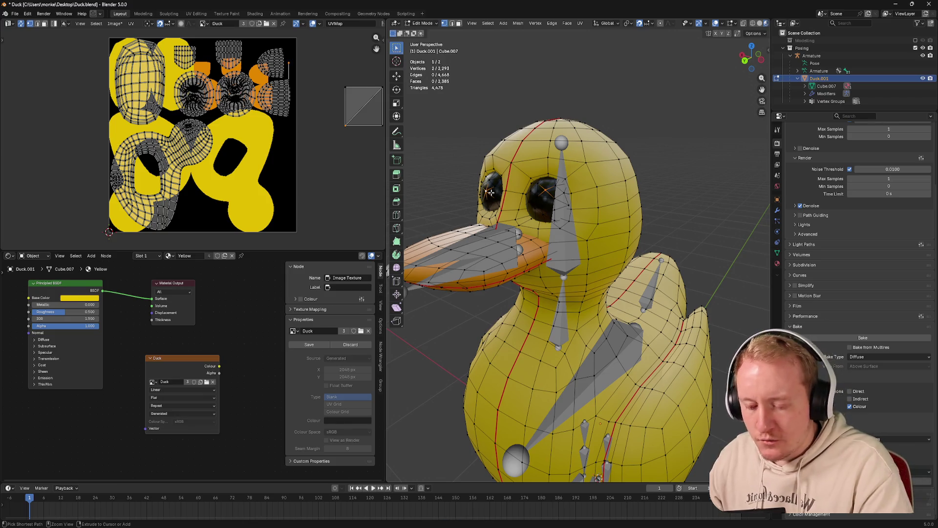
{"action": "key", "text": "ctrl+l"}
{"action": "key", "text": "u"}
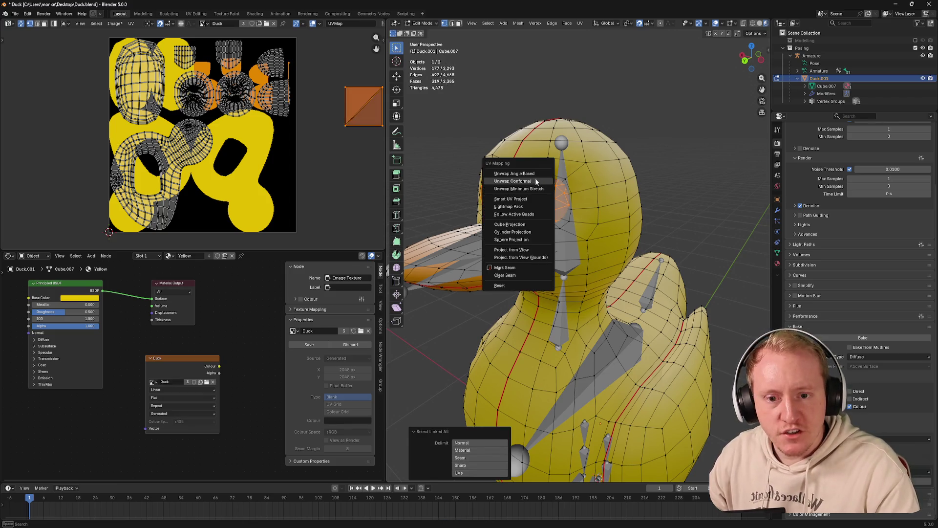
{"action": "left_click", "coordinate": [531, 175]}
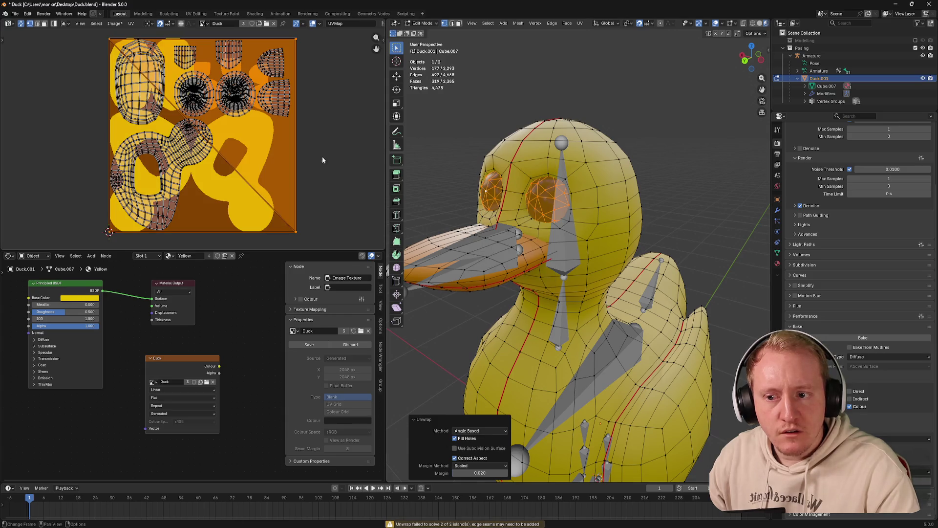
{"action": "key", "text": "s"}
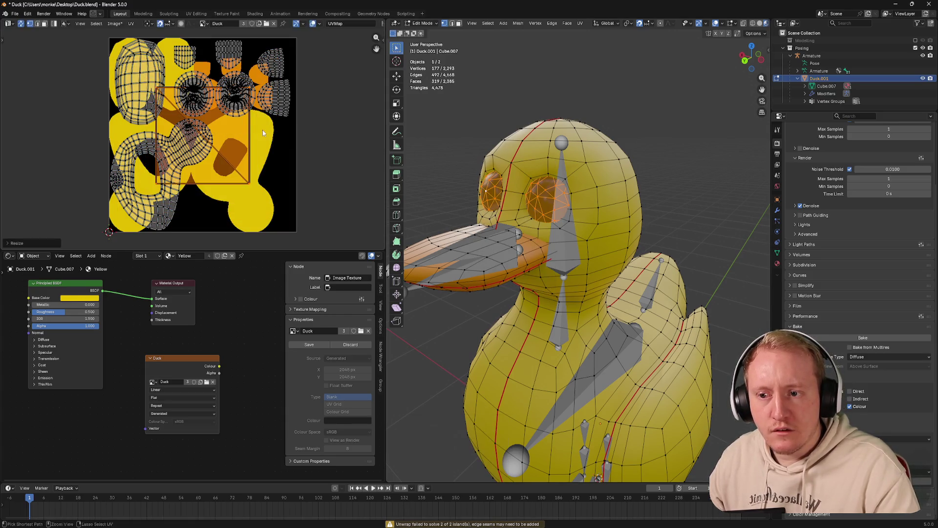
{"action": "key", "text": "Escape"}
{"action": "key", "text": "s"}
{"action": "left_click", "coordinate": [316, 159]}
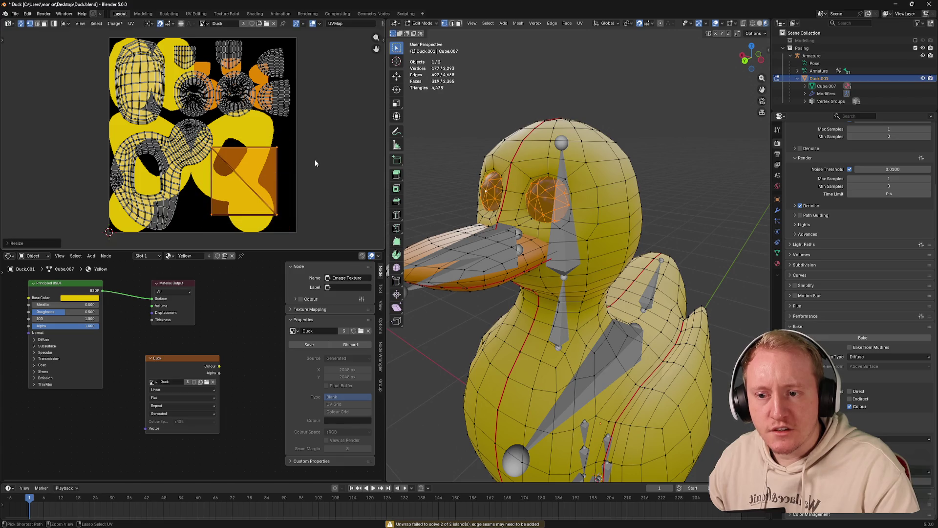
{"action": "key", "text": "g"}
{"action": "left_click", "coordinate": [335, 168]}
{"action": "key", "text": "alt+a"}
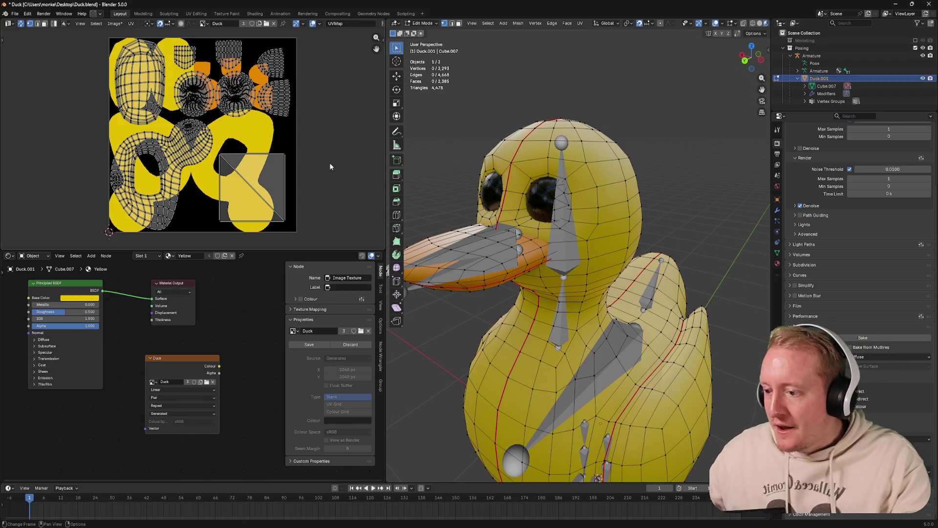
{"action": "scroll", "scroll_direction": "up", "scroll_amount": 3}
{"action": "scroll", "scroll_direction": "down", "scroll_amount": 3}
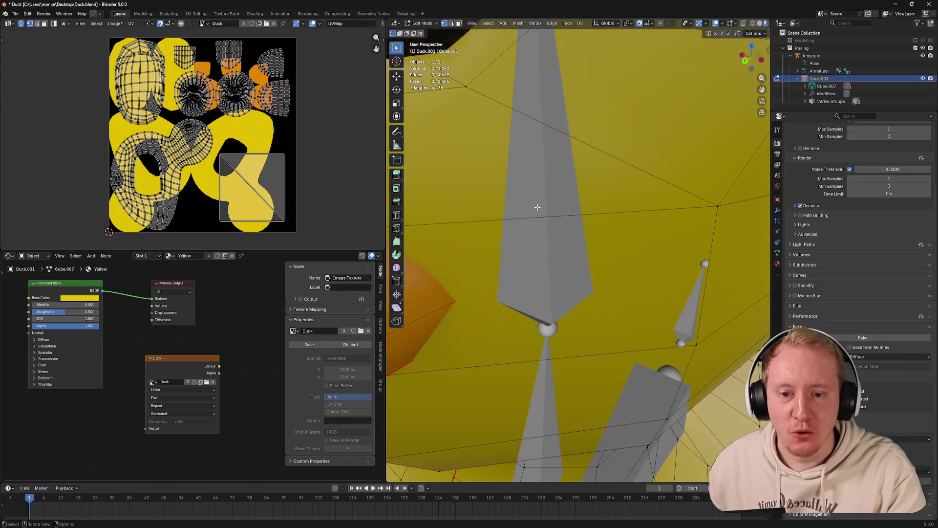
Isolate the eye spheres in edit mode and orbit around them to find a seam path
{"action": "key", "text": "Tab"}
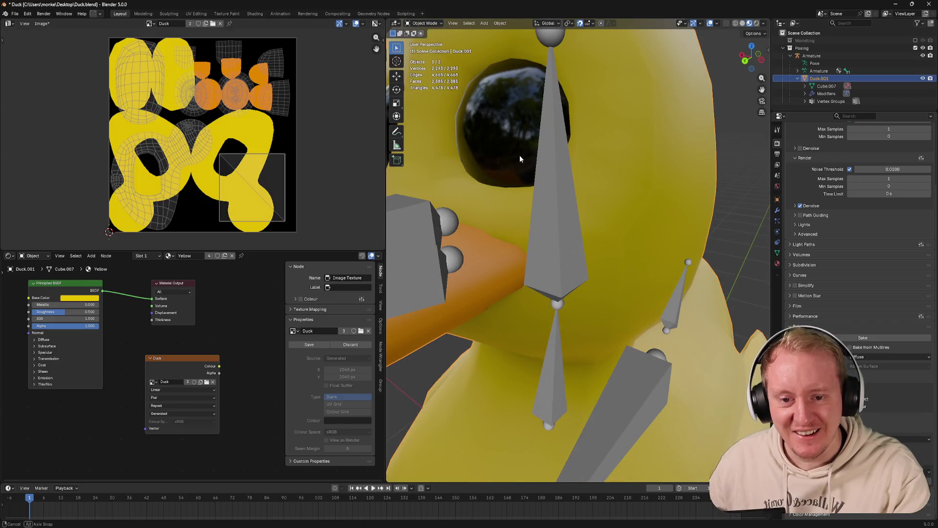
{"action": "key", "text": "Tab"}
{"action": "left_click_drag", "start_coordinate": [520, 155], "coordinate": [614, 221]}
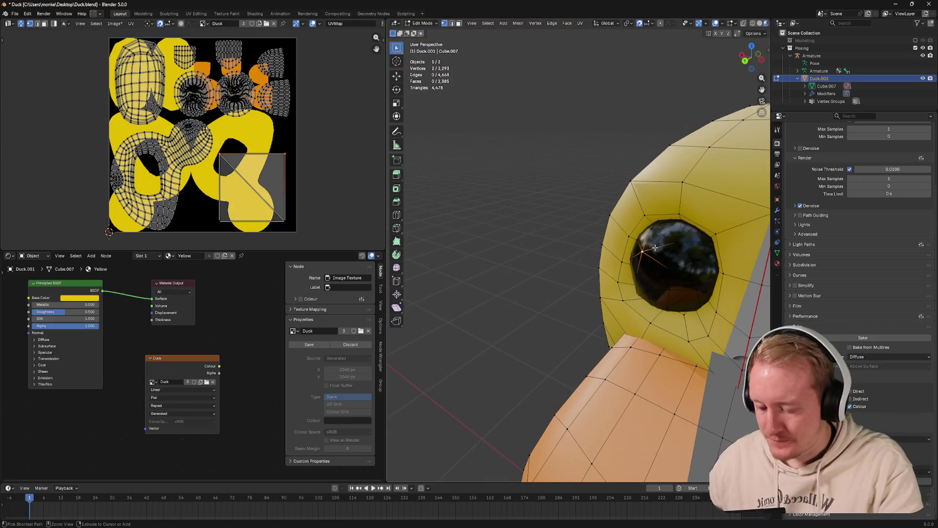
{"action": "key", "text": "ctrl+l"}
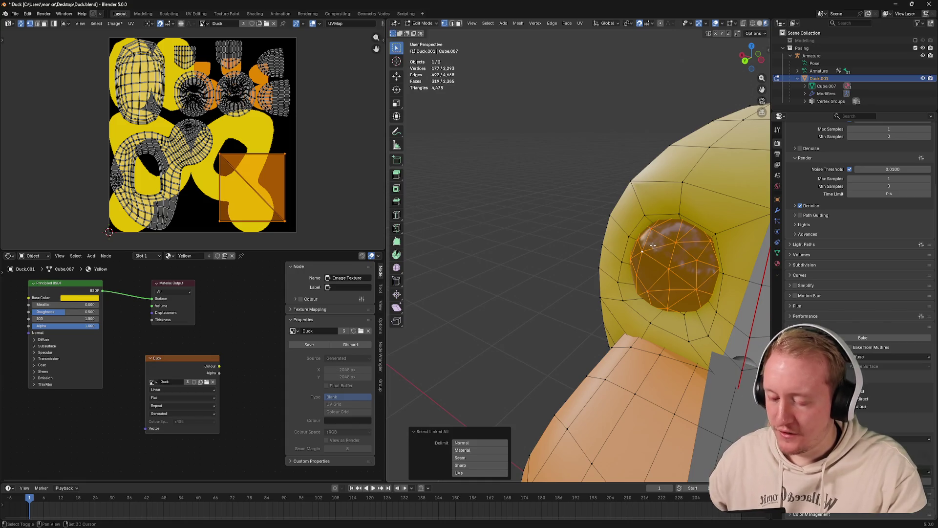
{"action": "key", "text": "Tab"}
{"action": "left_click_drag", "start_coordinate": [673, 244], "coordinate": [543, 247]}
{"action": "key", "text": "Tab"}
{"action": "left_click", "coordinate": [539, 226]}
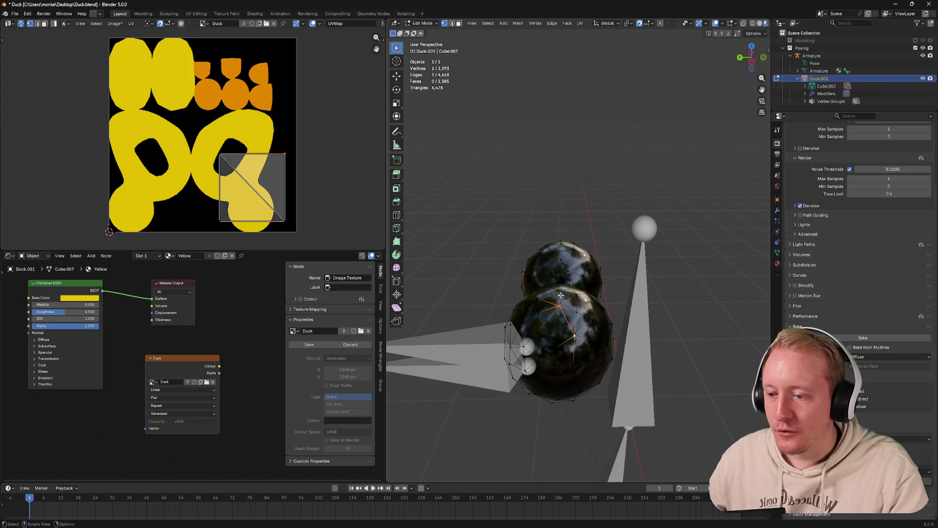
{"action": "left_click", "coordinate": [561, 295]}
{"action": "left_click_drag", "start_coordinate": [561, 295], "coordinate": [552, 216]}
{"action": "left_click", "coordinate": [518, 157]}
{"action": "left_click_drag", "start_coordinate": [518, 157], "coordinate": [607, 277]}
{"action": "left_click", "coordinate": [634, 307]}
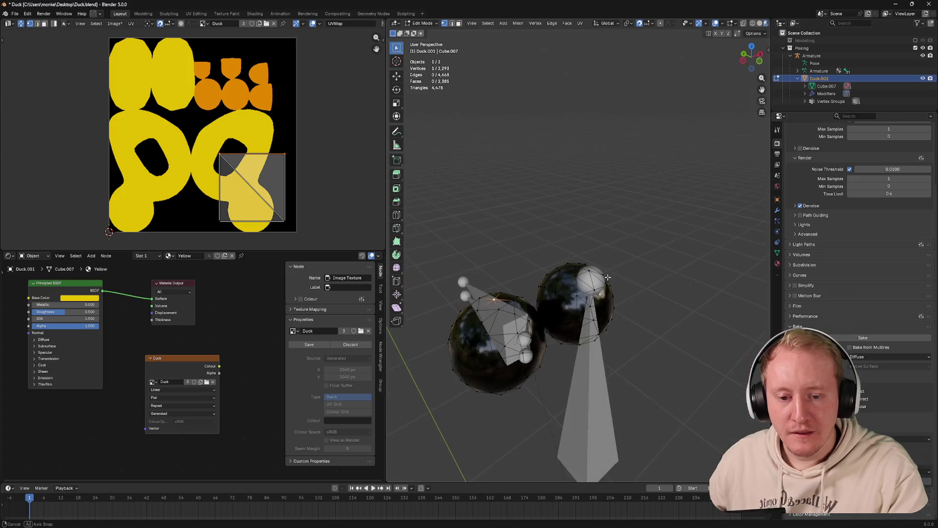
From top view, select a vertical vertex path down the left eye and mark it as a seam
{"action": "left_click", "coordinate": [751, 46]}
{"action": "scroll", "scroll_direction": "up", "scroll_amount": 3}
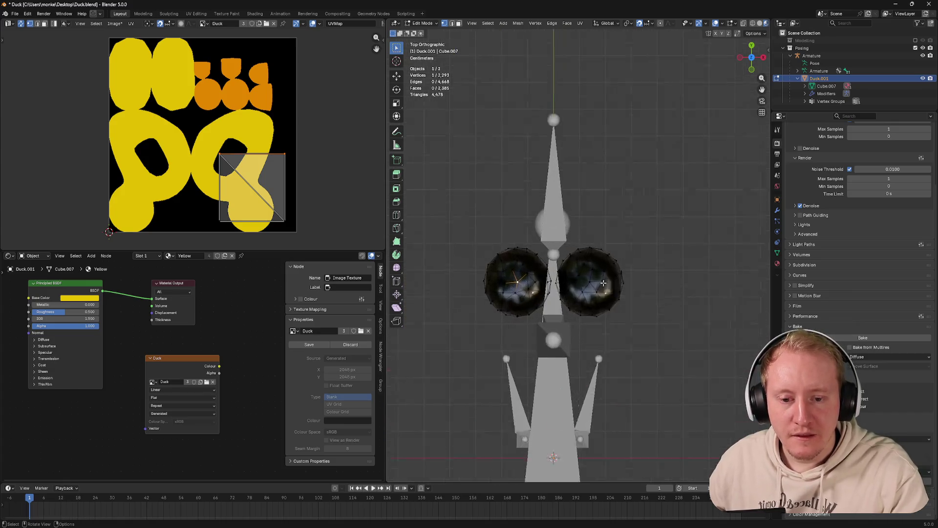
{"action": "left_click_drag", "start_coordinate": [533, 302], "coordinate": [587, 272]}
{"action": "left_click", "coordinate": [538, 333]}
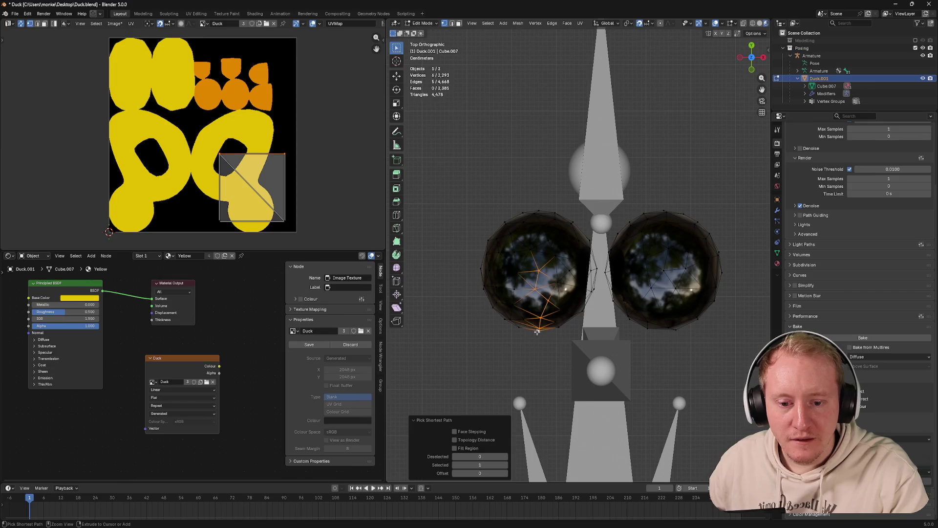
{"action": "left_click_drag", "start_coordinate": [537, 333], "coordinate": [581, 241]}
{"action": "left_click", "coordinate": [540, 186]}
{"action": "key", "text": "u"}
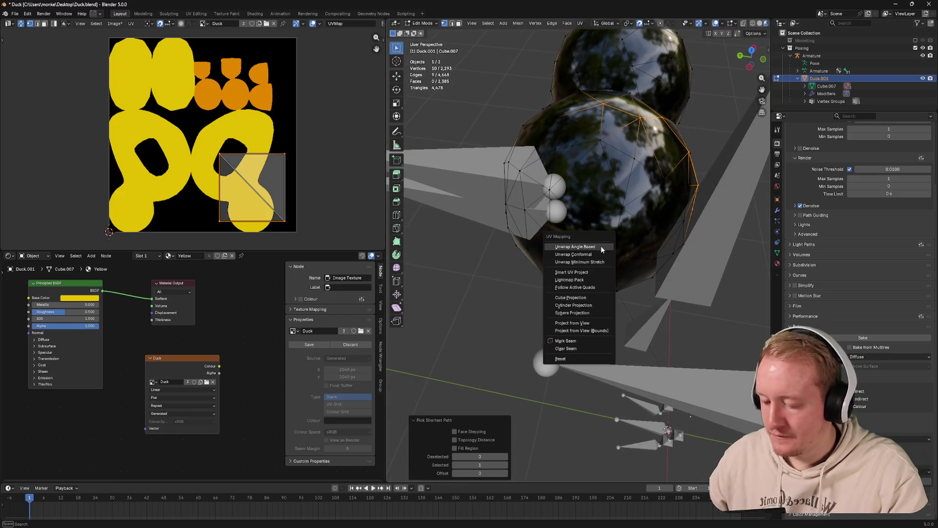
{"action": "left_click", "coordinate": [567, 341]}
Check the seam in front view, then select and delete the right eye sphere's vertices
{"action": "left_click_drag", "start_coordinate": [566, 341], "coordinate": [685, 143]}
{"action": "left_click", "coordinate": [684, 206]}
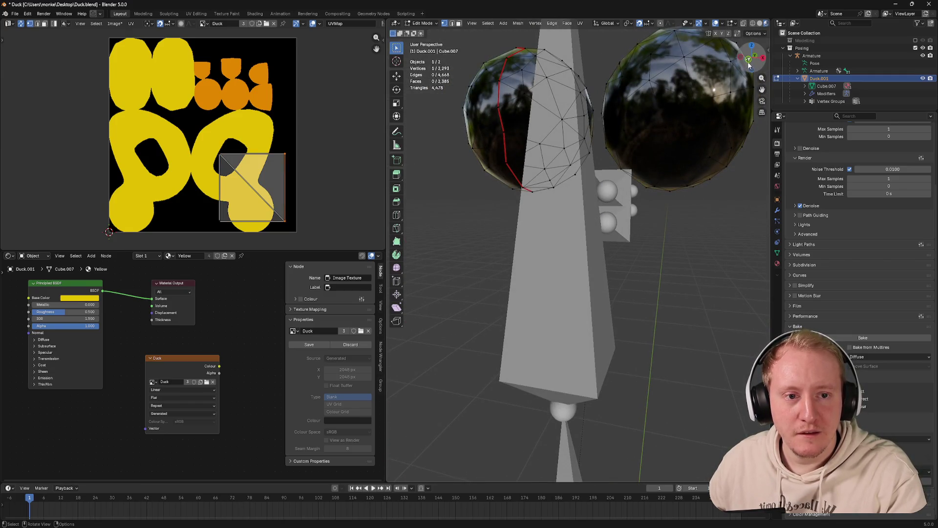
{"action": "left_click", "coordinate": [749, 67]}
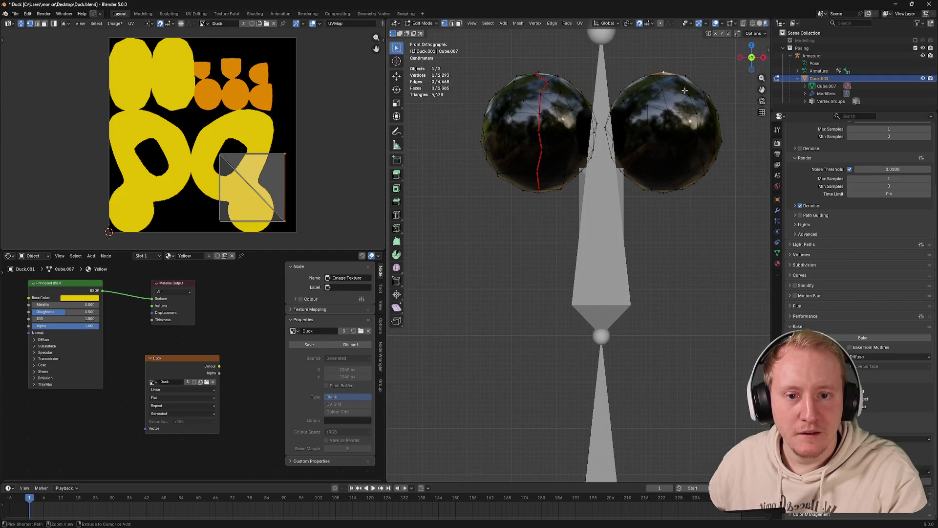
{"action": "left_click", "coordinate": [685, 85]}
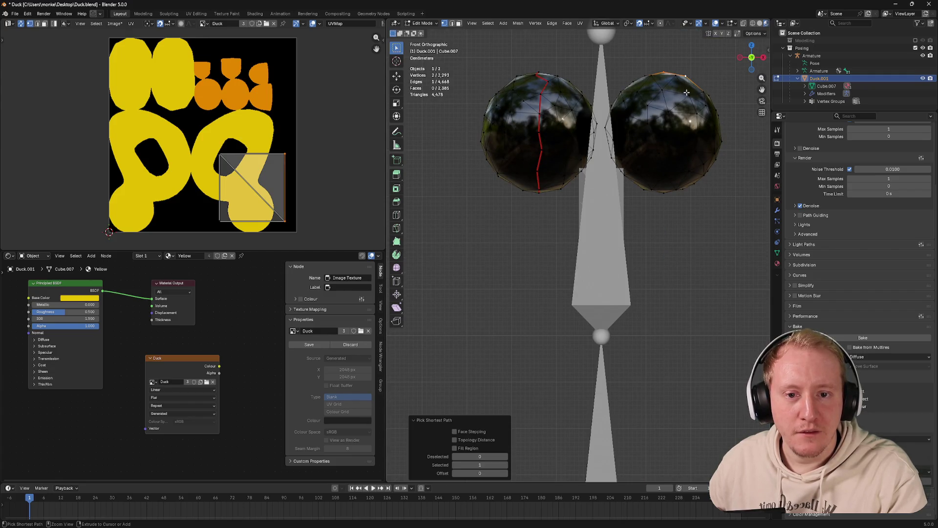
{"action": "left_click", "coordinate": [665, 72]}
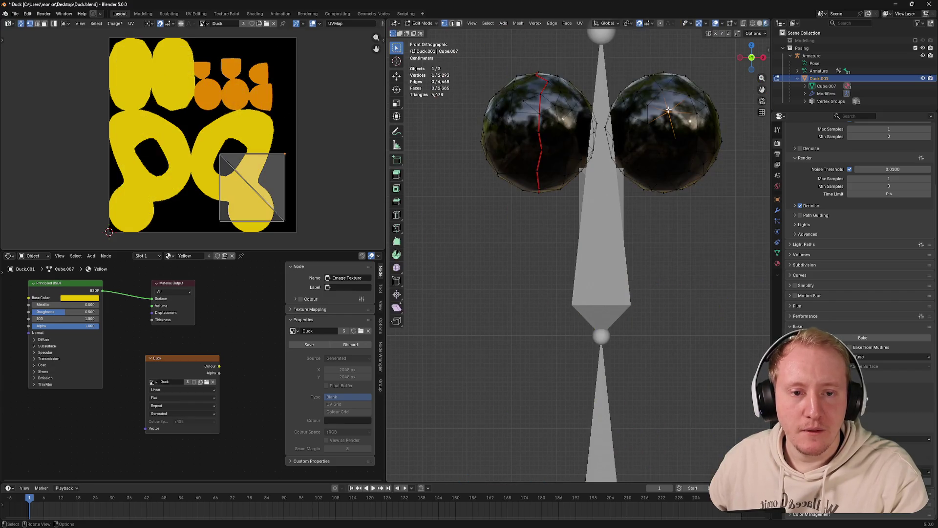
{"action": "key", "text": "l"}
{"action": "key", "text": "x"}
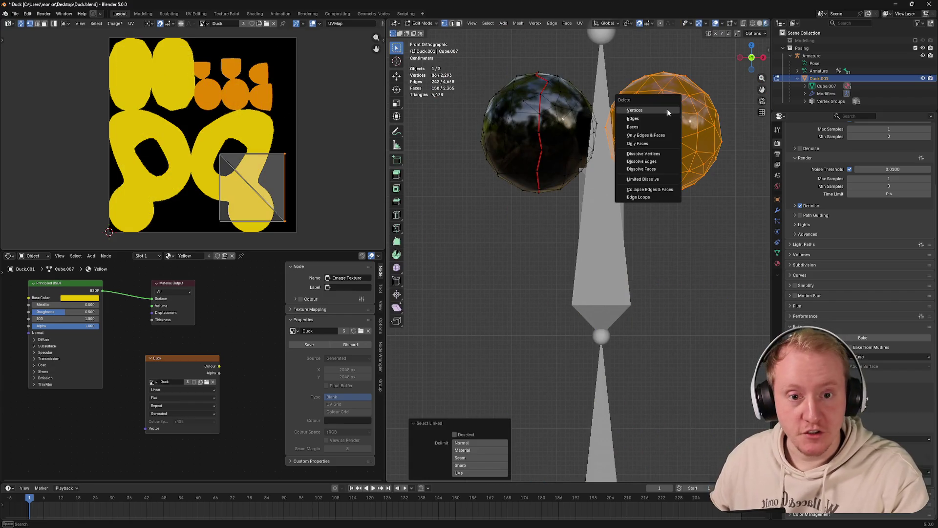
{"action": "left_click", "coordinate": [605, 111]}
{"action": "left_click", "coordinate": [543, 106]}
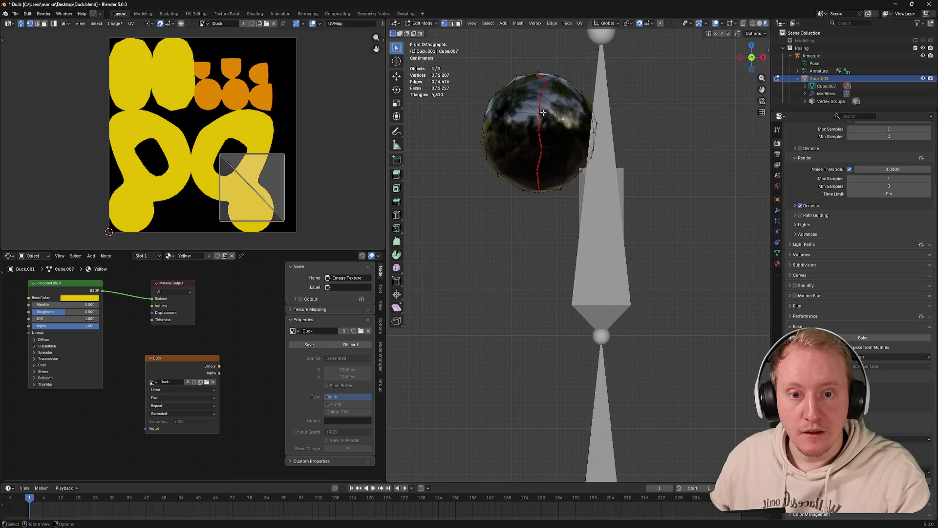
{"action": "scroll", "scroll_direction": "down", "scroll_amount": 3}
{"action": "key", "text": "Tab"}
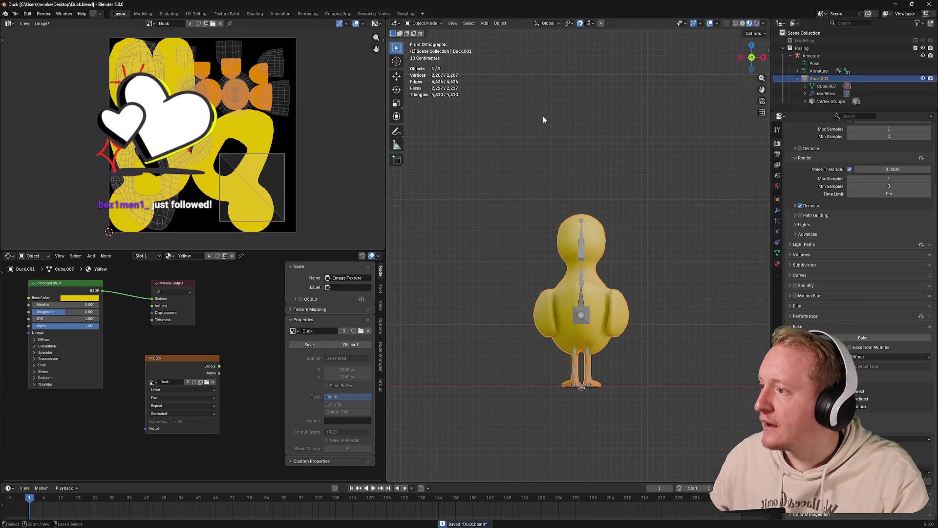
Save Duck.blend, then hide the body and select the whole remaining eye sphere
{"action": "key", "text": "ctrl+s"}
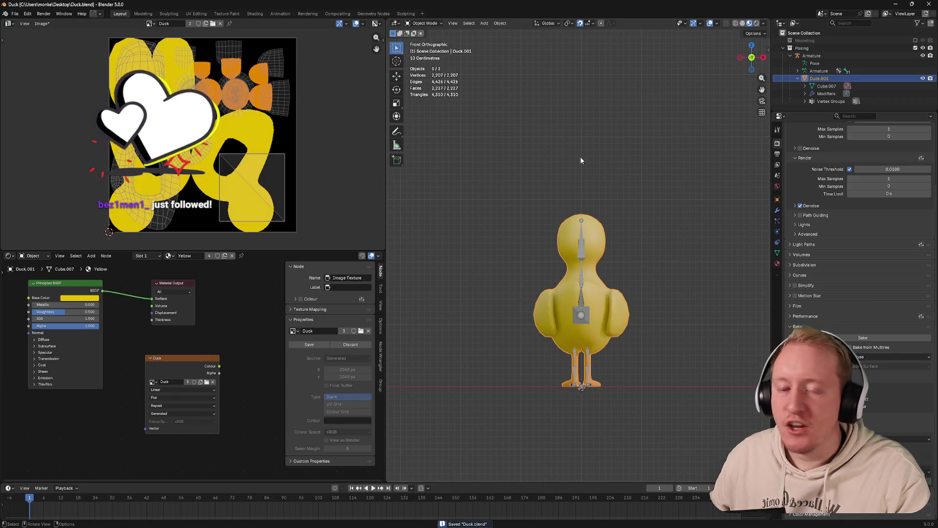
{"action": "scroll", "scroll_direction": "up", "scroll_amount": 3}
{"action": "key", "text": "Tab"}
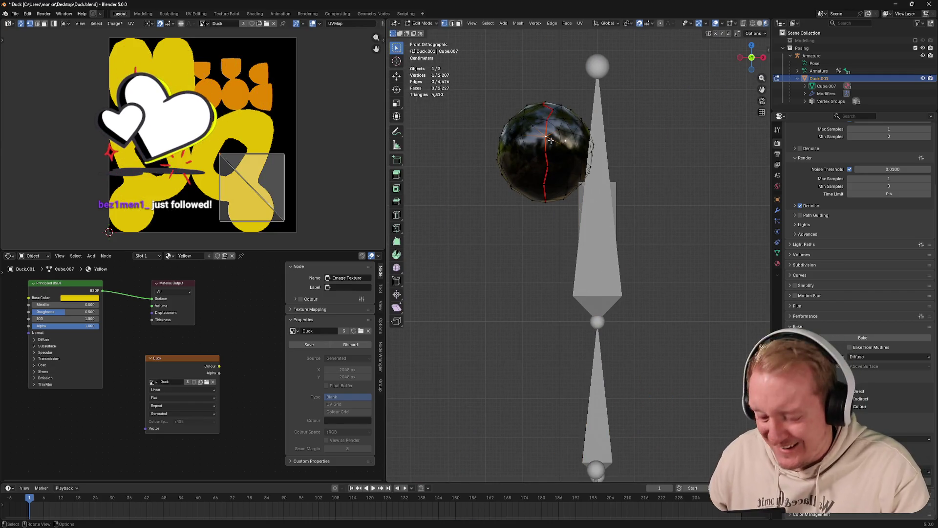
{"action": "key", "text": "l"}
{"action": "key", "text": "Tab"}
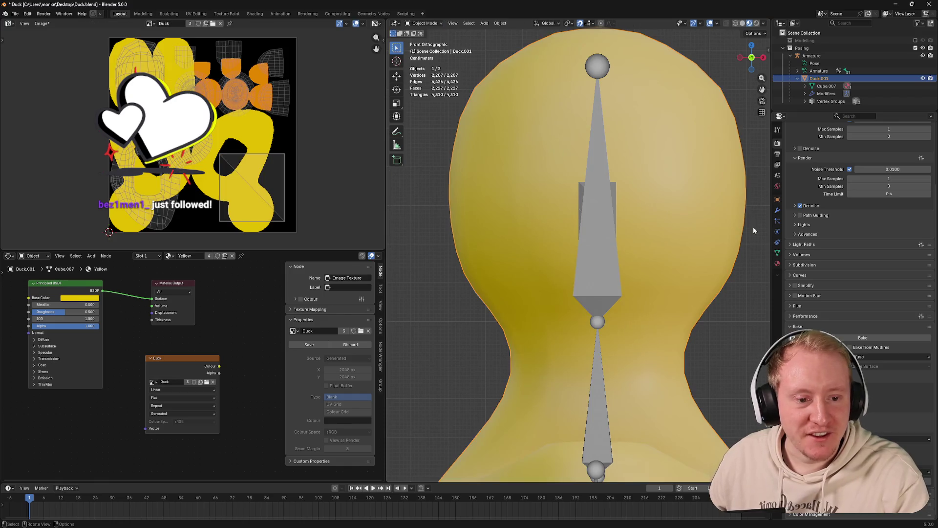
{"action": "left_click_drag", "start_coordinate": [663, 181], "coordinate": [758, 209]}
{"action": "key", "text": "Tab"}
{"action": "key", "text": "shift+h"}
{"action": "left_click", "coordinate": [593, 212]}
{"action": "key", "text": "l"}
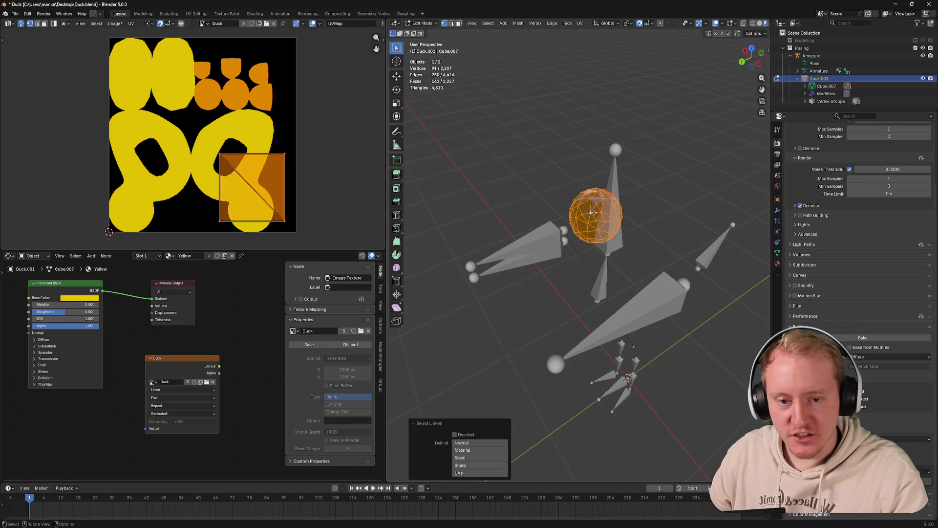
Separate the eye sphere into its own object, Duck.002, and isolate it
{"action": "key", "text": "ctrl+p"}
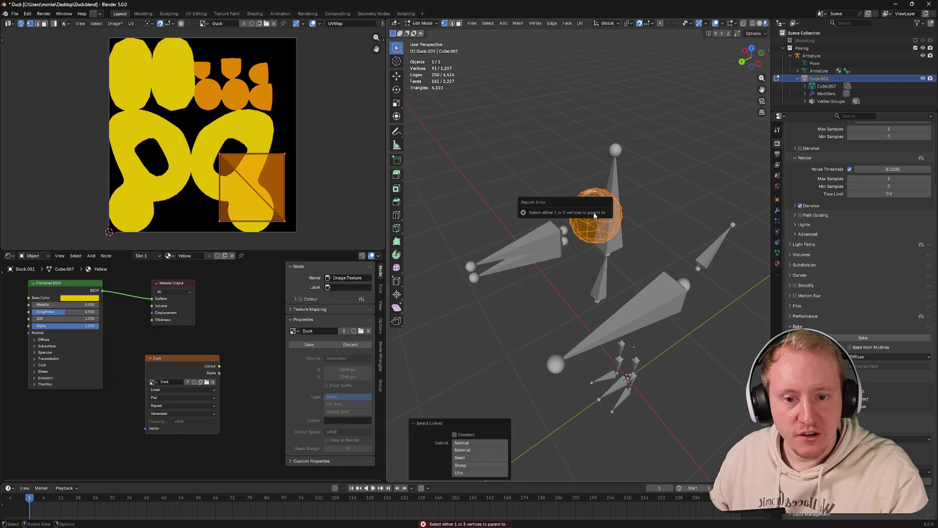
{"action": "key", "text": "p"}
{"action": "left_click", "coordinate": [596, 214]}
{"action": "key", "text": "Tab"}
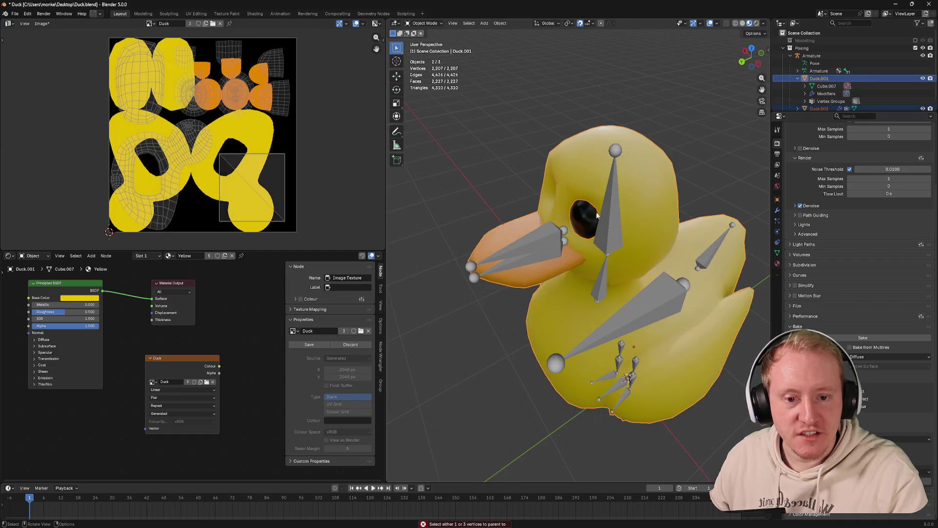
{"action": "left_click", "coordinate": [588, 216]}
{"action": "key", "text": "shift+h"}
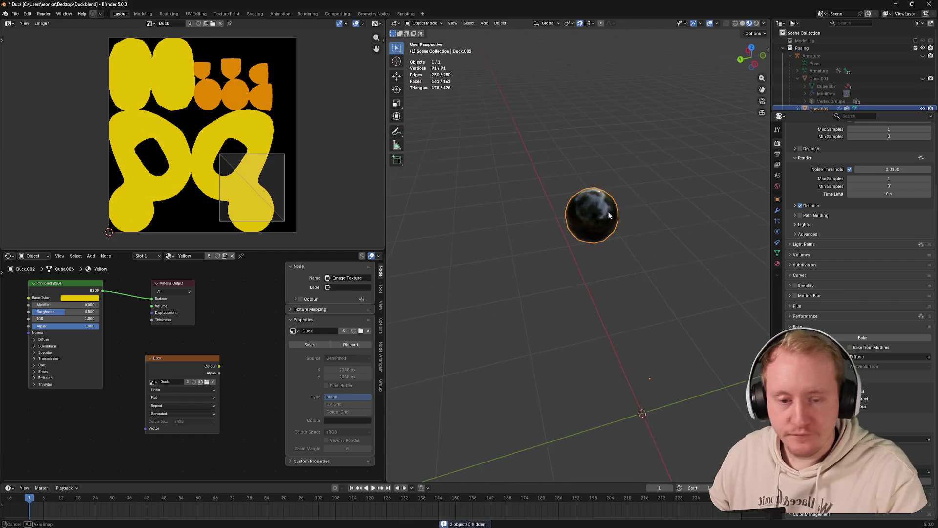
{"action": "left_click_drag", "start_coordinate": [576, 215], "coordinate": [523, 206]}
Add a Mirror modifier to the eye object so a matching second eye appears
{"action": "left_click", "coordinate": [777, 210]}
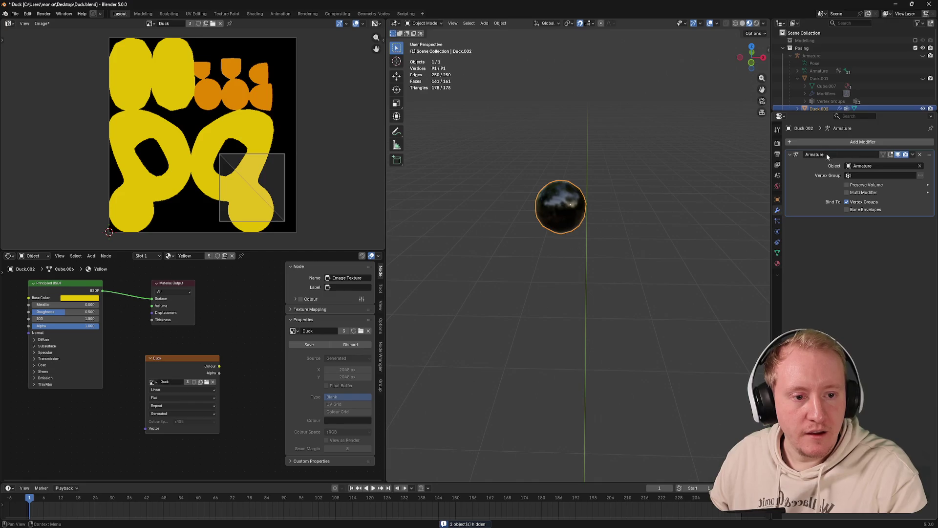
{"action": "left_click", "coordinate": [830, 142]}
{"action": "left_click", "coordinate": [836, 146]}
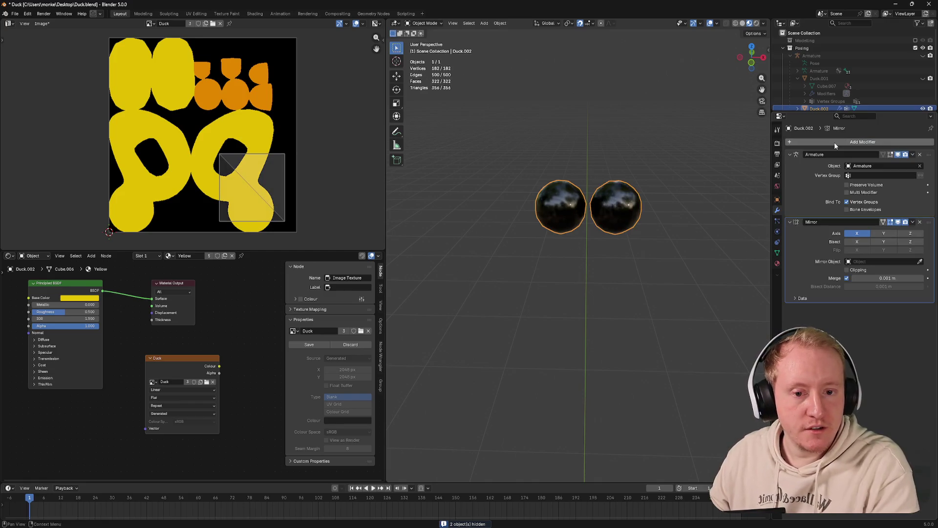
{"action": "left_click_drag", "start_coordinate": [578, 211], "coordinate": [639, 197]}
Save the file and unwrap the eye mesh with Minimum Stretch
{"action": "key", "text": "ctrl+s"}
{"action": "key", "text": "Tab"}
{"action": "key", "text": "u"}
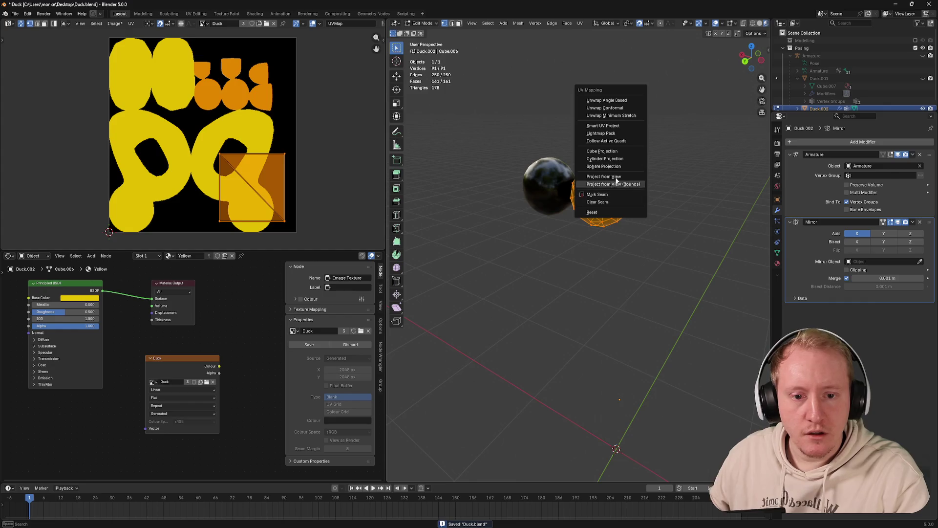
{"action": "left_click", "coordinate": [610, 116]}
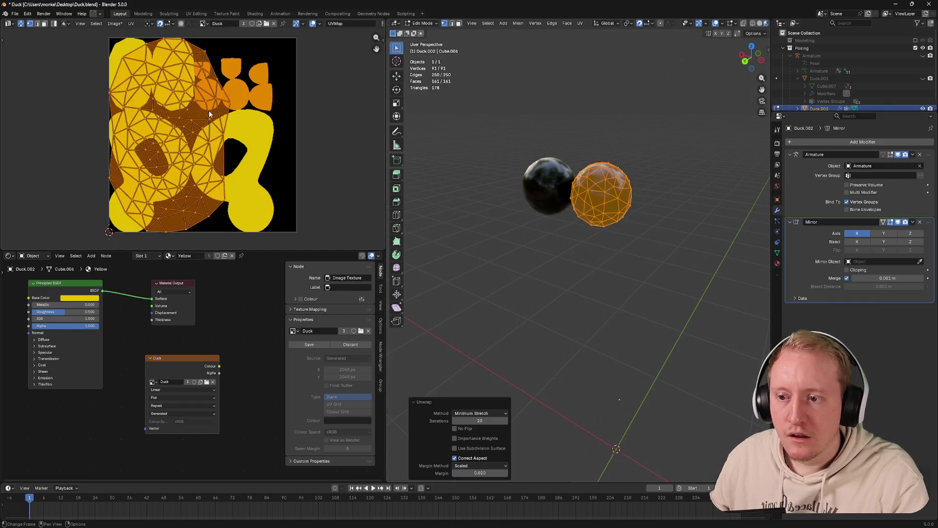
Scale and move the eye UV island onto the texture's lower-right area
{"action": "left_click_drag", "start_coordinate": [247, 113], "coordinate": [276, 120]}
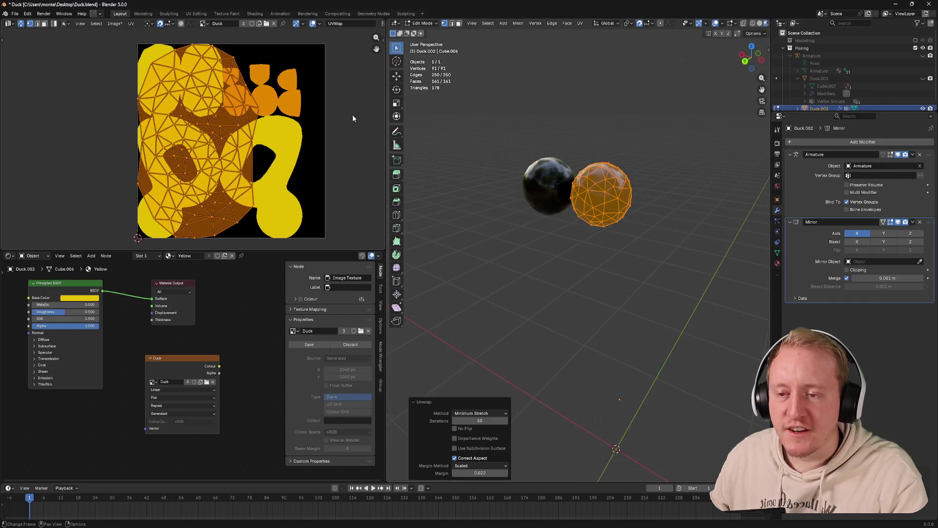
{"action": "key", "text": "s"}
{"action": "left_click", "coordinate": [259, 122]}
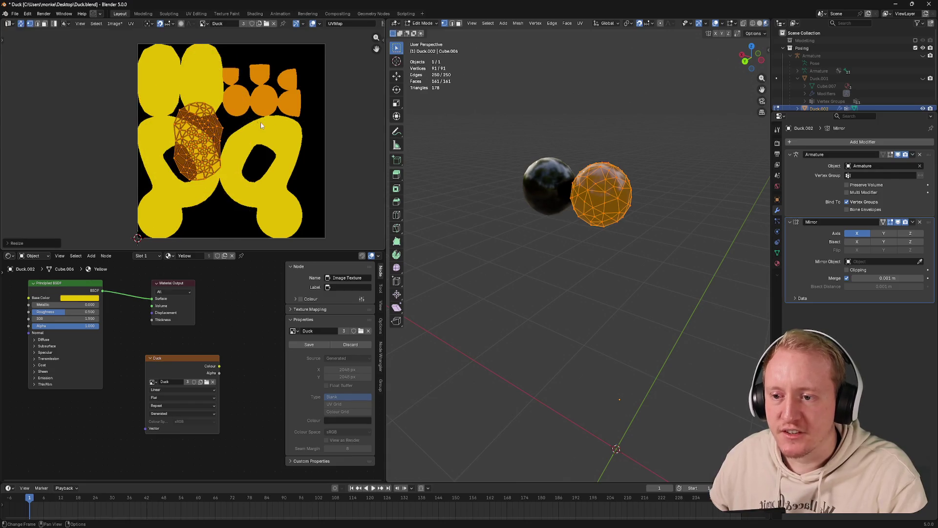
{"action": "key", "text": "g"}
{"action": "left_click", "coordinate": [322, 154]}
{"action": "key", "text": "s"}
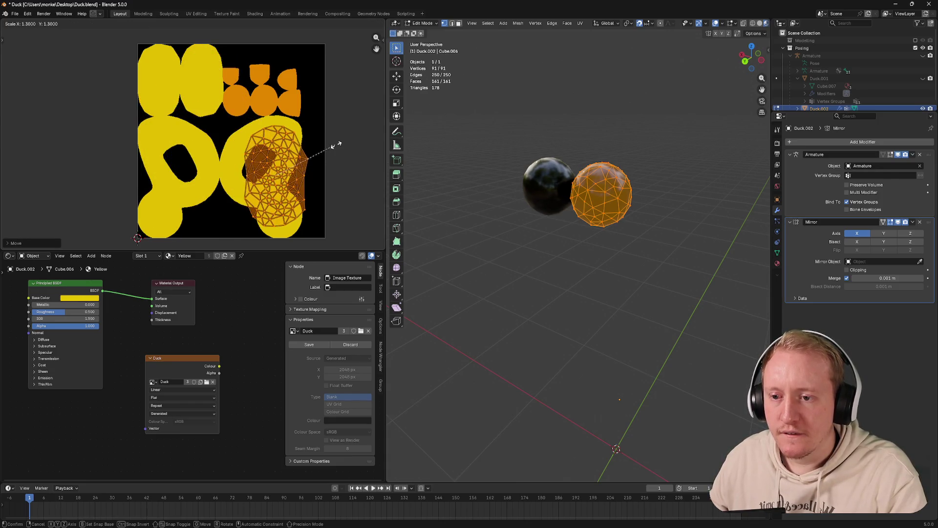
{"action": "left_click", "coordinate": [345, 143]}
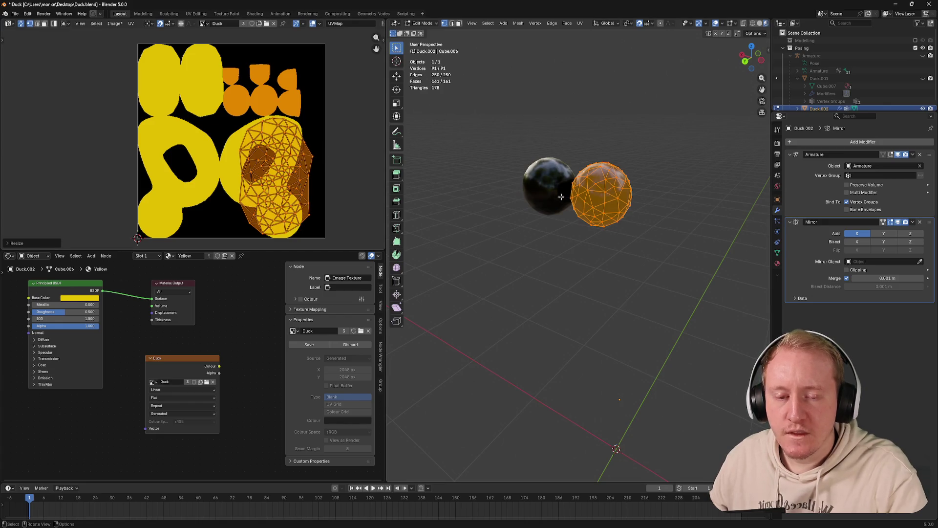
Unhide the duck body and armature, then select all three objects for editing
{"action": "key", "text": "Tab"}
{"action": "key", "text": "alt+h"}
{"action": "left_click", "coordinate": [560, 199]}
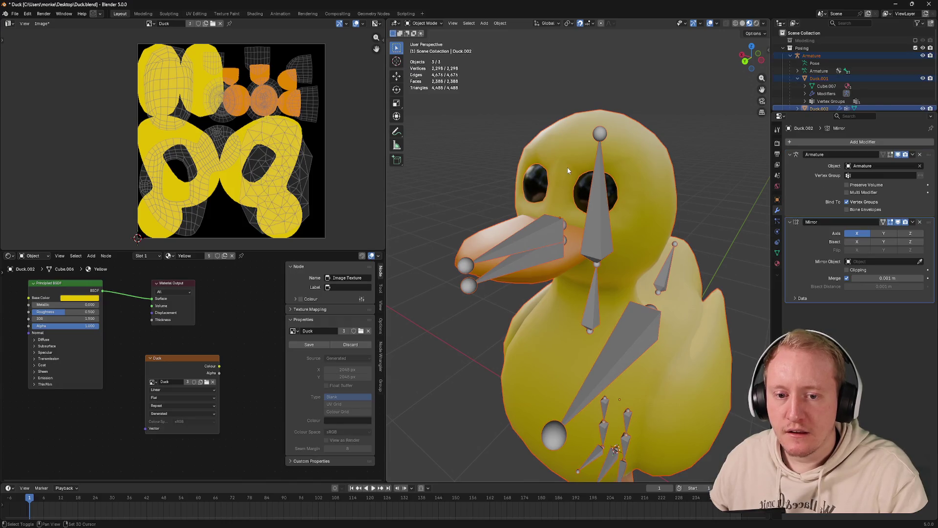
{"action": "key", "text": "a"}
{"action": "key", "text": "Tab"}
Reveal all the hidden duck body geometry and deselect it
{"action": "key", "text": "alt+h"}
{"action": "key", "text": "ctrl+z"}
{"action": "key", "text": "alt+h"}
{"action": "key", "text": "alt+a"}
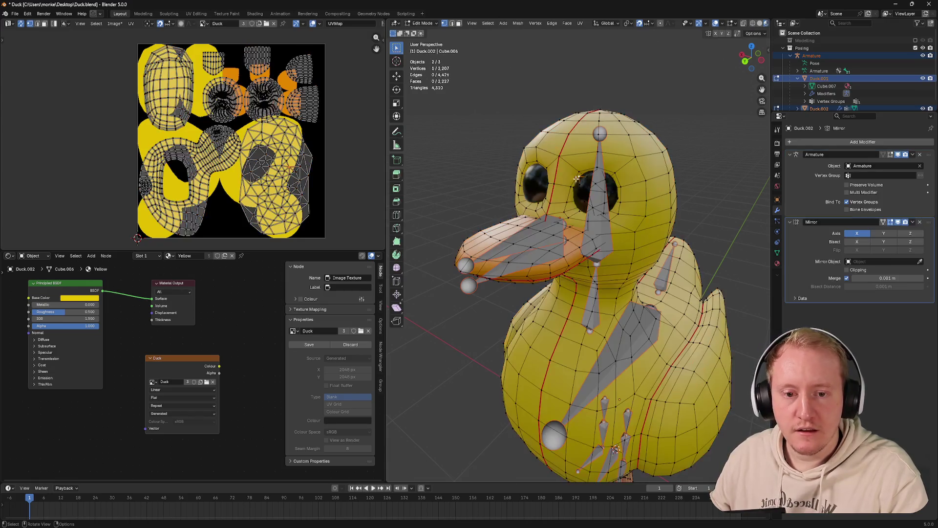
{"action": "key", "text": "Tab"}
{"action": "key", "text": "Tab"}
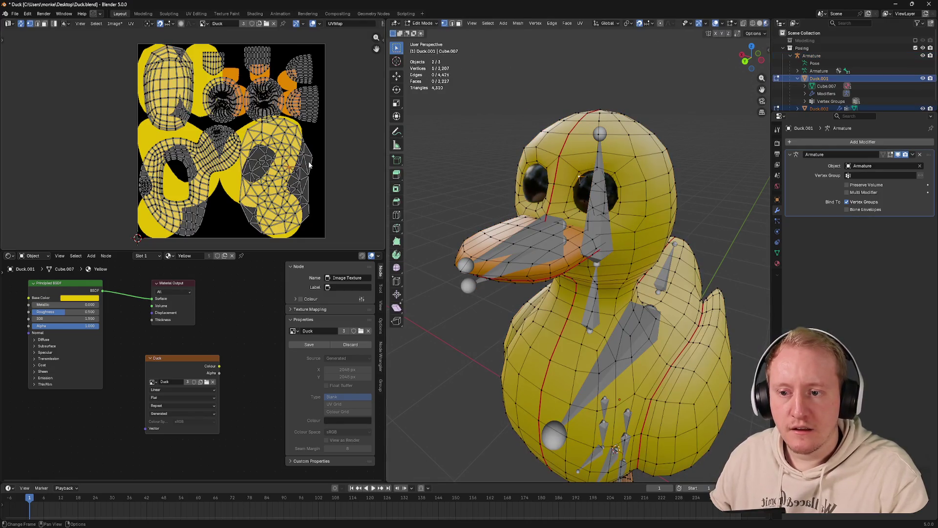
Select the body's eye-area UV island, then move, enlarge and nudge it into alignment
{"action": "key", "text": "l"}
{"action": "scroll", "scroll_direction": "up", "scroll_amount": 3}
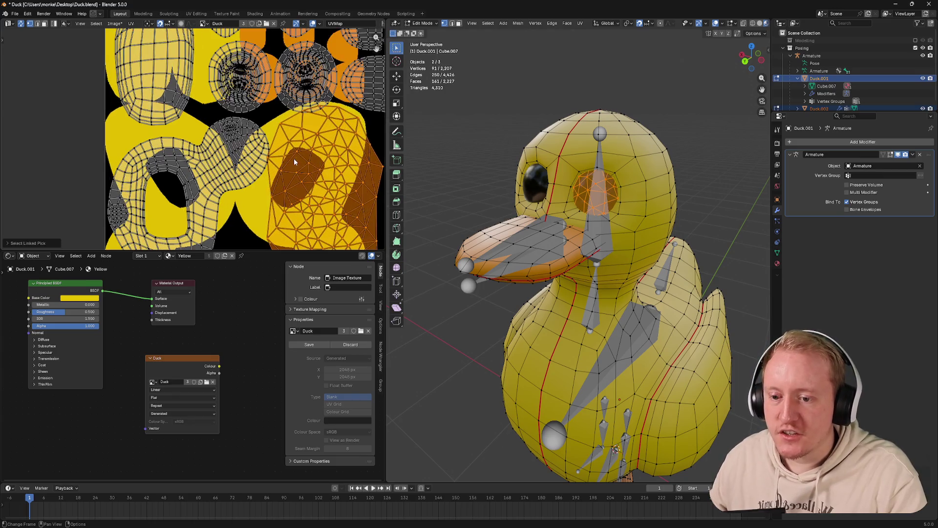
{"action": "key", "text": "g"}
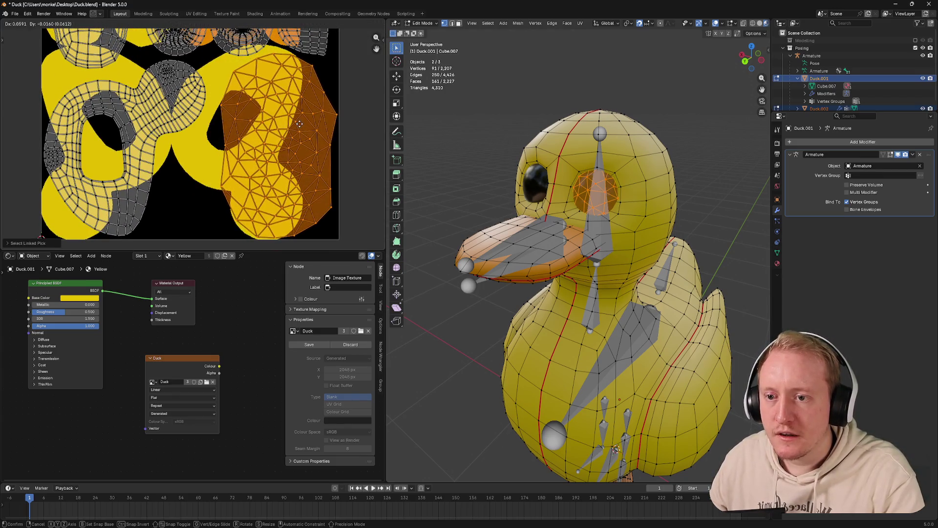
{"action": "left_click", "coordinate": [347, 113]}
{"action": "key", "text": "s"}
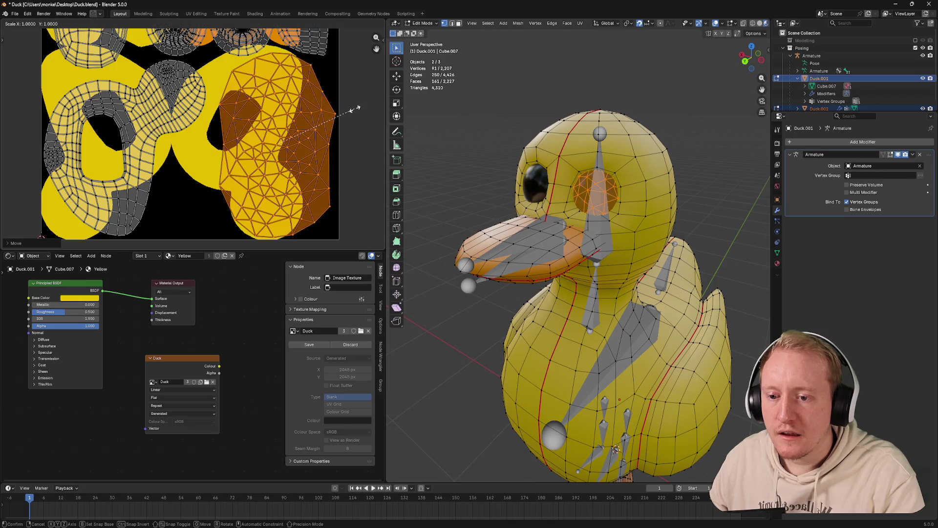
{"action": "left_click", "coordinate": [349, 112]}
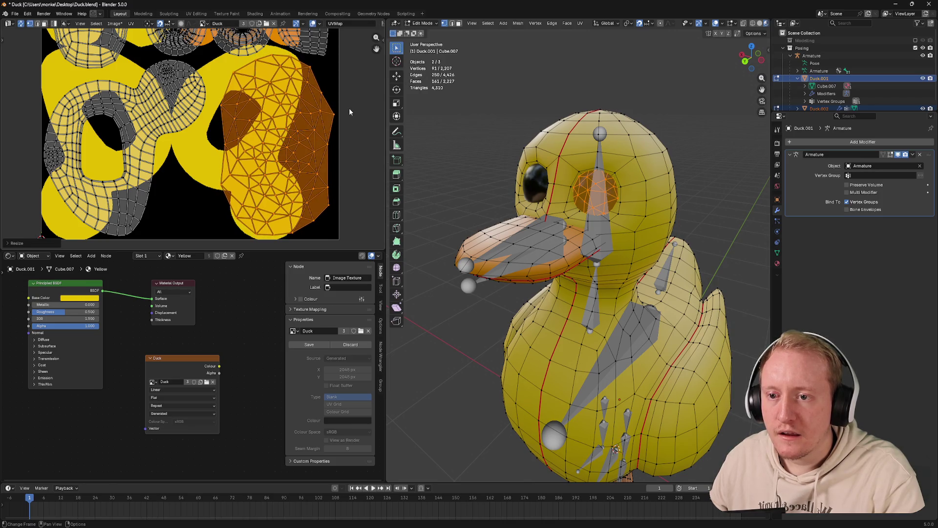
{"action": "key", "text": "s"}
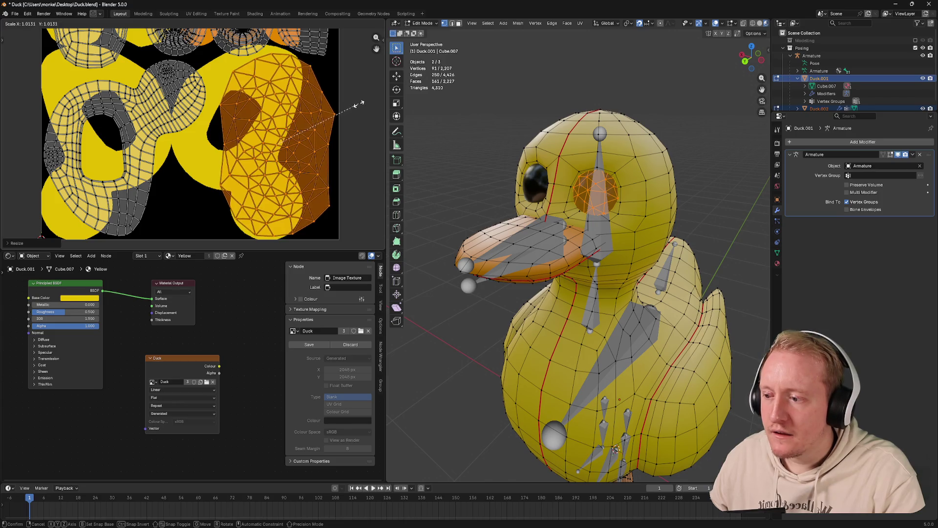
{"action": "left_click", "coordinate": [363, 103]}
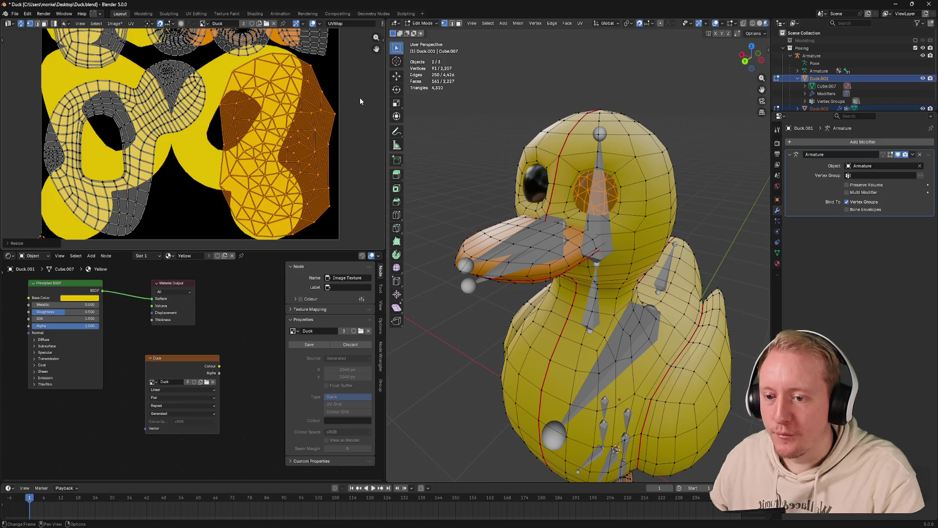
{"action": "key", "text": "g"}
{"action": "key", "text": "x"}
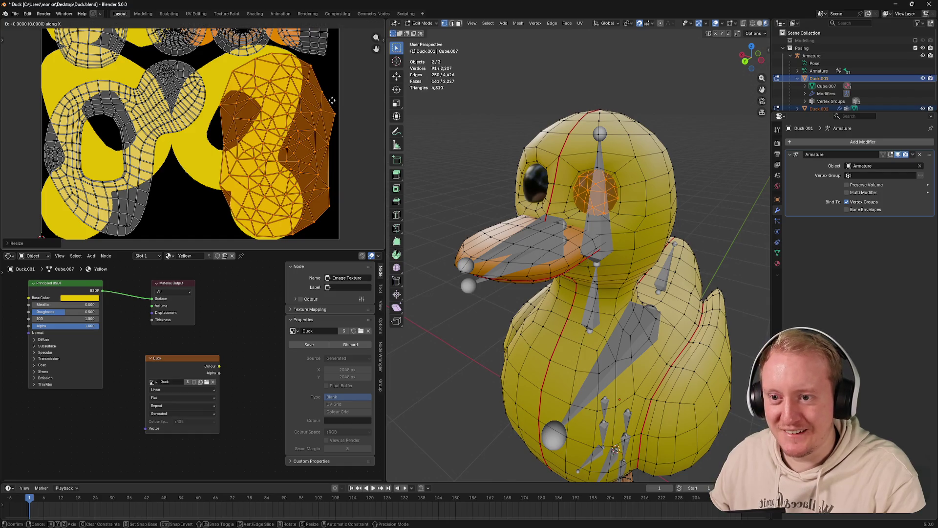
{"action": "key", "text": "x"}
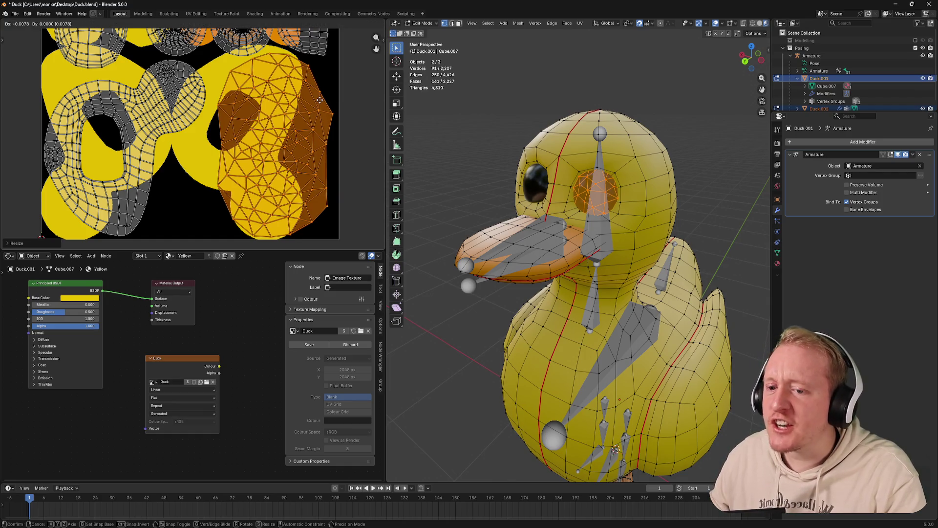
{"action": "left_click", "coordinate": [320, 101]}
Return to Object Mode, check the duck's head, and save Duck.blend
{"action": "scroll", "scroll_direction": "down", "scroll_amount": 3}
{"action": "key", "text": "Tab"}
{"action": "left_click_drag", "start_coordinate": [312, 103], "coordinate": [335, 139]}
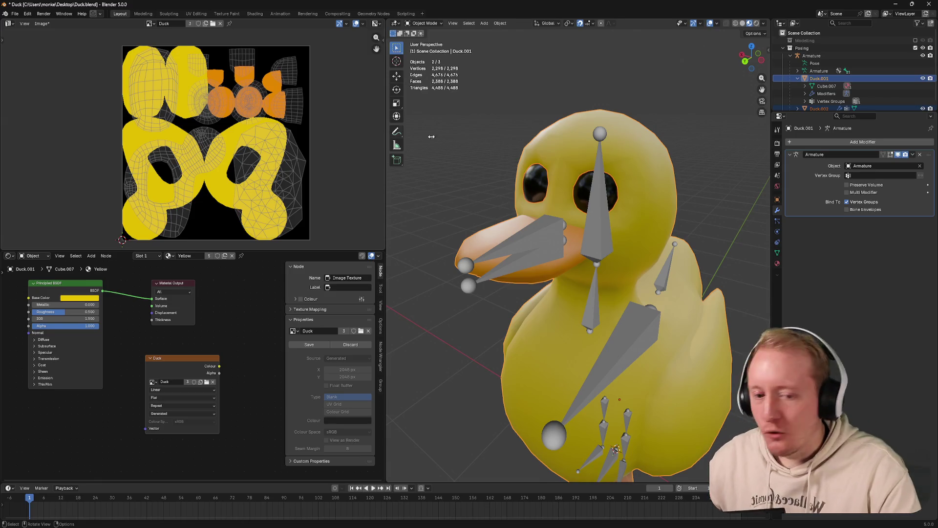
{"action": "scroll", "scroll_direction": "down", "scroll_amount": 3}
{"action": "left_click_drag", "start_coordinate": [716, 289], "coordinate": [652, 258]}
{"action": "key", "text": "ctrl+s"}
{"action": "scroll", "scroll_direction": "up", "scroll_amount": 3}
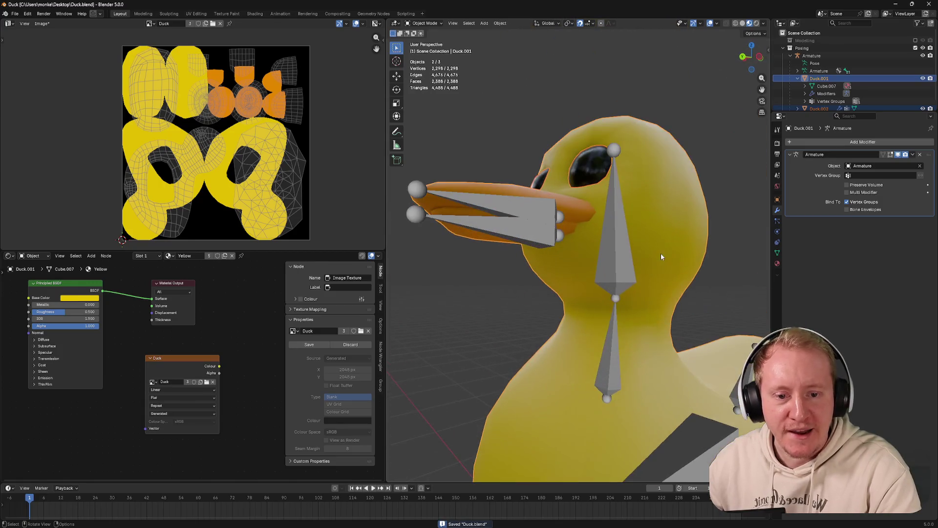
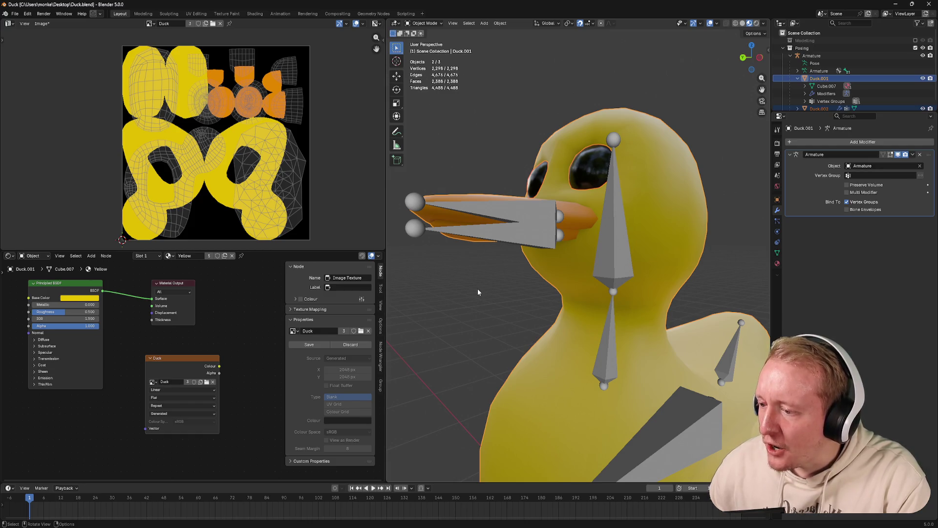
Recentre the view on the duck and save the blend file
{"action": "left_click_drag", "start_coordinate": [484, 306], "coordinate": [468, 262]}
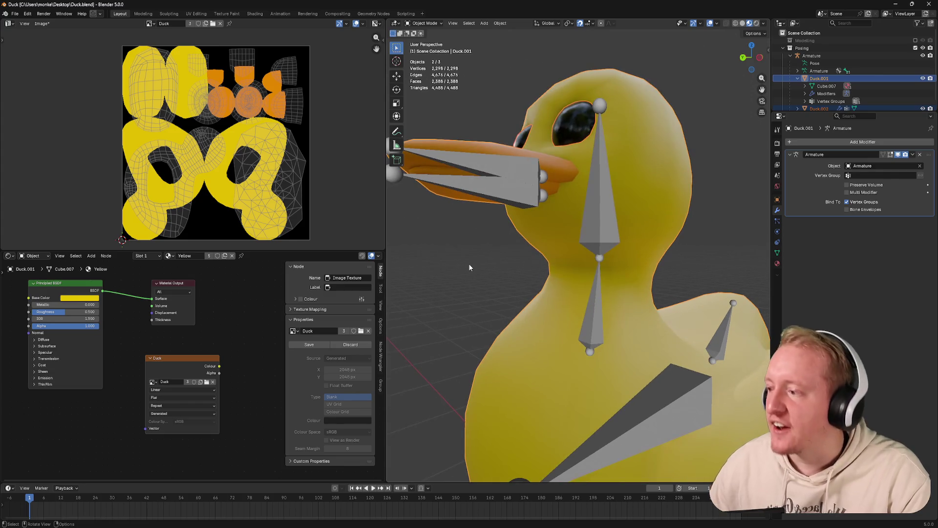
{"action": "left_click_drag", "start_coordinate": [496, 283], "coordinate": [500, 277]}
{"action": "left_click", "coordinate": [500, 277]}
{"action": "scroll", "scroll_direction": "down", "scroll_amount": 3}
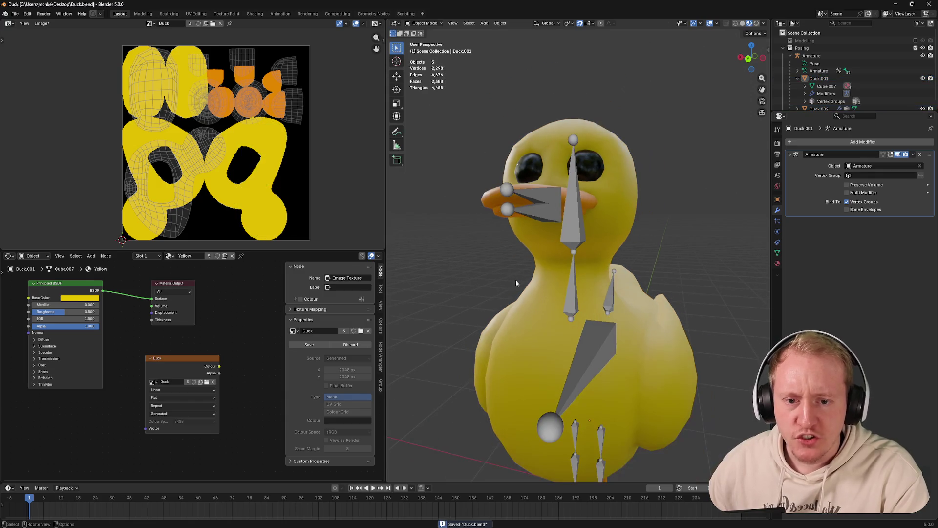
{"action": "key", "text": "ctrl+s"}
Apply the Mirror modifier on the duck's eyes object
{"action": "left_click", "coordinate": [534, 173]}
{"action": "left_click", "coordinate": [550, 148]}
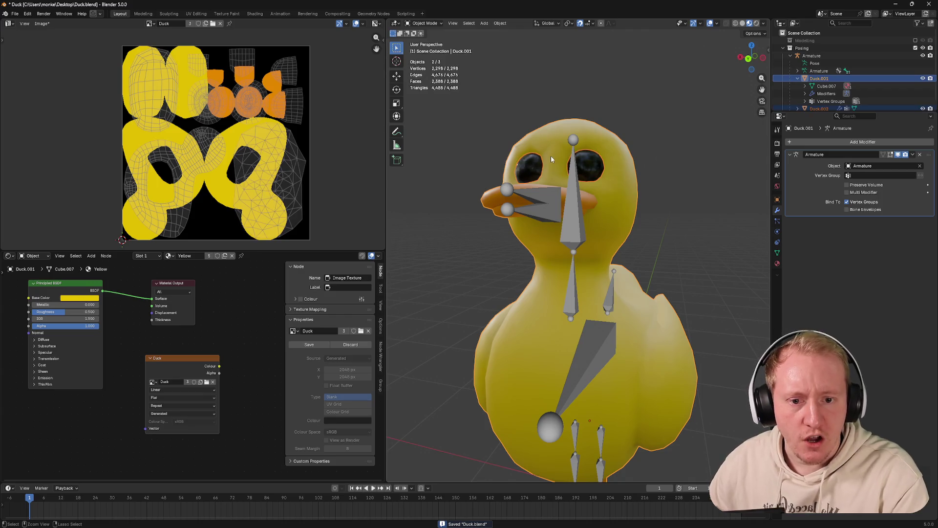
{"action": "left_click", "coordinate": [582, 164]}
{"action": "left_click", "coordinate": [913, 223]}
{"action": "left_click", "coordinate": [879, 231]}
Join the eyes into the duck body and switch to Weight Paint mode
{"action": "left_click", "coordinate": [578, 140]}
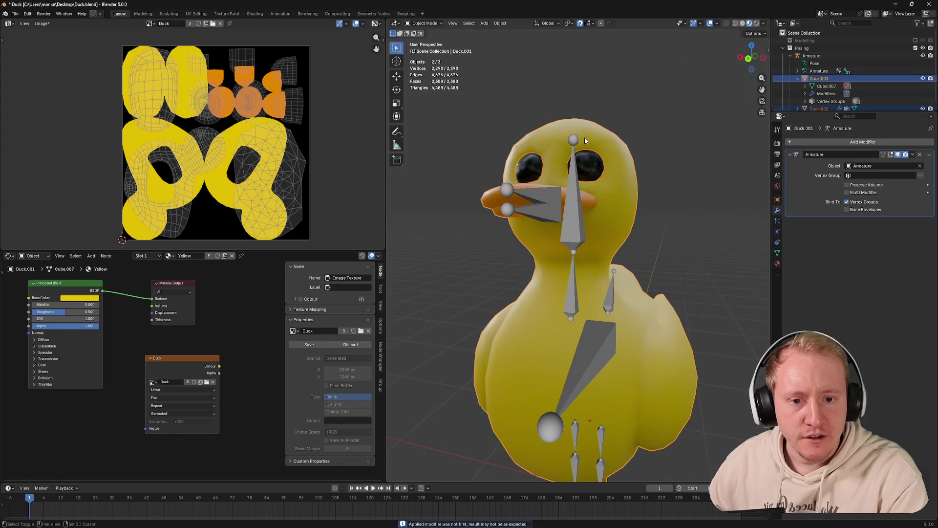
{"action": "key", "text": "ctrl+j"}
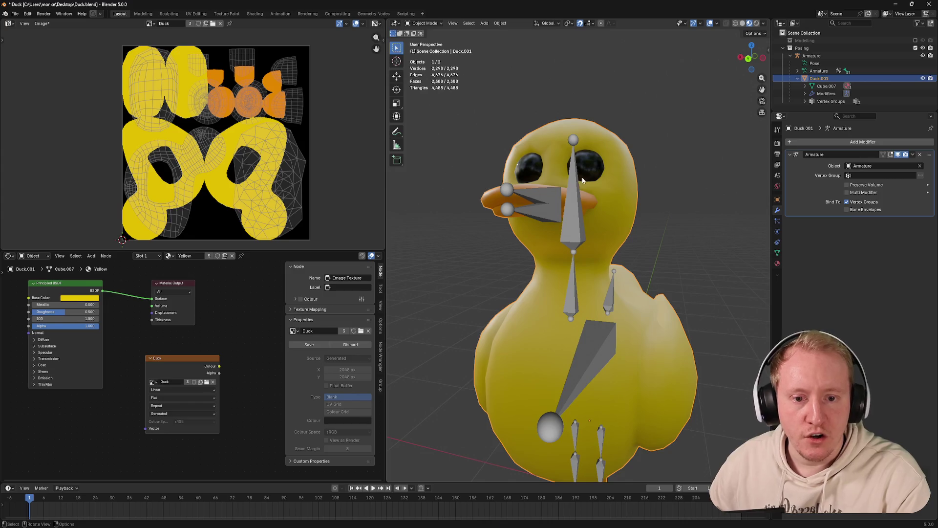
{"action": "key", "text": "ctrl+Tab"}
{"action": "left_click", "coordinate": [530, 166]}
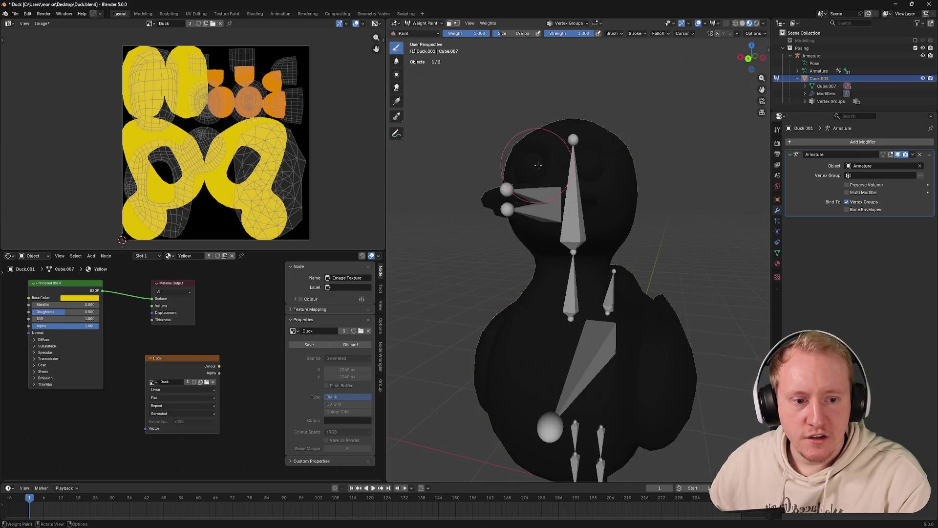
Display the Head vertex group weights from Object Data properties
{"action": "left_click", "coordinate": [777, 253]}
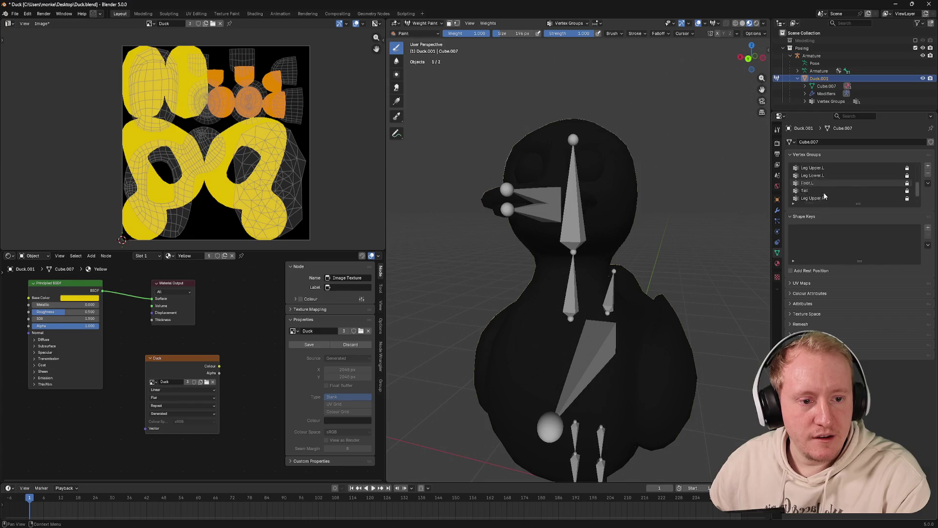
{"action": "left_click", "coordinate": [808, 190]}
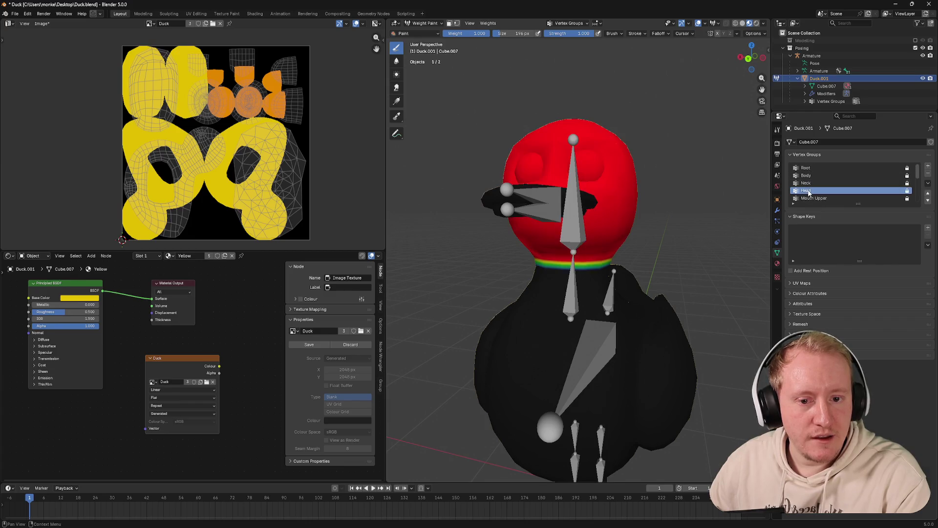
{"action": "left_click_drag", "start_coordinate": [722, 184], "coordinate": [649, 199]}
Return the duck to Object Mode and save the blend file
{"action": "key", "text": "ctrl+Tab"}
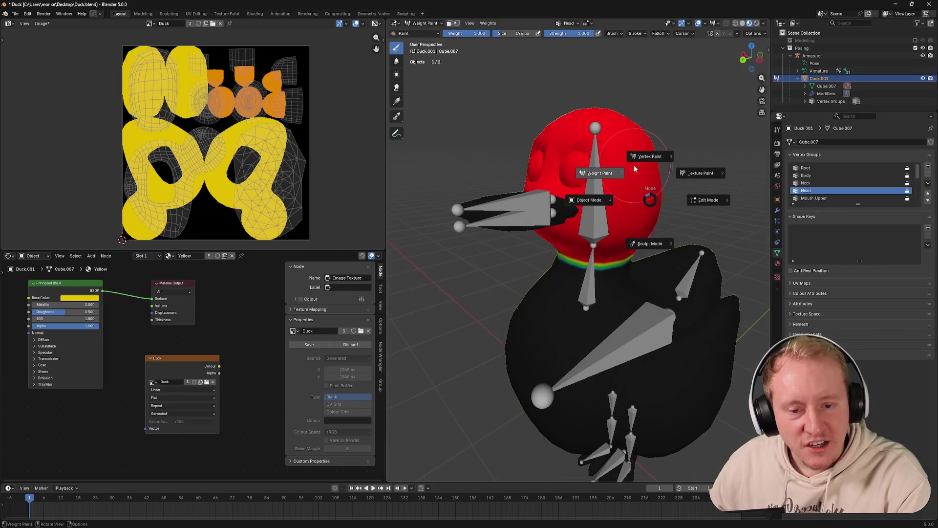
{"action": "left_click", "coordinate": [595, 201]}
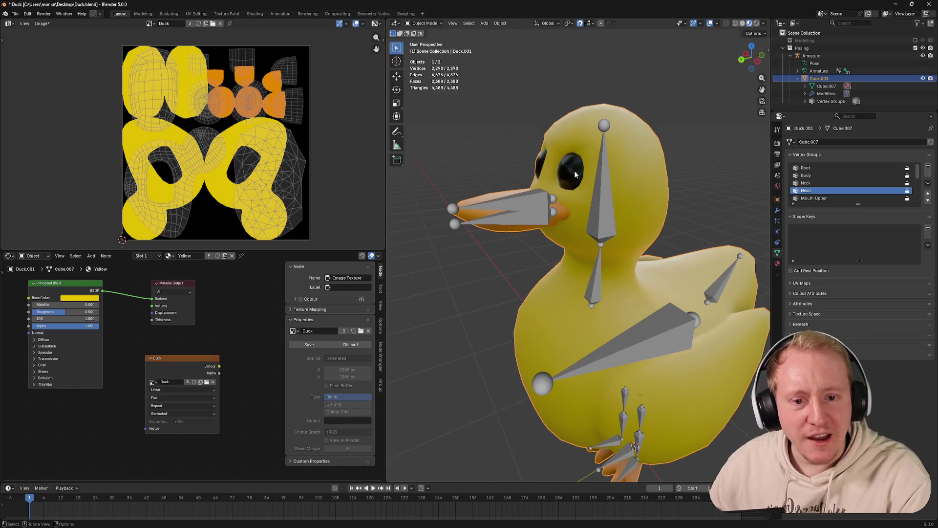
{"action": "key", "text": "ctrl+s"}
{"action": "left_click_drag", "start_coordinate": [572, 174], "coordinate": [579, 171]}
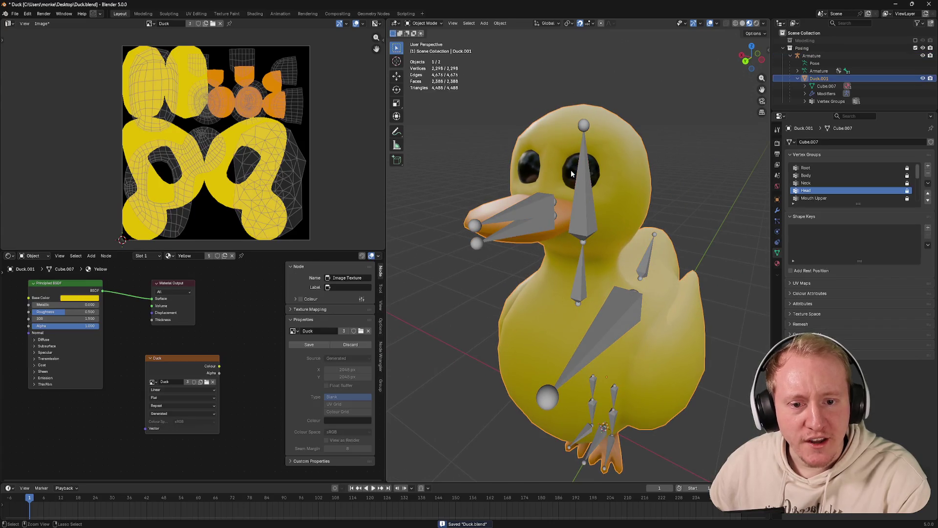
{"action": "key", "text": "ctrl+Tab"}
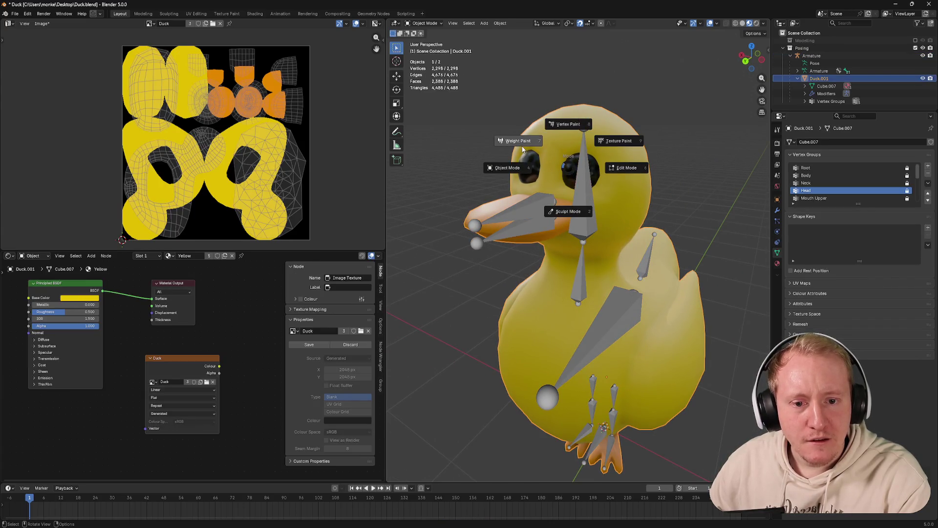
{"action": "key", "text": "Escape"}
{"action": "left_click", "coordinate": [42, 24]}
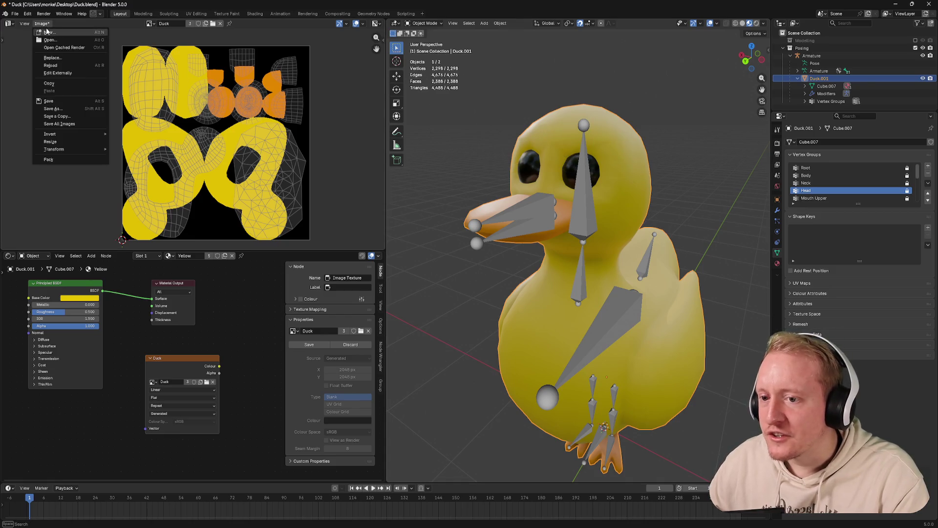
Bake the duck's yellow, orange and black colours into the Duck texture
{"action": "key", "text": "Escape"}
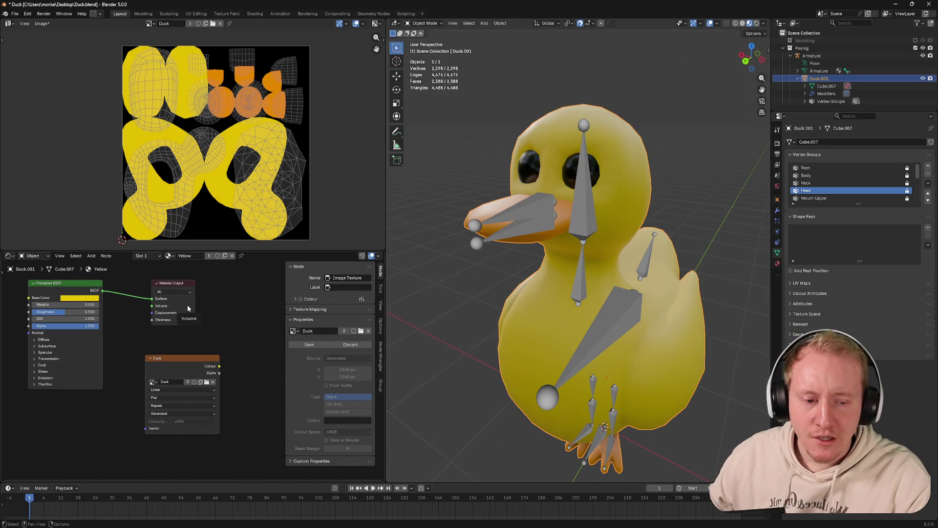
{"action": "left_click", "coordinate": [777, 143]}
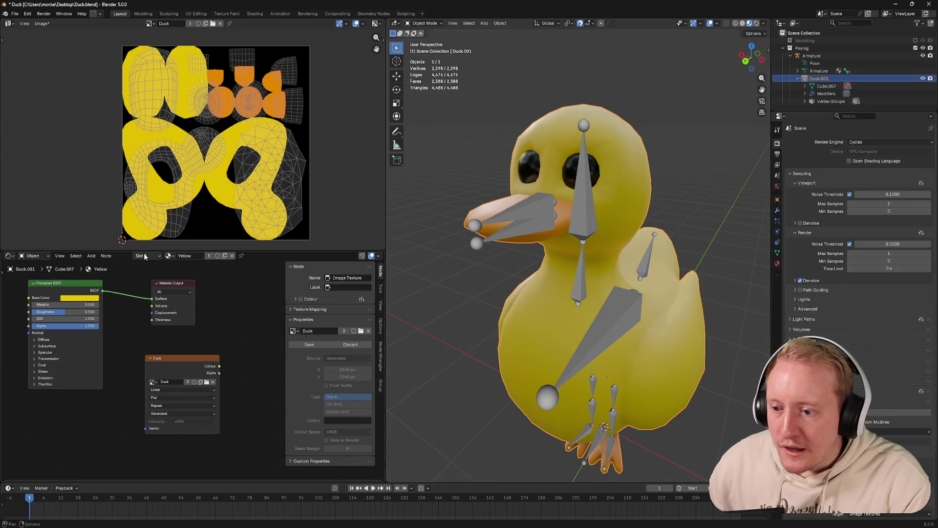
{"action": "left_click", "coordinate": [830, 412]}
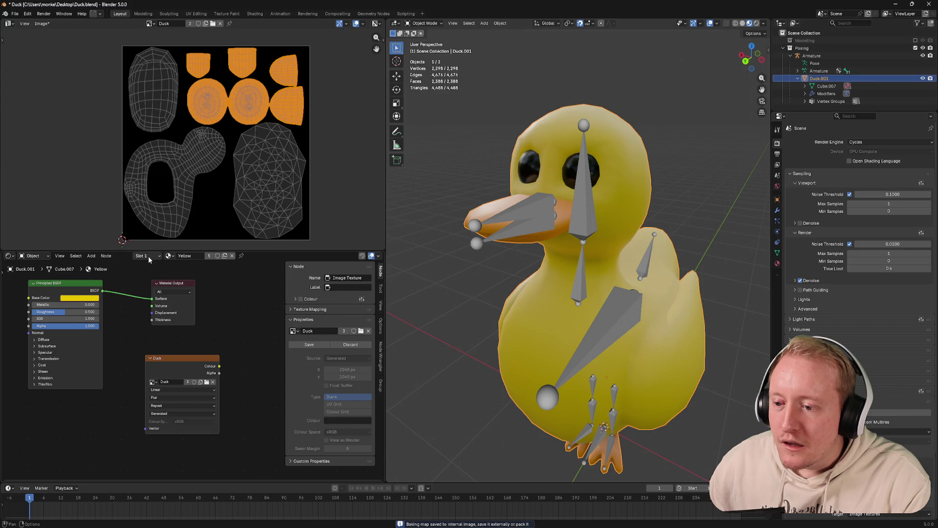
Select the Duck image texture node and begin saving the baked image
{"action": "left_click", "coordinate": [175, 359]}
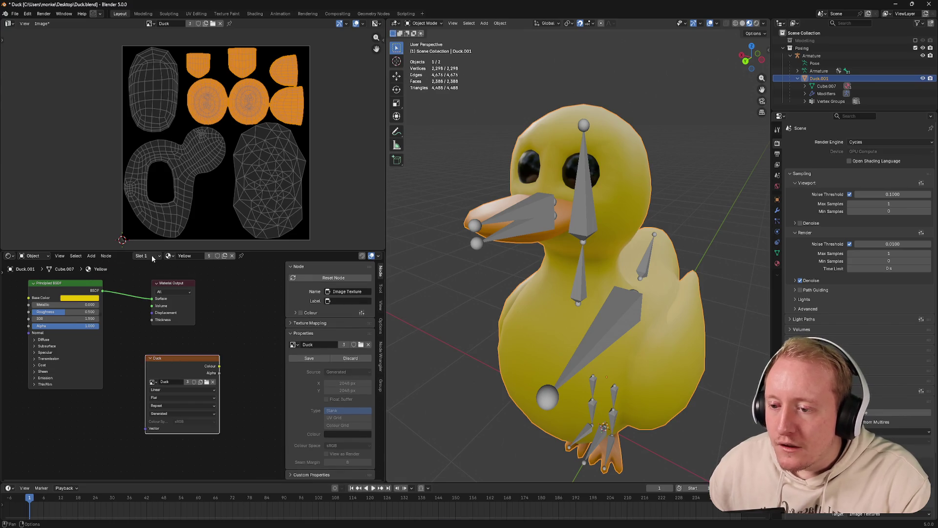
{"action": "left_click", "coordinate": [152, 256]}
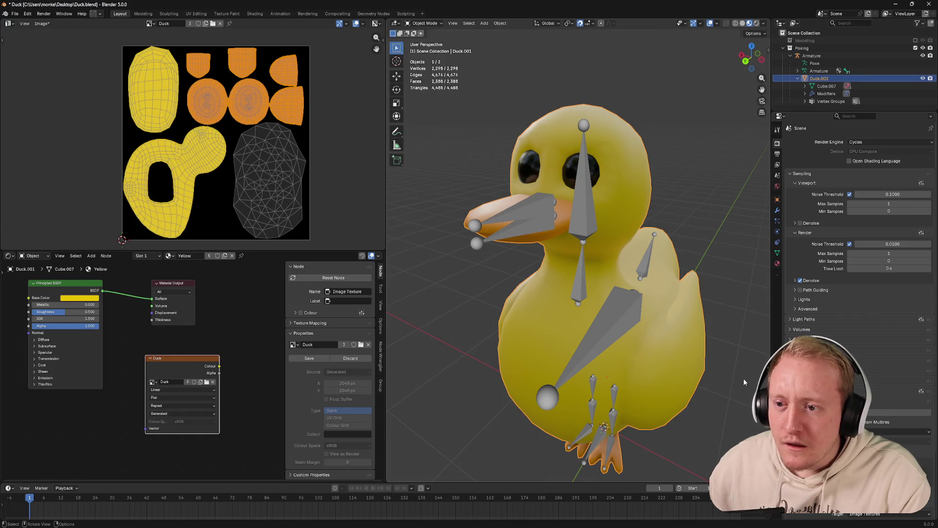
{"action": "left_click_drag", "start_coordinate": [294, 162], "coordinate": [268, 159]}
{"action": "left_click", "coordinate": [811, 56]}
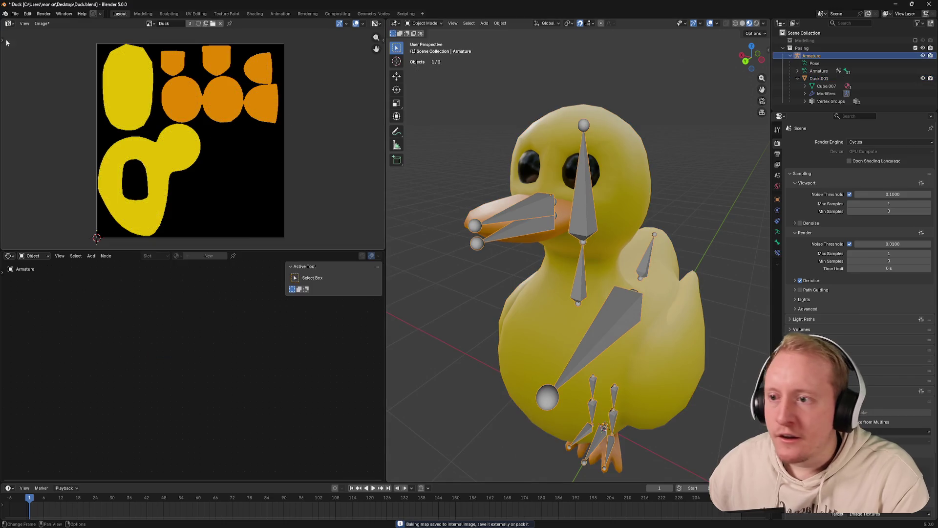
{"action": "left_click", "coordinate": [42, 24]}
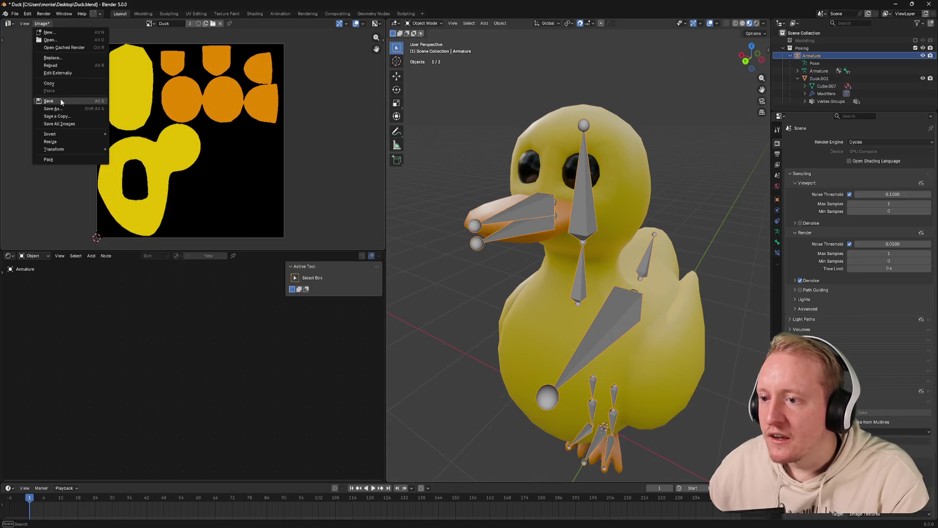
{"action": "left_click", "coordinate": [59, 101]}
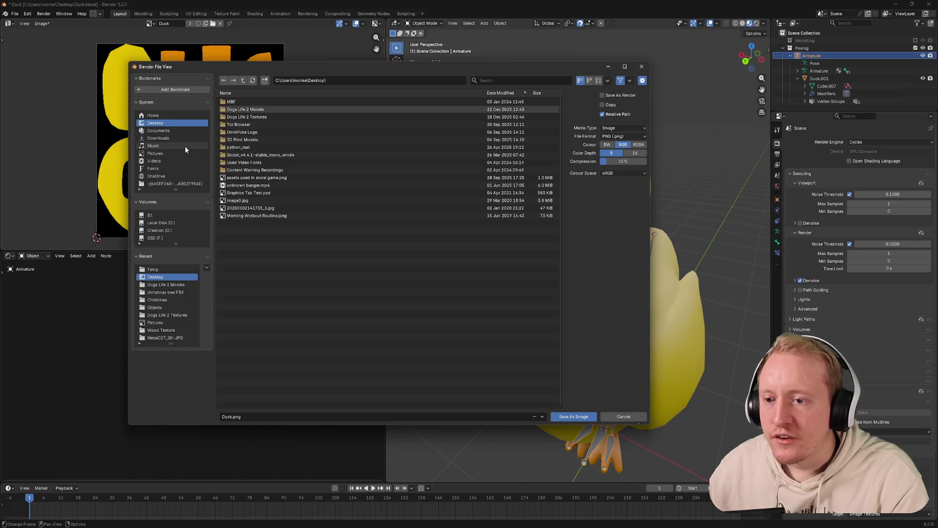
Navigate the save dialog to the Dogs Life 2 Textures folder
{"action": "double_click", "coordinate": [249, 110]}
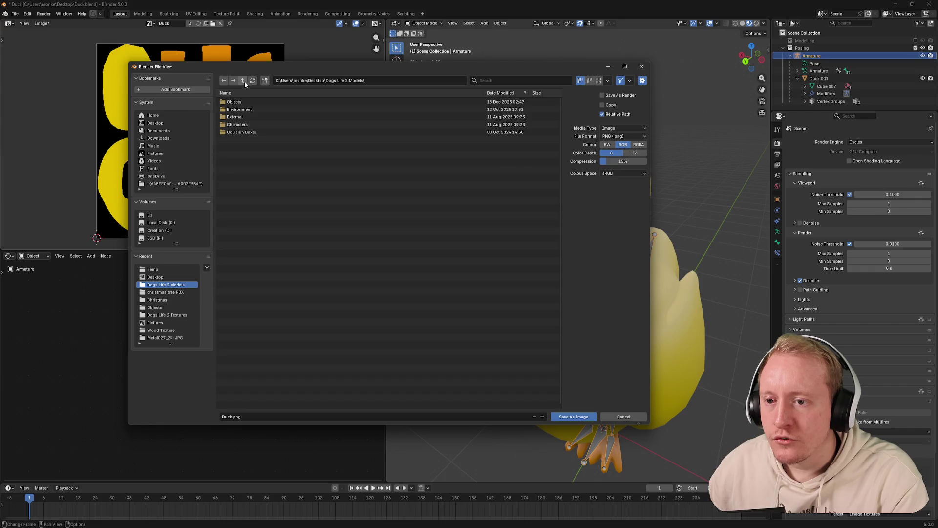
{"action": "left_click", "coordinate": [243, 80]}
{"action": "double_click", "coordinate": [247, 118]}
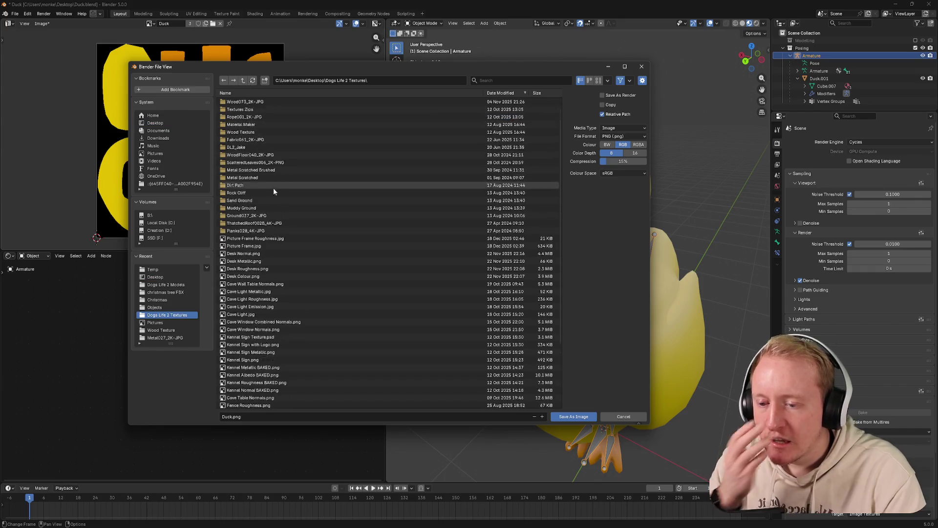
{"action": "scroll", "scroll_direction": "down", "scroll_amount": 3}
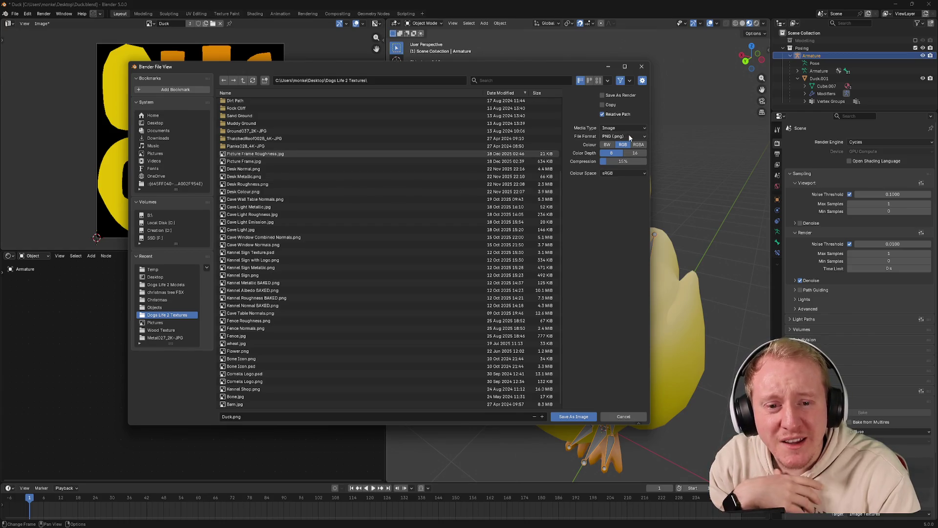
Set the output to PNG with 16-bit colour depth and enlarge the dialog
{"action": "left_click", "coordinate": [630, 137]}
{"action": "left_click", "coordinate": [625, 153]}
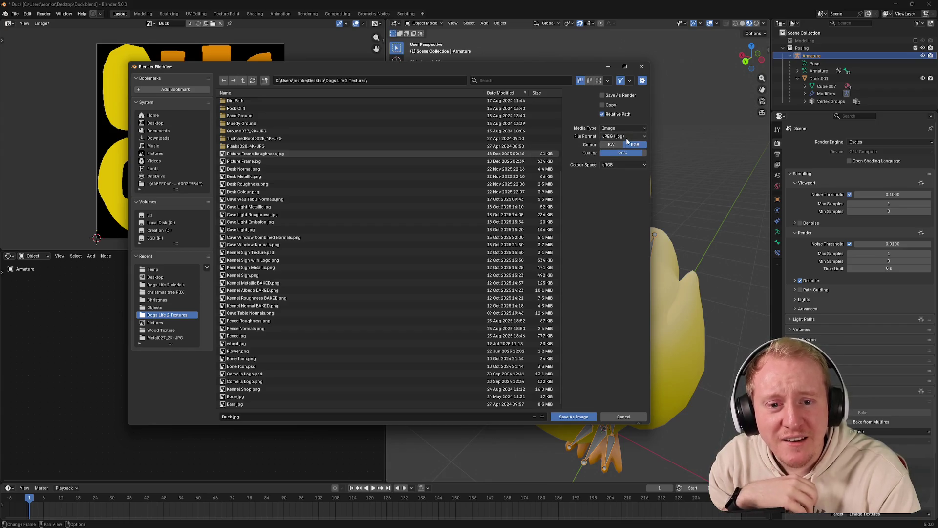
{"action": "left_click", "coordinate": [626, 138]}
{"action": "left_click", "coordinate": [617, 161]}
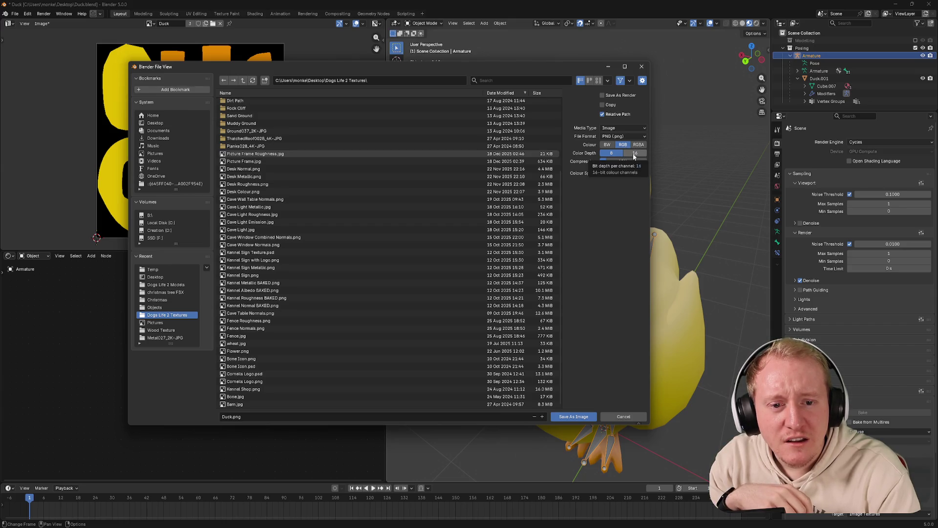
{"action": "left_click", "coordinate": [633, 154]}
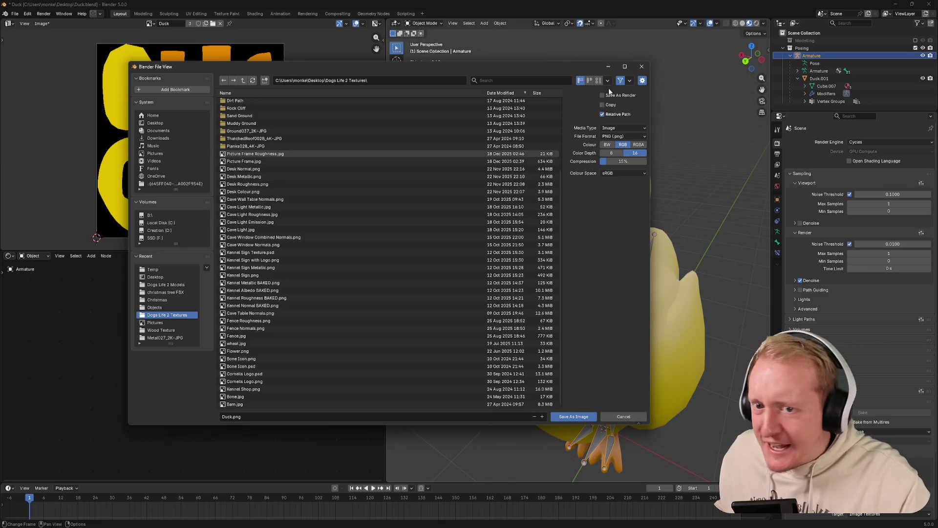
{"action": "left_click_drag", "start_coordinate": [588, 63], "coordinate": [567, 71]}
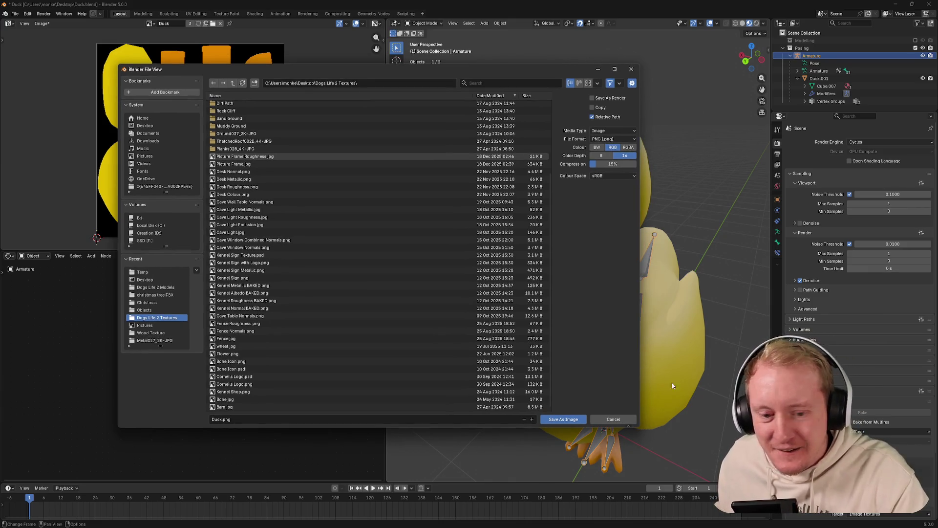
{"action": "left_click_drag", "start_coordinate": [638, 426], "coordinate": [712, 464]}
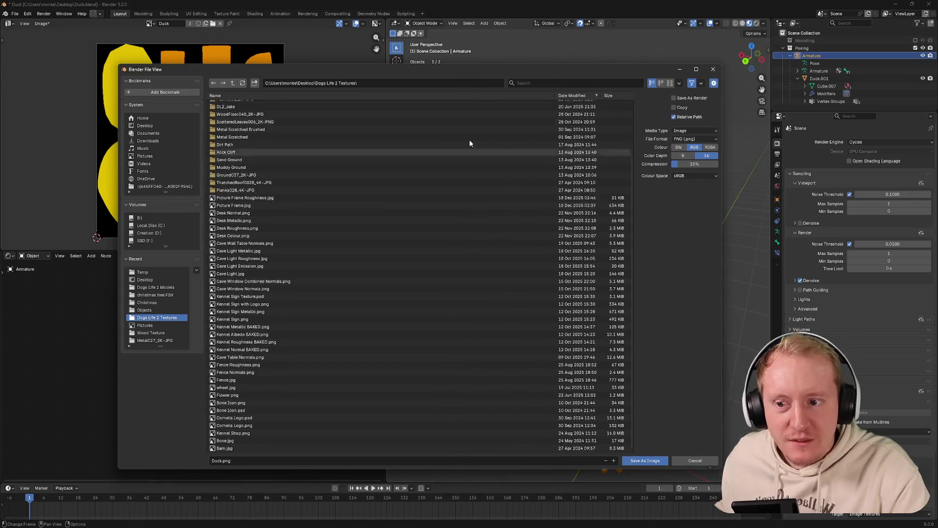
{"action": "left_click_drag", "start_coordinate": [464, 71], "coordinate": [456, 57]}
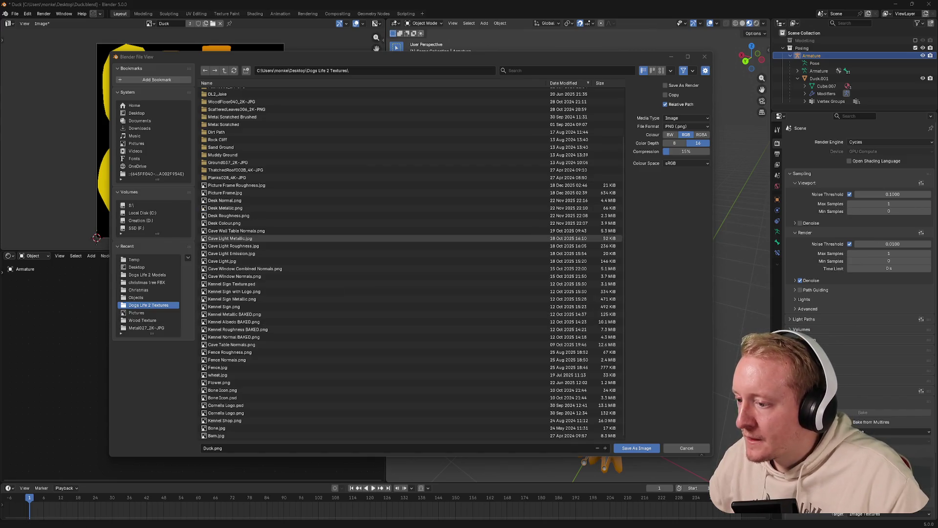
{"action": "left_click_drag", "start_coordinate": [418, 60], "coordinate": [438, 56]}
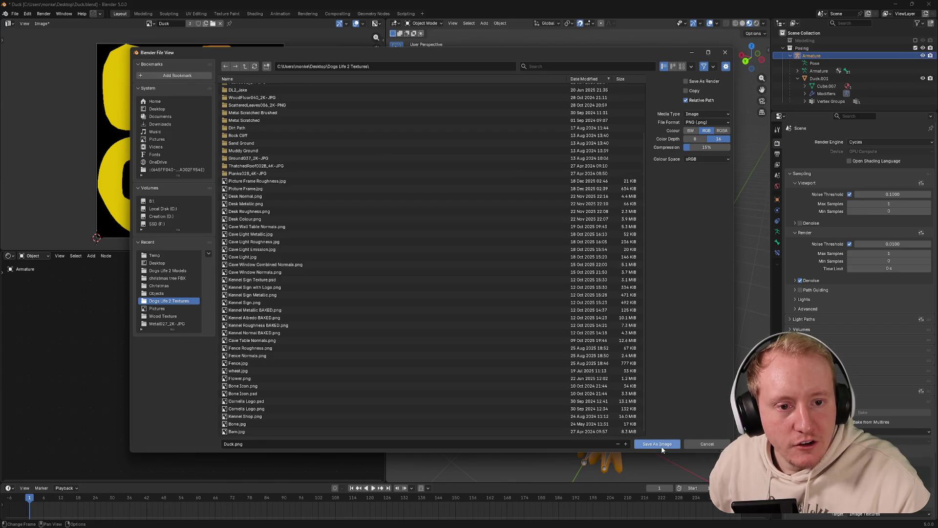
Switch the file format to JPEG and save the texture as Duck.jpg
{"action": "left_click", "coordinate": [705, 124]}
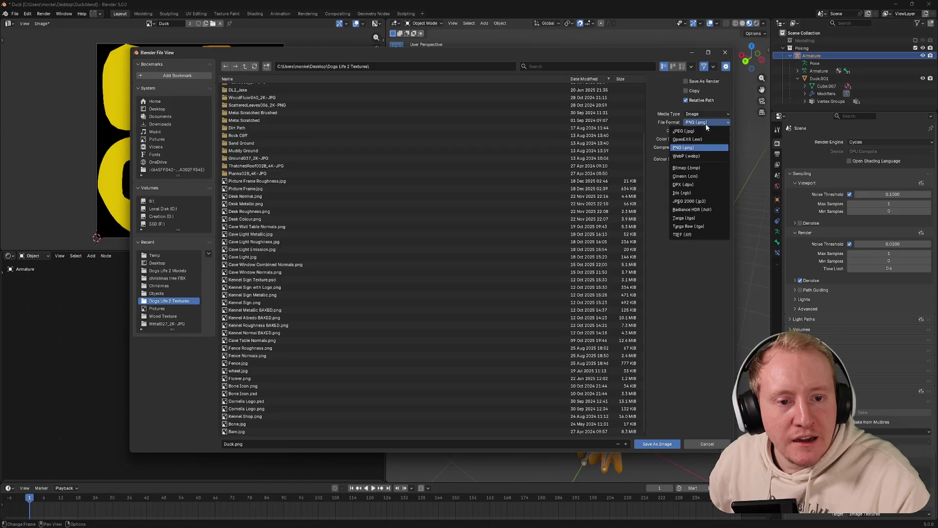
{"action": "left_click", "coordinate": [705, 131]}
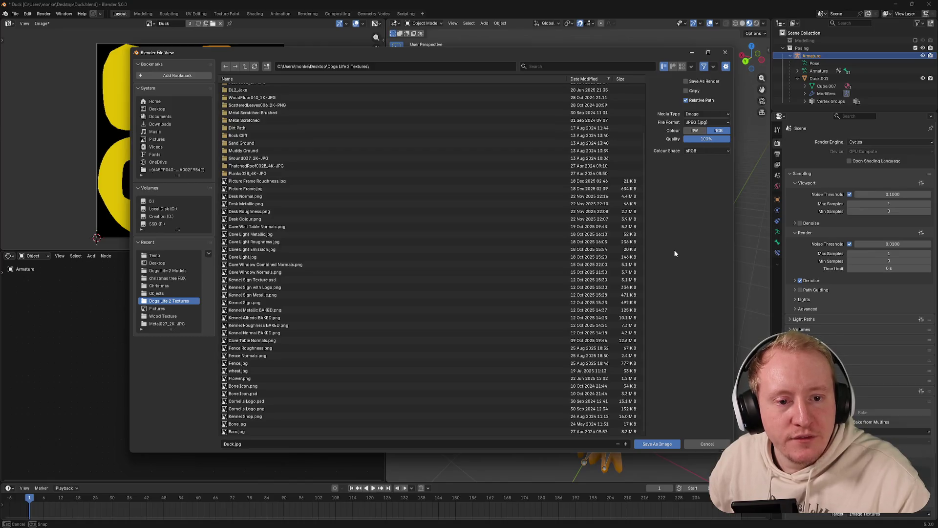
{"action": "left_click", "coordinate": [659, 439]}
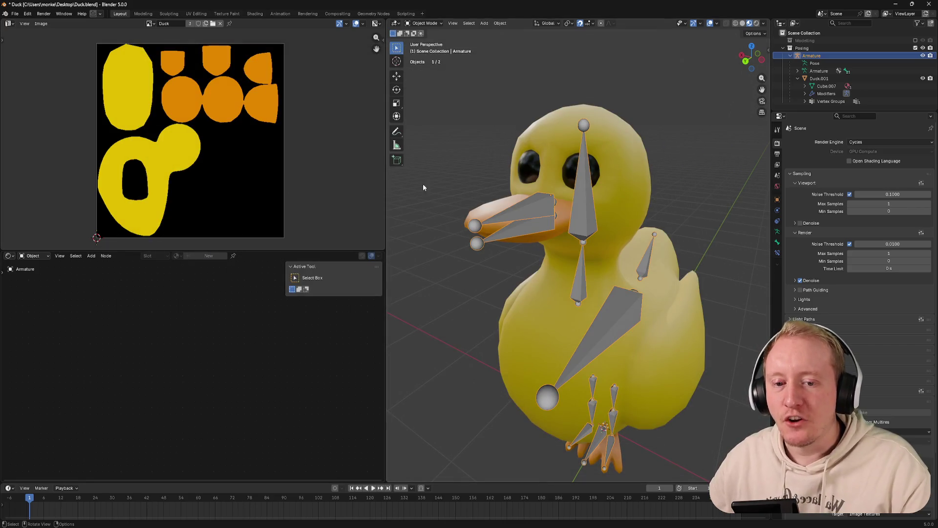
Select the duck mesh and switch it into Texture Paint mode
{"action": "left_click", "coordinate": [533, 166]}
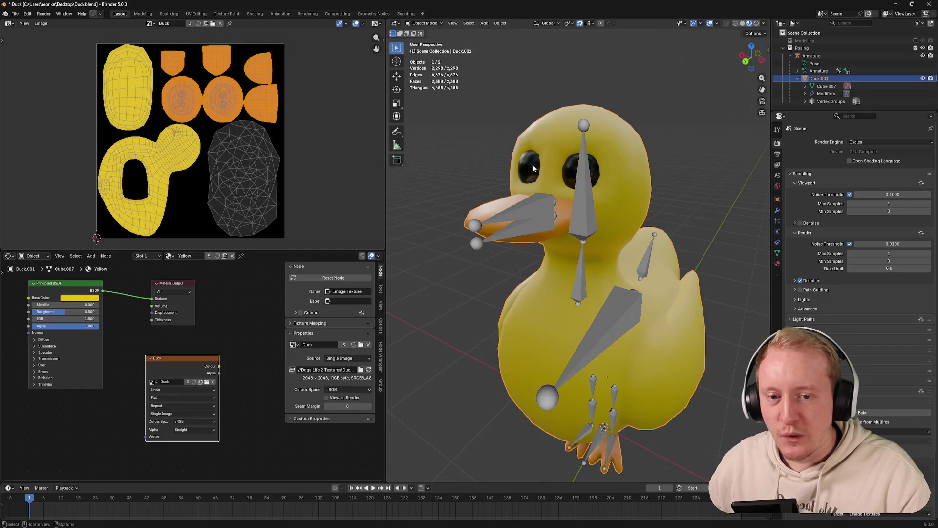
{"action": "key", "text": "Tab"}
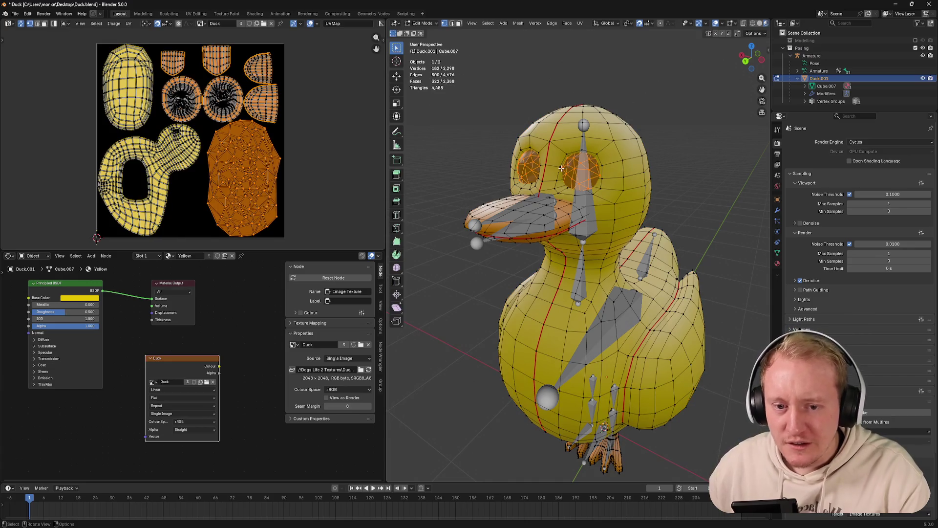
{"action": "scroll", "scroll_direction": "up", "scroll_amount": 3}
{"action": "left_click_drag", "start_coordinate": [558, 156], "coordinate": [583, 167]}
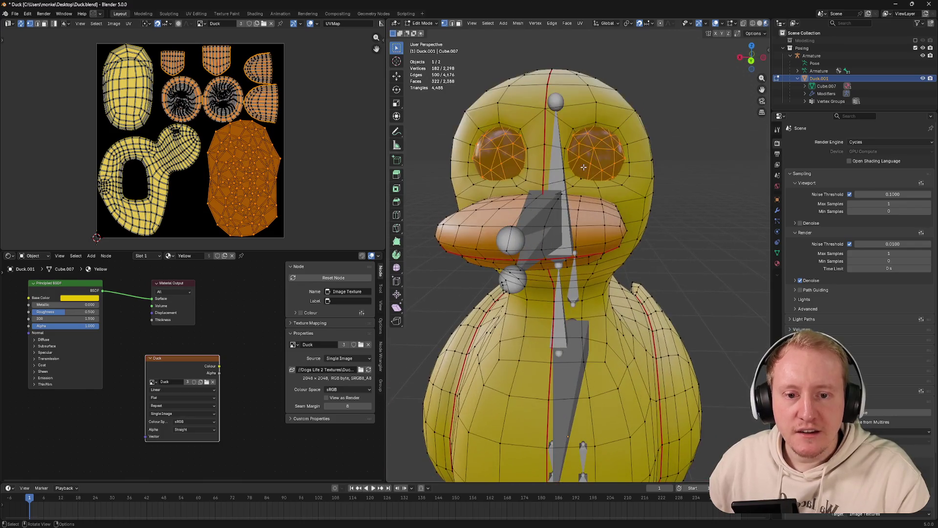
{"action": "left_click_drag", "start_coordinate": [665, 97], "coordinate": [643, 115]}
{"action": "key", "text": "ctrl+Tab"}
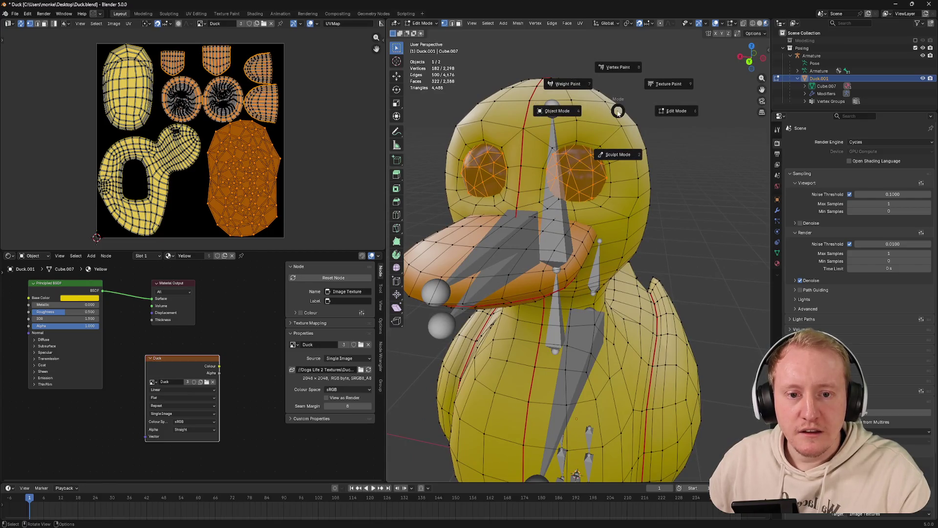
{"action": "left_click", "coordinate": [657, 86]}
Paint black over the eye with a white highlight, then save the texture image
{"action": "left_click_drag", "start_coordinate": [577, 167], "coordinate": [585, 170]}
{"action": "key", "text": "x"}
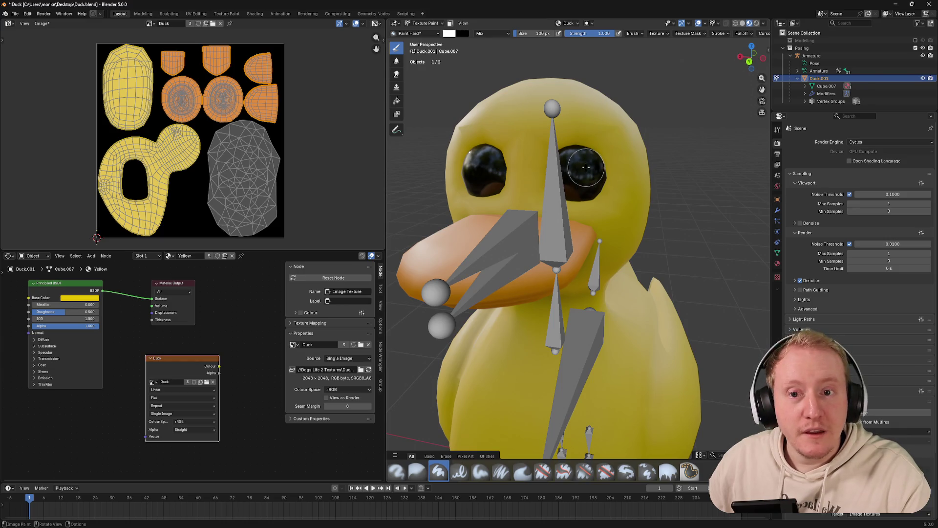
{"action": "left_click", "coordinate": [586, 167]}
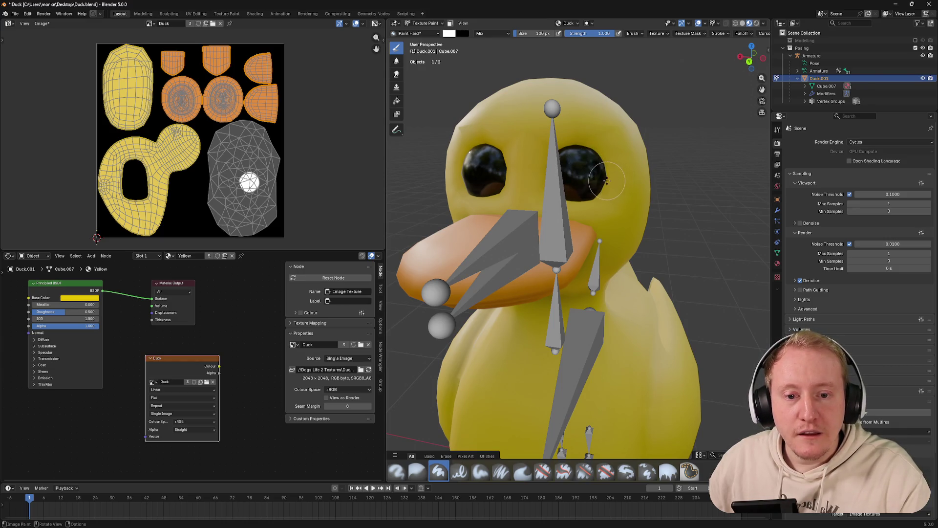
{"action": "left_click_drag", "start_coordinate": [586, 166], "coordinate": [588, 194]}
{"action": "key", "text": "Tab"}
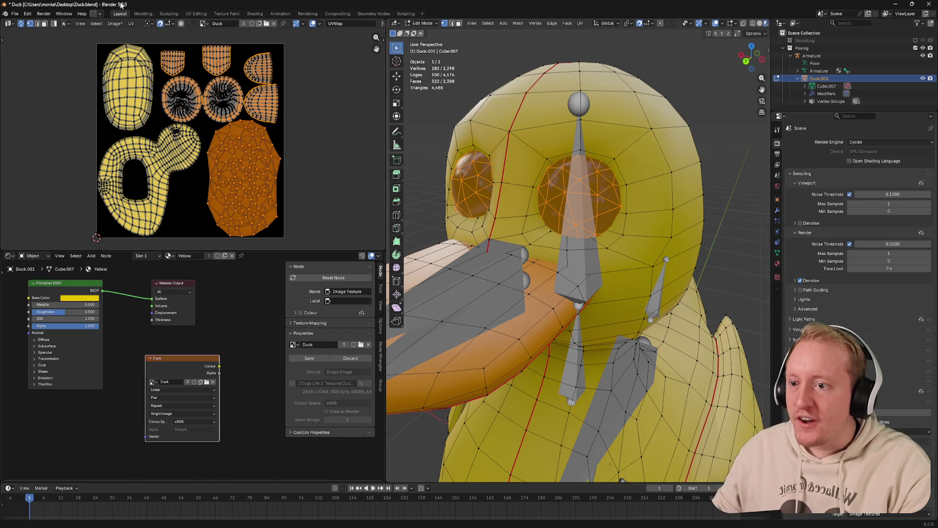
{"action": "left_click", "coordinate": [114, 24]}
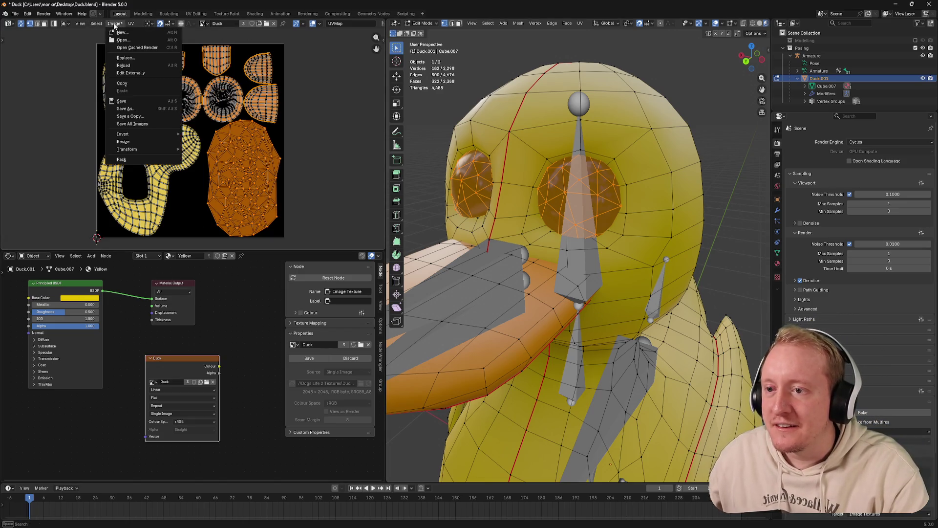
{"action": "left_click", "coordinate": [138, 101]}
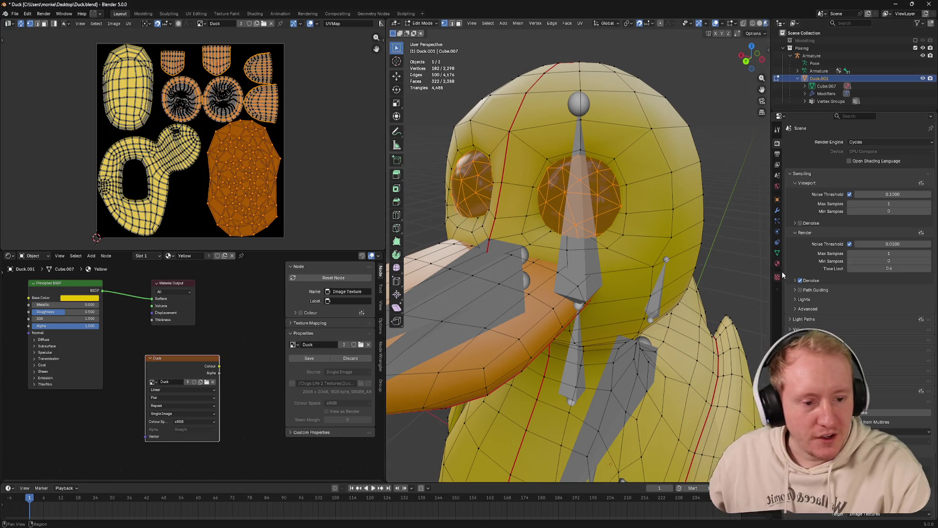
Return to Object Mode and remove the duck's existing material
{"action": "key", "text": "ctrl+Tab"}
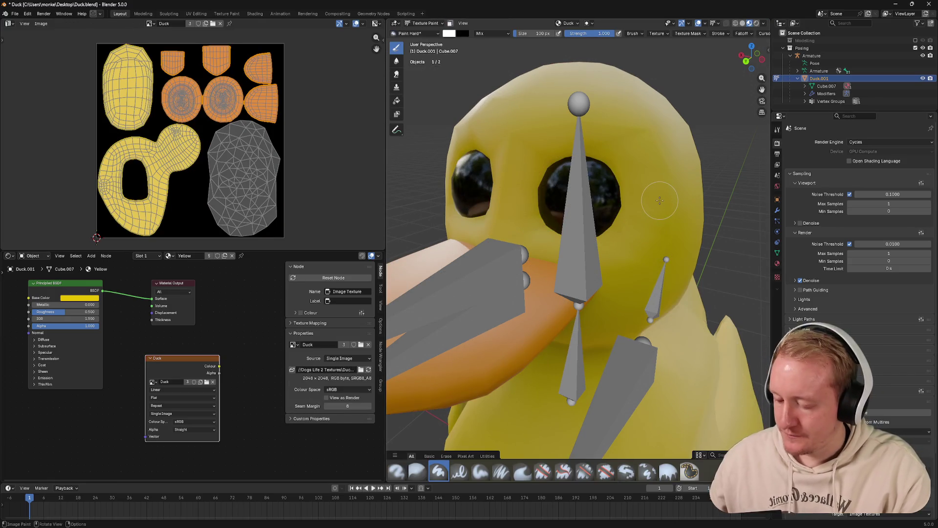
{"action": "key", "text": "ctrl+Tab"}
{"action": "left_click", "coordinate": [624, 203]}
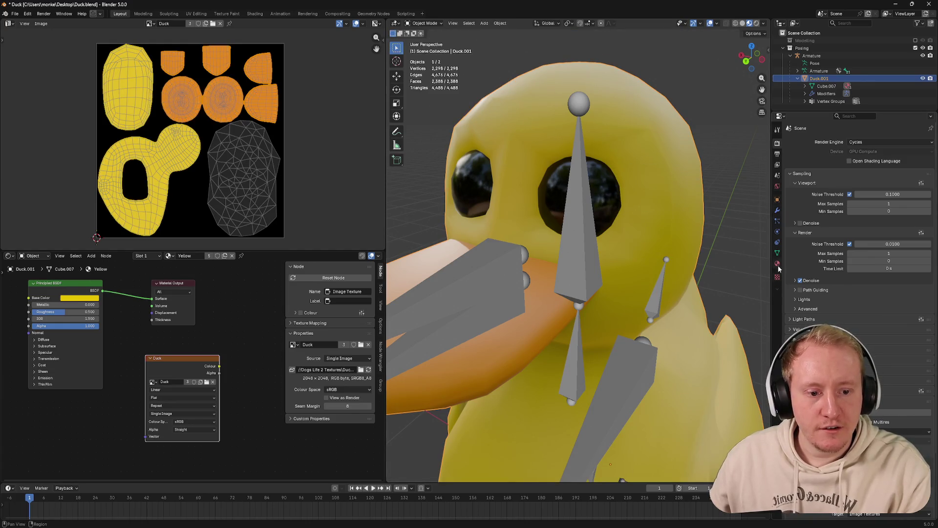
{"action": "left_click", "coordinate": [777, 264]}
{"action": "left_click", "coordinate": [931, 149]}
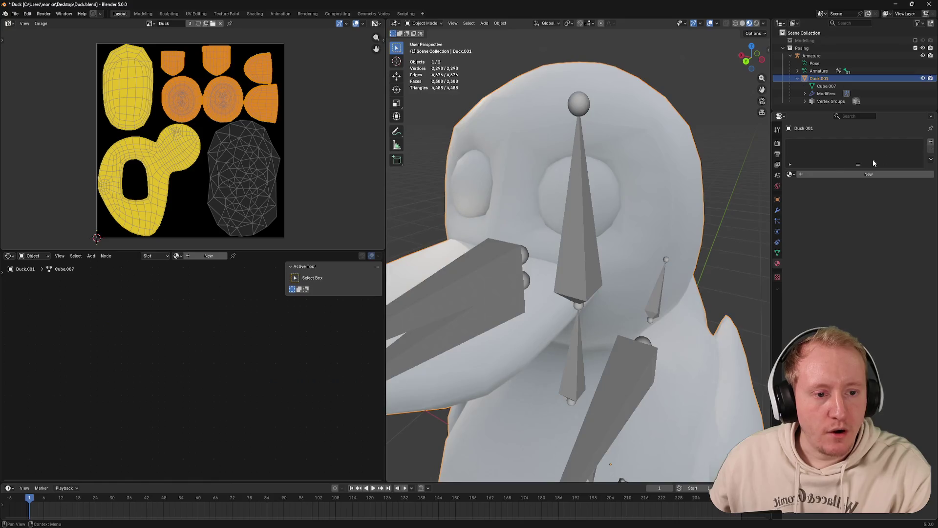
Create a new material for the duck and name it Duck
{"action": "left_click", "coordinate": [812, 175]}
{"action": "double_click", "coordinate": [808, 174]}
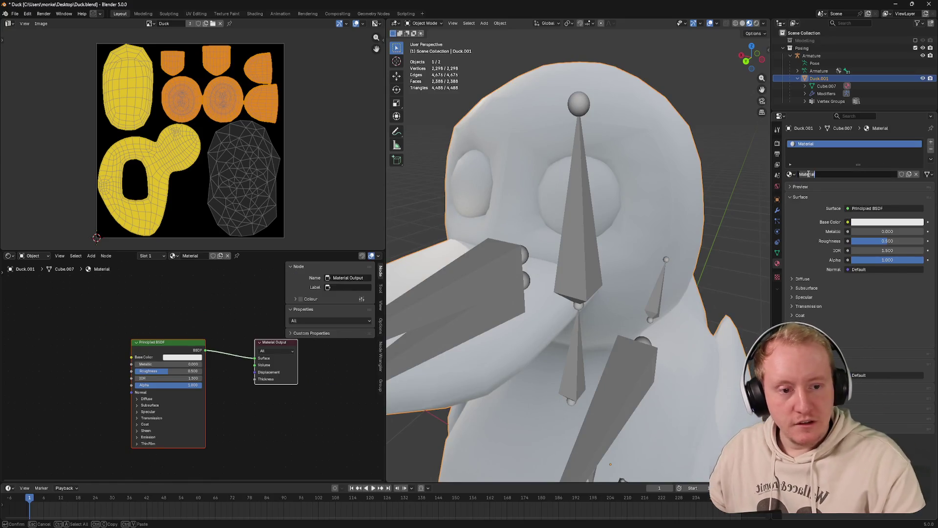
{"action": "type", "text": "k"}
{"action": "key", "text": "Return"}
{"action": "left_click", "coordinate": [862, 209]}
{"action": "key", "text": "Escape"}
Feed the Base Color from an Image Texture using the Duck image
{"action": "left_click", "coordinate": [848, 222]}
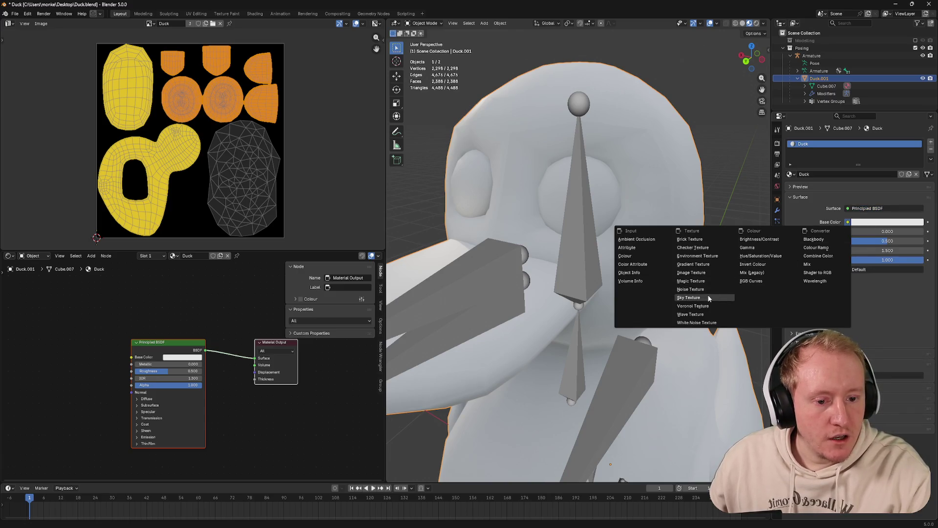
{"action": "left_click", "coordinate": [693, 272]}
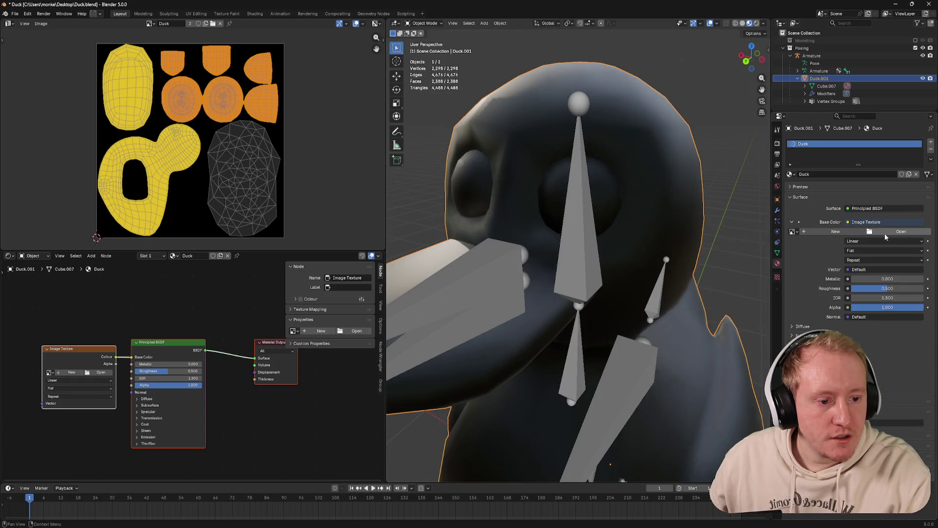
{"action": "left_click", "coordinate": [793, 231]}
{"action": "left_click", "coordinate": [807, 243]}
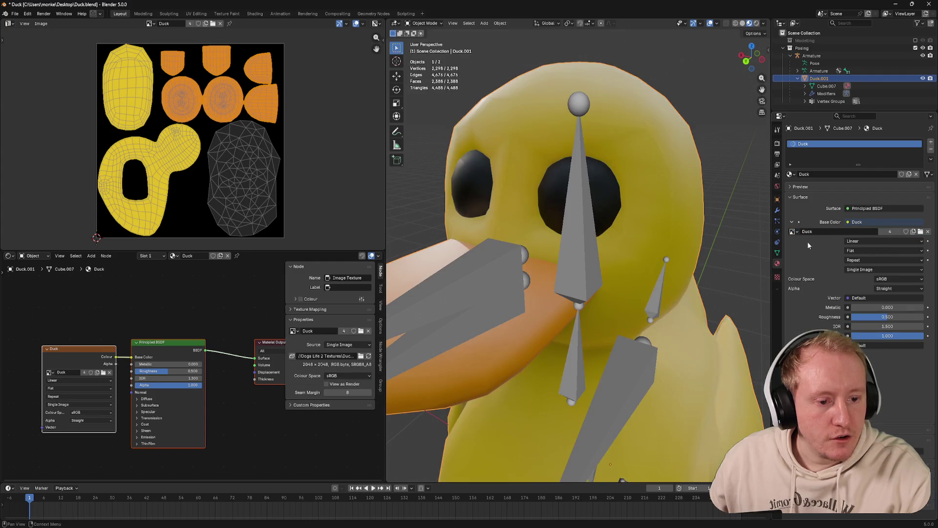
{"action": "left_click_drag", "start_coordinate": [694, 236], "coordinate": [661, 218]}
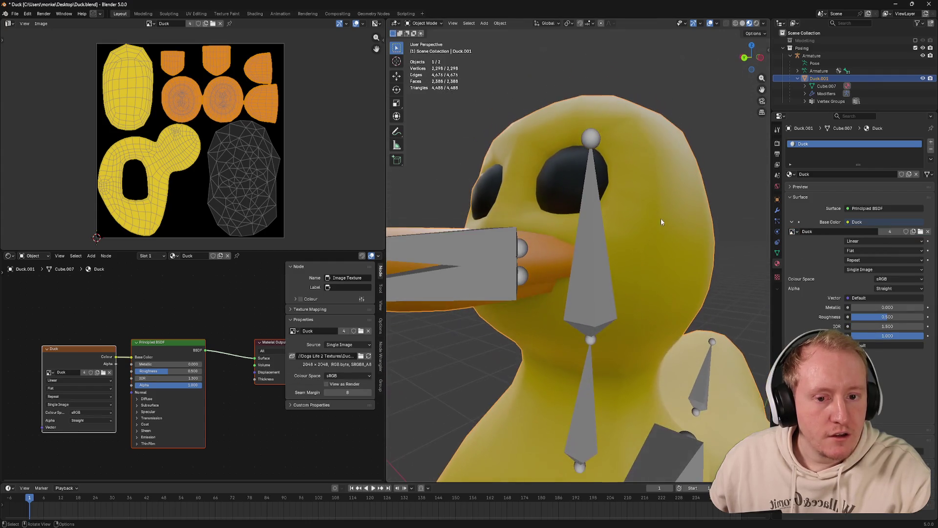
{"action": "scroll", "scroll_direction": "down", "scroll_amount": 3}
{"action": "scroll", "scroll_direction": "up", "scroll_amount": 3}
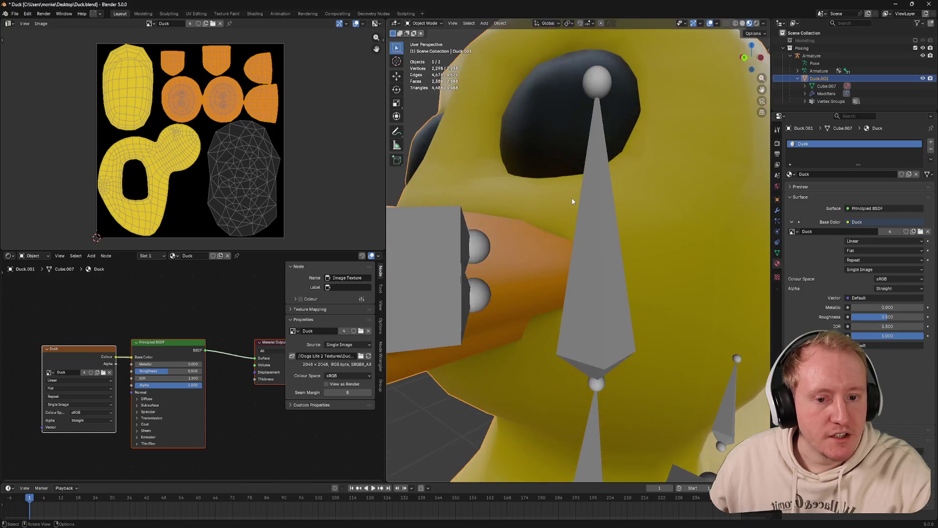
{"action": "scroll", "scroll_direction": "down", "scroll_amount": 3}
{"action": "left_click_drag", "start_coordinate": [575, 203], "coordinate": [609, 186]}
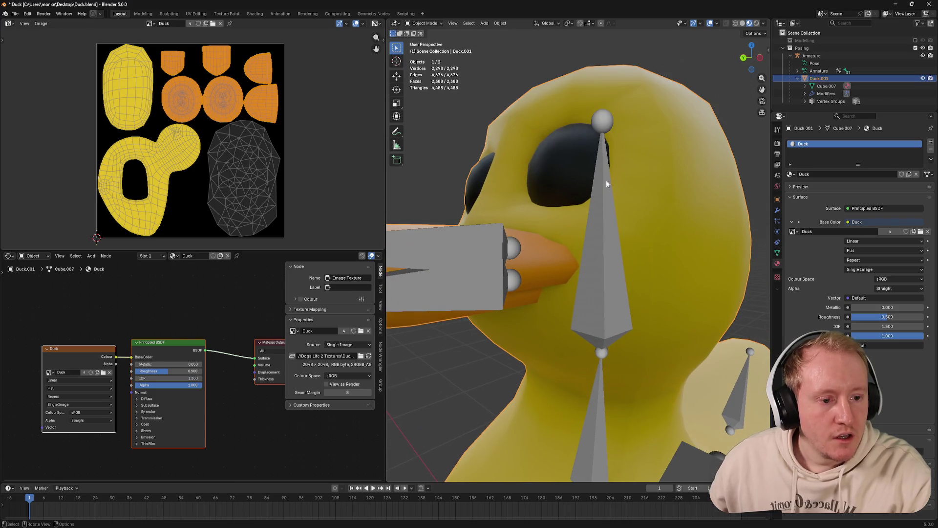
{"action": "left_click_drag", "start_coordinate": [649, 190], "coordinate": [693, 205]}
Hide the armature and make the duck mesh active again
{"action": "key", "text": "z"}
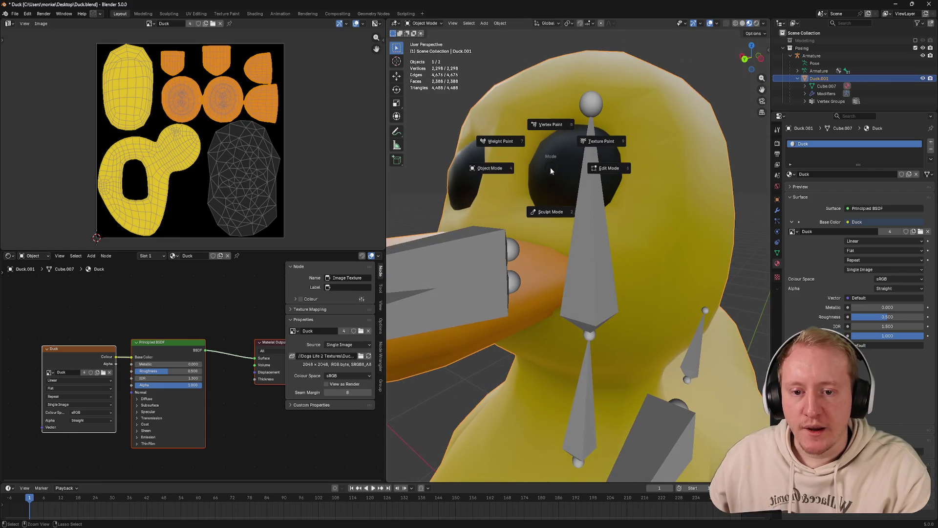
{"action": "left_click", "coordinate": [587, 219]}
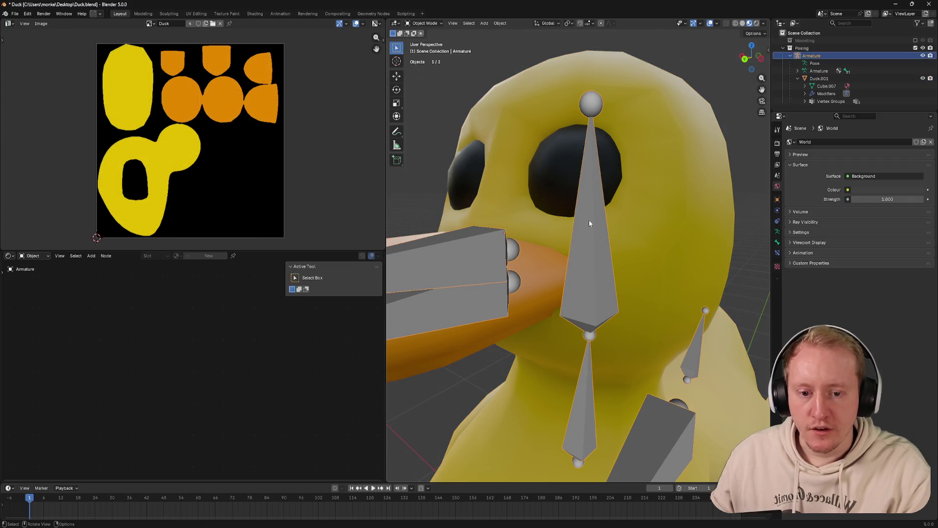
{"action": "key", "text": "h"}
{"action": "left_click", "coordinate": [566, 157]}
Pass through Vertex Paint and Object Mode, ending in Texture Paint mode
{"action": "key", "text": "ctrl+Tab"}
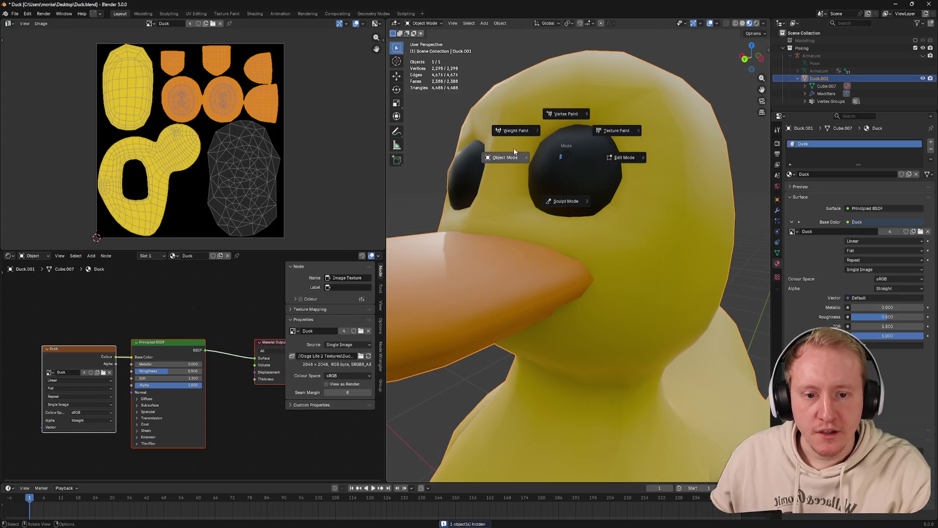
{"action": "left_click", "coordinate": [562, 114]}
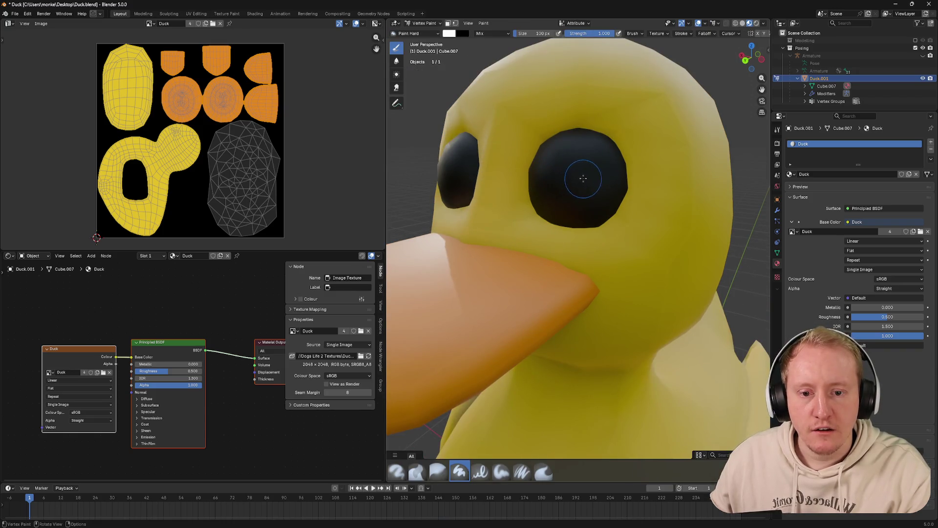
{"action": "left_click_drag", "start_coordinate": [591, 160], "coordinate": [583, 167]}
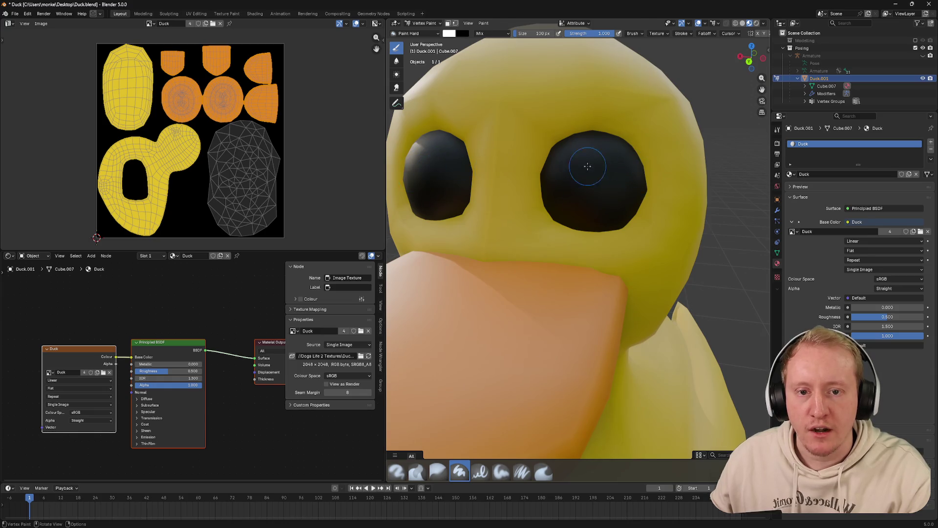
{"action": "key", "text": "Tab"}
{"action": "key", "text": "ctrl+Tab"}
{"action": "left_click", "coordinate": [561, 167]}
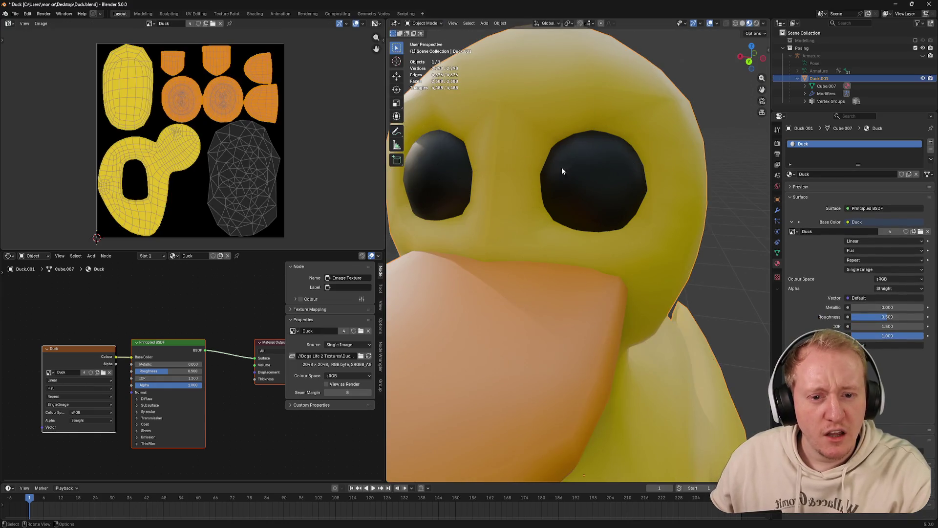
{"action": "left_click_drag", "start_coordinate": [602, 173], "coordinate": [575, 165]}
{"action": "key", "text": "ctrl+Tab"}
{"action": "left_click", "coordinate": [621, 140]}
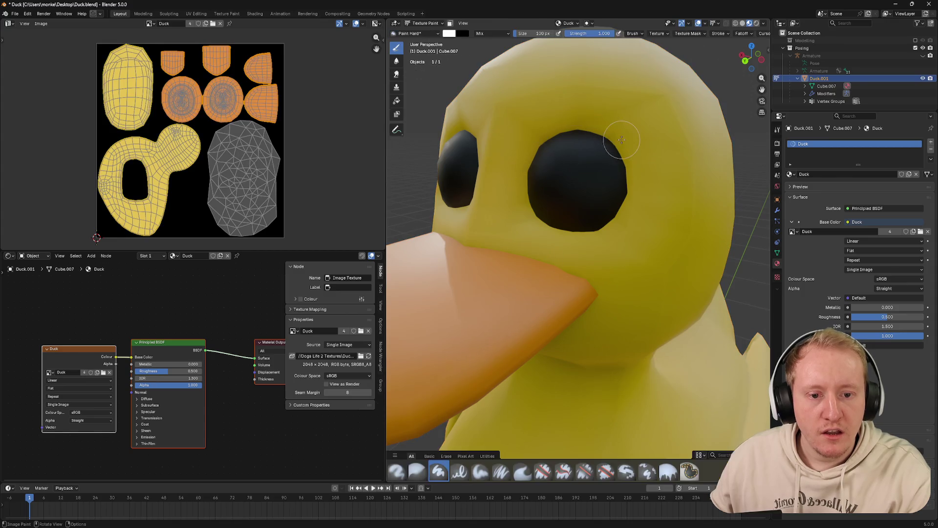
Try painting white over the eyes, then undo the strokes
{"action": "left_click", "coordinate": [576, 181]}
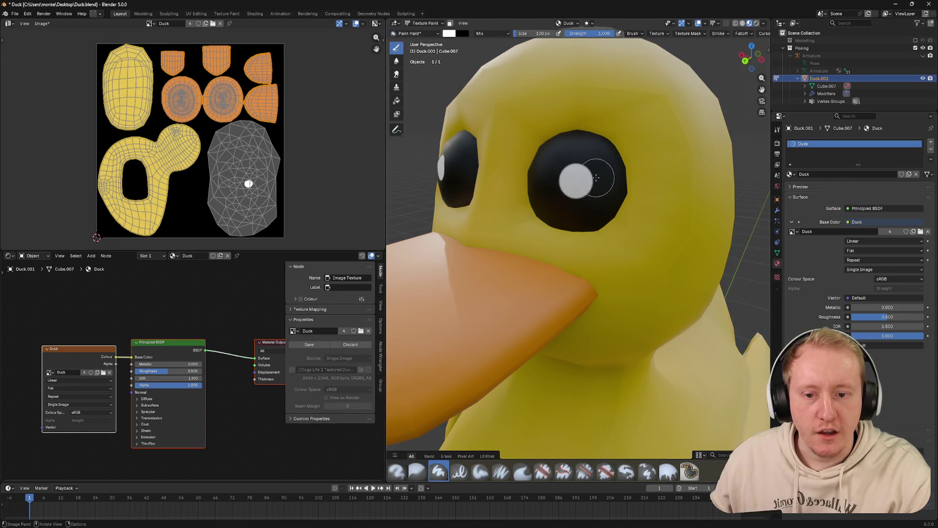
{"action": "key", "text": "ctrl+z"}
{"action": "left_click_drag", "start_coordinate": [588, 171], "coordinate": [569, 183]}
{"action": "key", "text": "ctrl+z"}
Enable face selection masking and select both eye meshes with Ctrl+L
{"action": "left_click", "coordinate": [450, 23]}
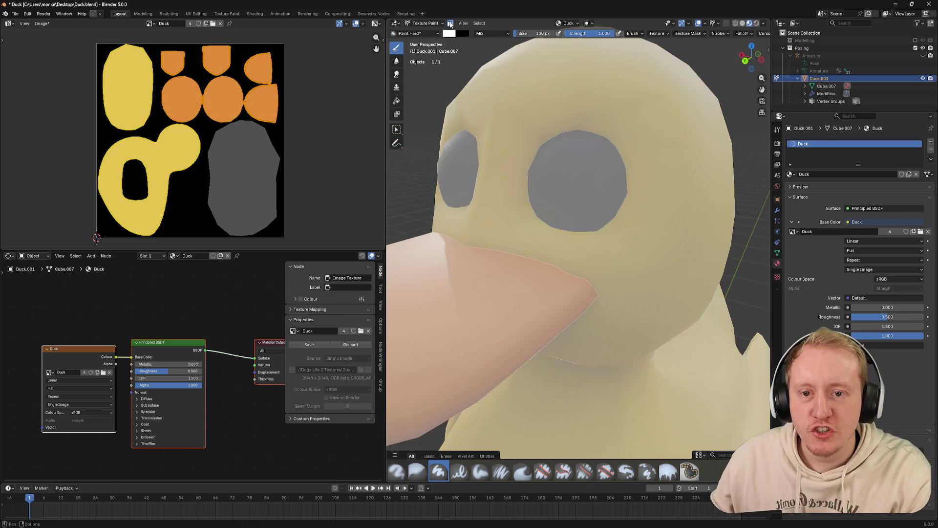
{"action": "key", "text": "ctrl+Tab"}
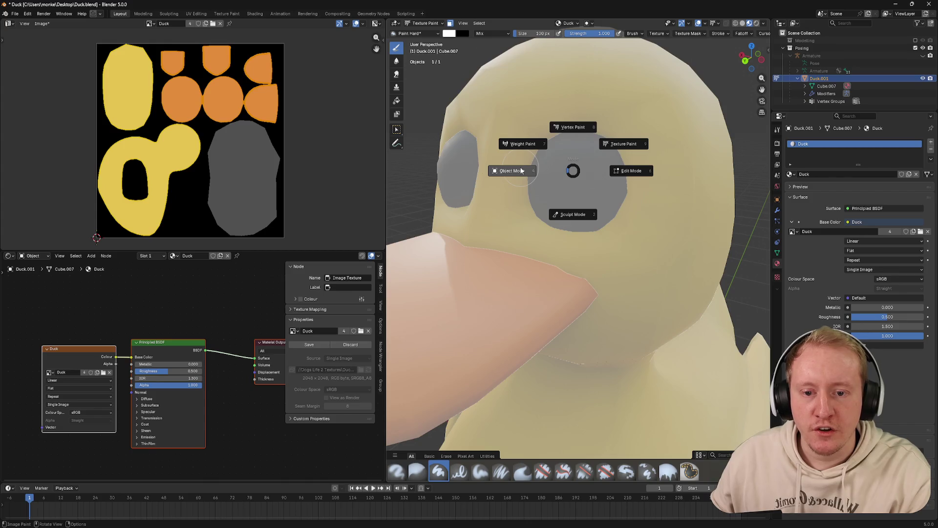
{"action": "left_click", "coordinate": [583, 177]}
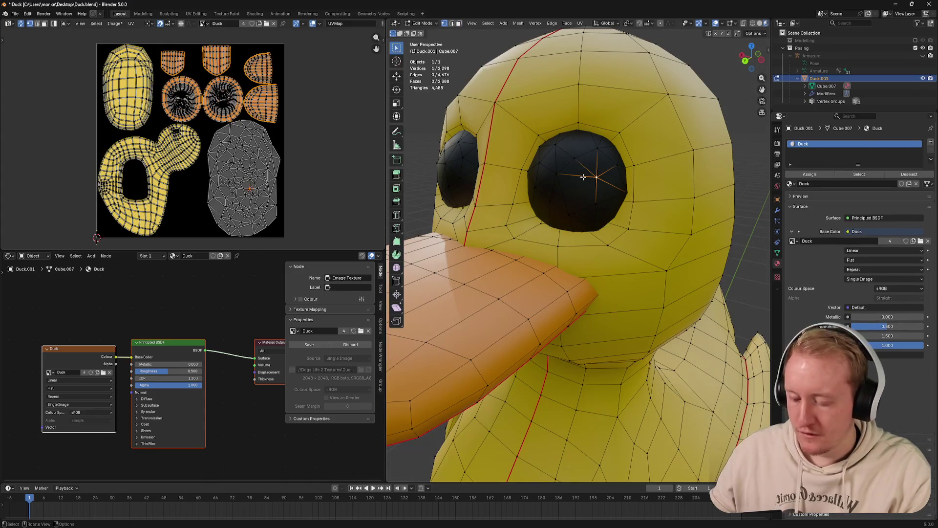
{"action": "key", "text": "ctrl+l"}
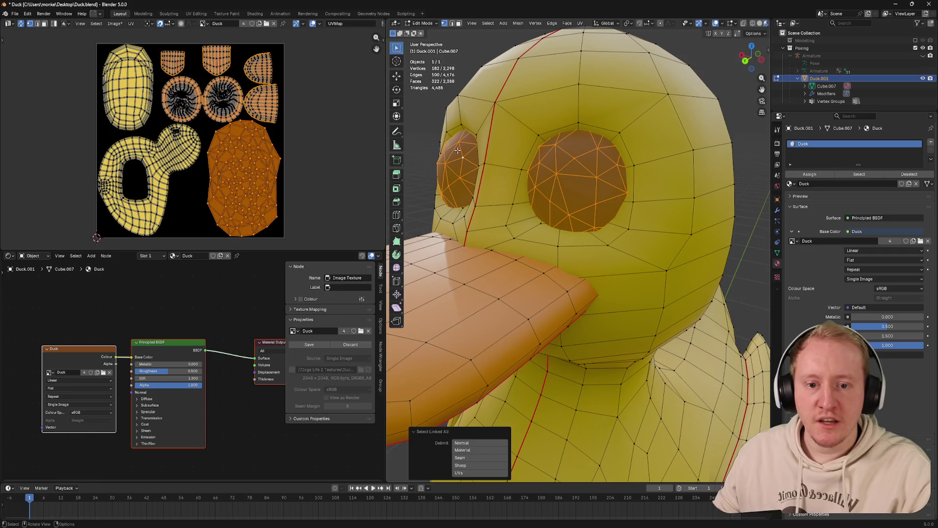
{"action": "key", "text": "ctrl+Tab"}
{"action": "left_click", "coordinate": [496, 124]}
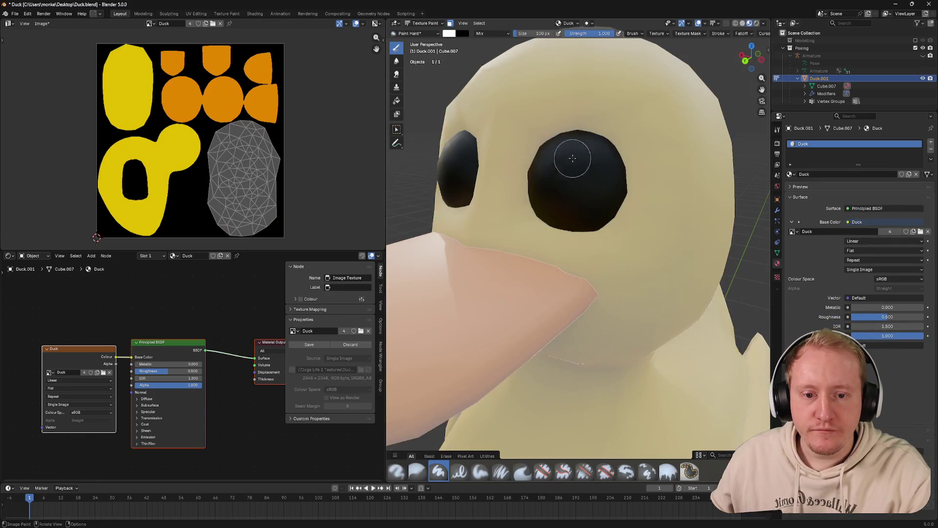
Fill both eyes solid white using the Fill tool
{"action": "left_click_drag", "start_coordinate": [576, 157], "coordinate": [587, 168]}
{"action": "left_click_drag", "start_coordinate": [586, 168], "coordinate": [604, 174]}
{"action": "scroll", "scroll_direction": "down", "scroll_amount": 3}
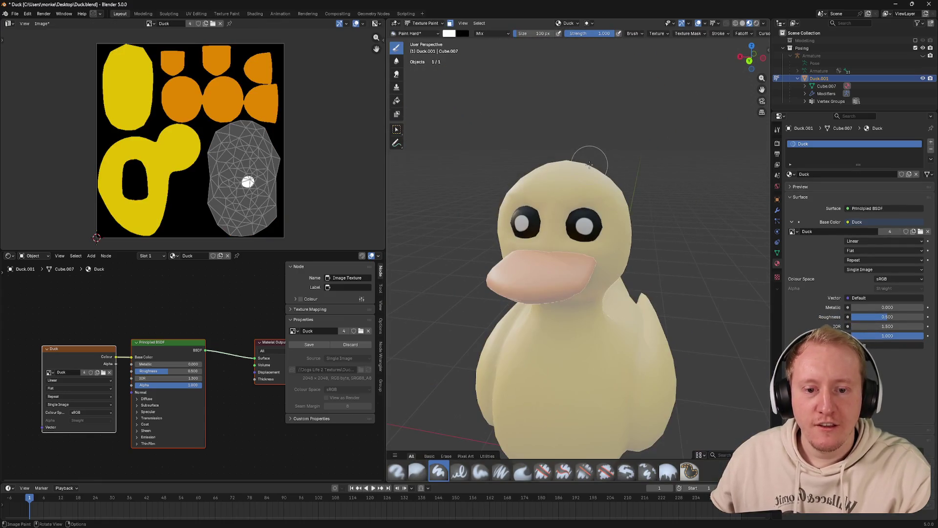
{"action": "key", "text": "ctrl+z"}
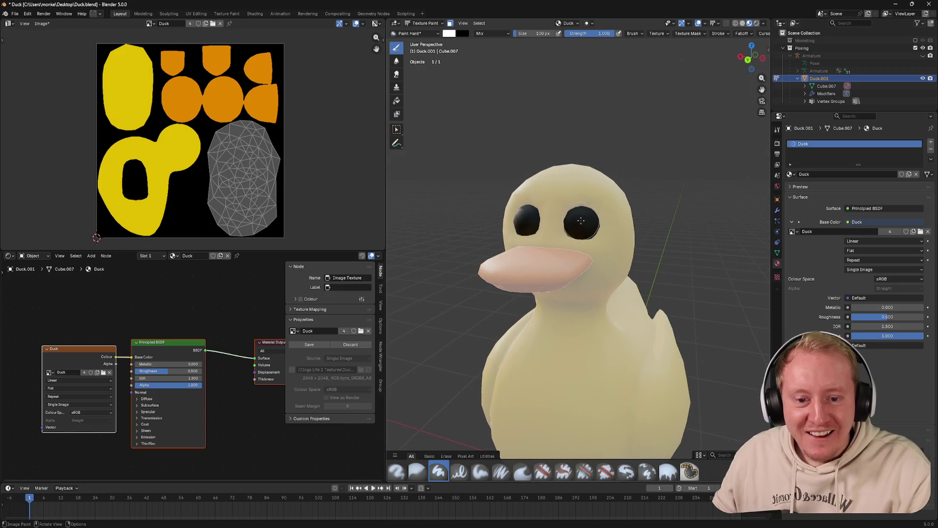
{"action": "scroll", "scroll_direction": "up", "scroll_amount": 3}
{"action": "left_click", "coordinate": [397, 100]}
{"action": "left_click", "coordinate": [596, 213]}
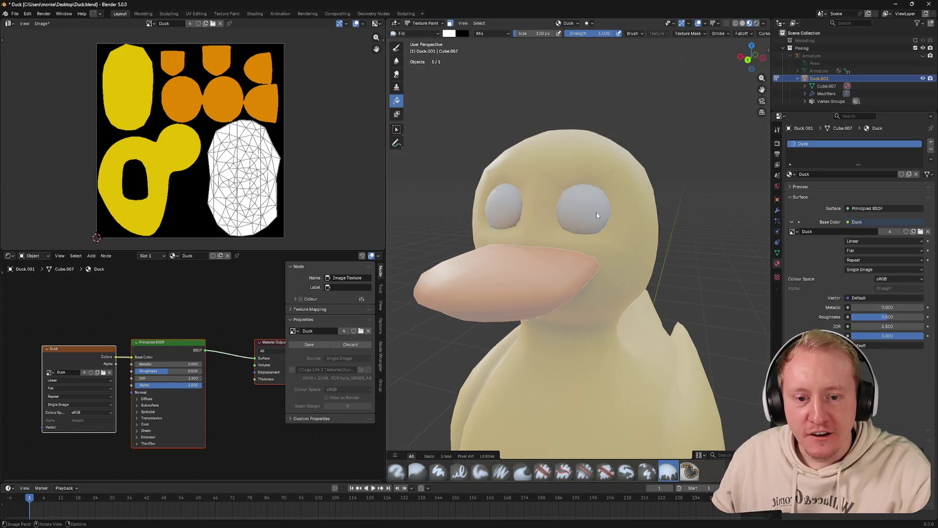
Switch back to the Paint Hard brush and dab black pupils on the eyes
{"action": "left_click", "coordinate": [400, 48]}
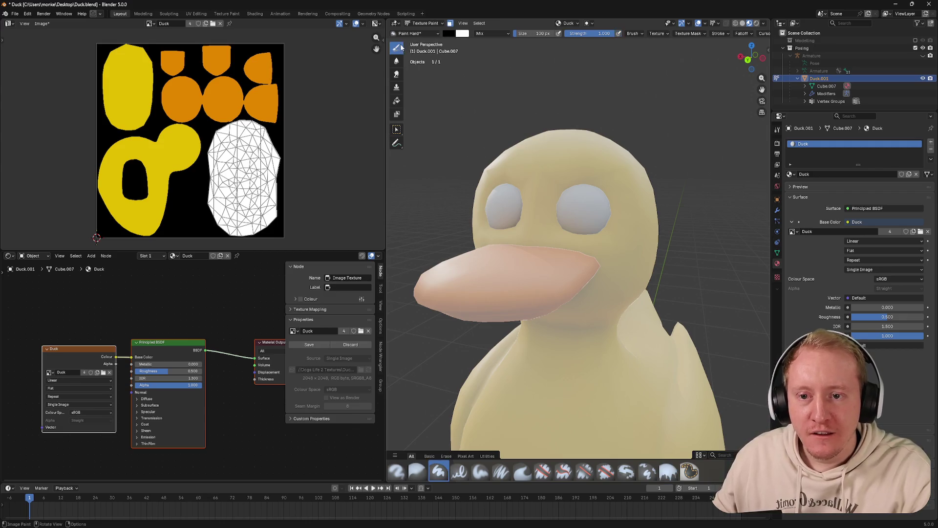
{"action": "left_click", "coordinate": [584, 208]}
{"action": "scroll", "scroll_direction": "down", "scroll_amount": 3}
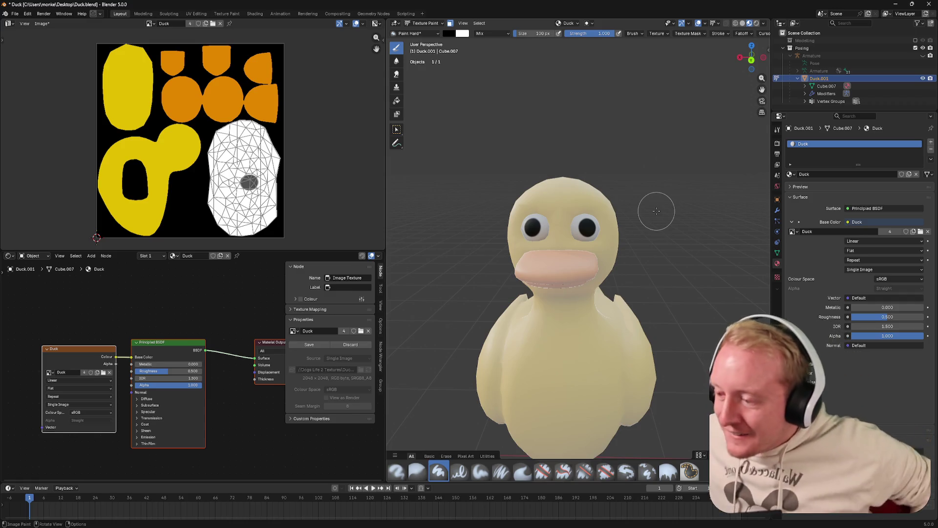
Paint a dark pupil onto the other eye
{"action": "scroll", "scroll_direction": "up", "scroll_amount": 3}
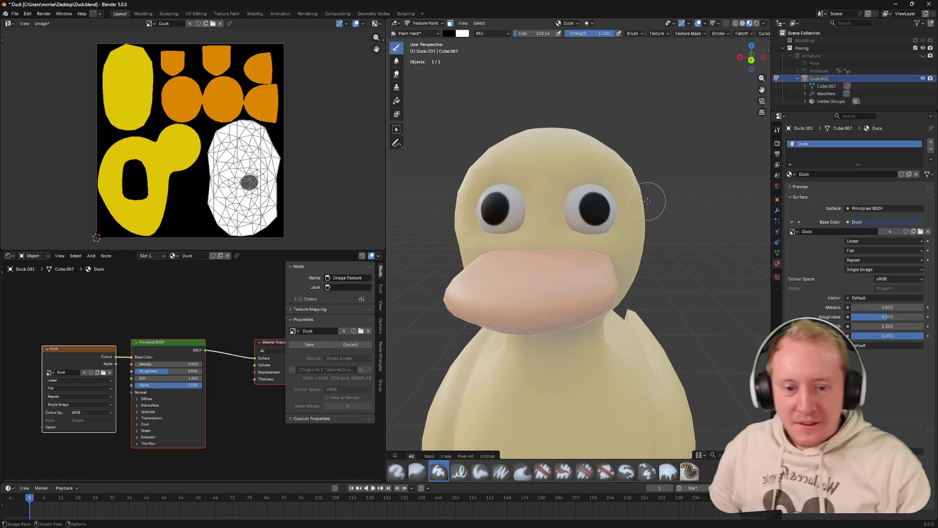
{"action": "left_click_drag", "start_coordinate": [655, 211], "coordinate": [552, 206]}
{"action": "left_click", "coordinate": [571, 200]}
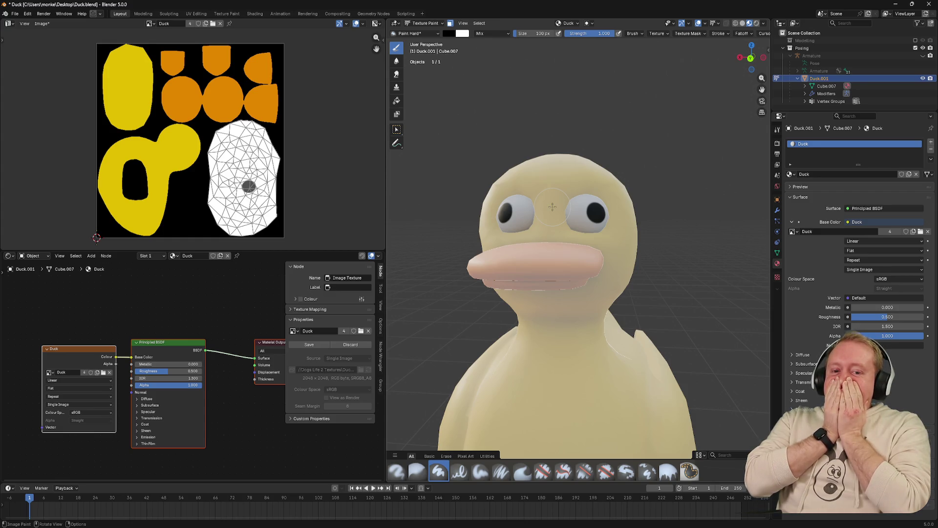
Turn off the face selection paint mask and orbit to view the whole duck
{"action": "left_click", "coordinate": [450, 23]}
{"action": "scroll", "scroll_direction": "down", "scroll_amount": 3}
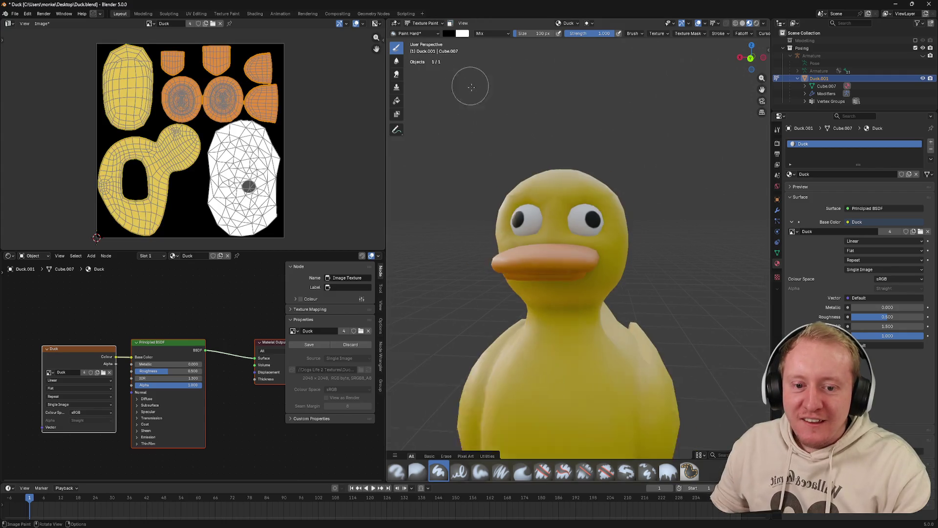
{"action": "left_click_drag", "start_coordinate": [469, 83], "coordinate": [495, 129]}
{"action": "scroll", "scroll_direction": "up", "scroll_amount": 3}
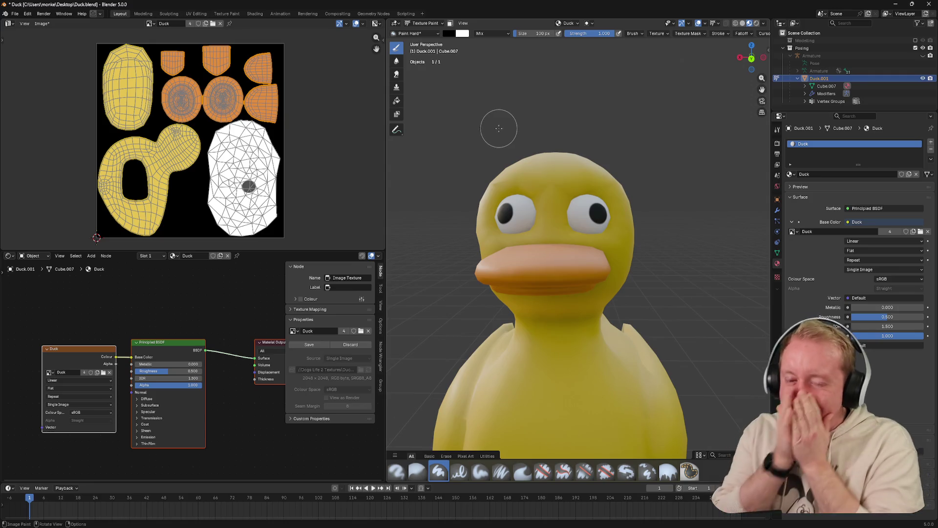
{"action": "left_click_drag", "start_coordinate": [494, 122], "coordinate": [632, 147]}
{"action": "key", "text": "shift+f"}
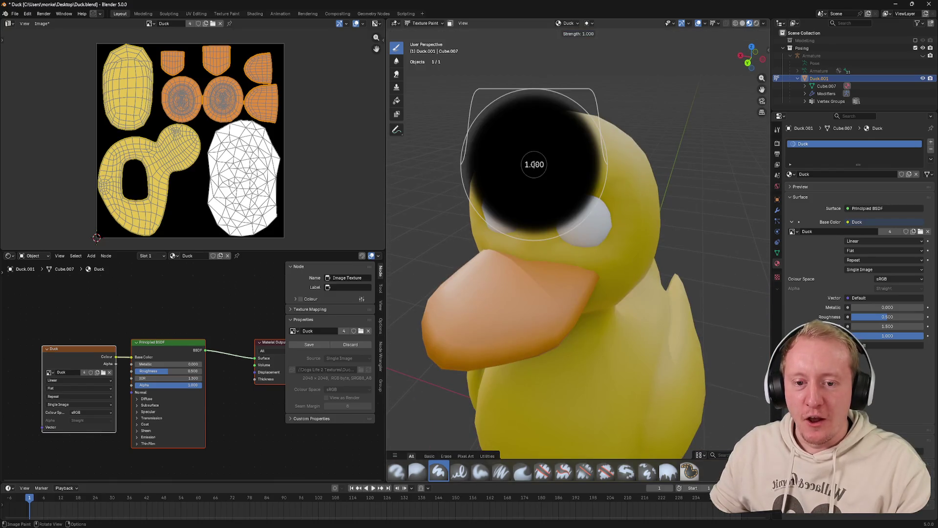
Keep brush strength at 1.000 and set the brush falloff to the Constant curve preset
{"action": "left_click", "coordinate": [679, 122]}
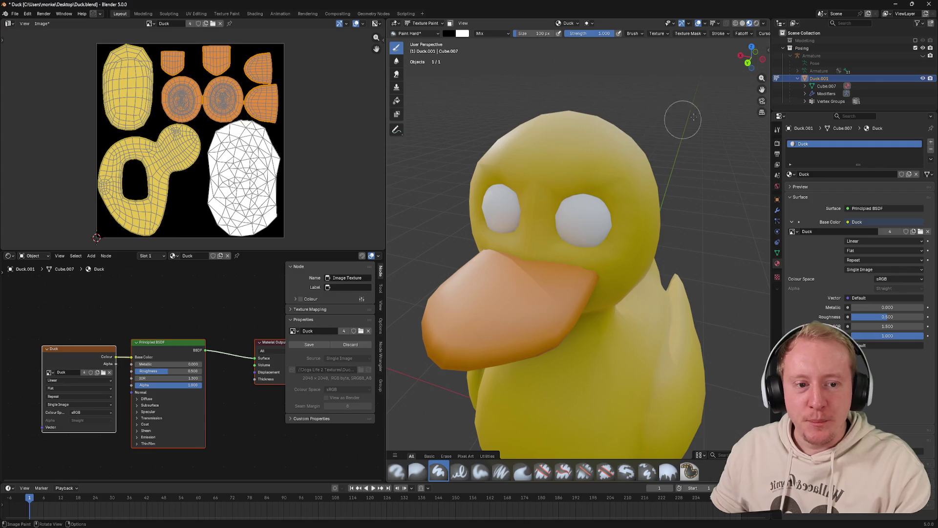
{"action": "key", "text": "n"}
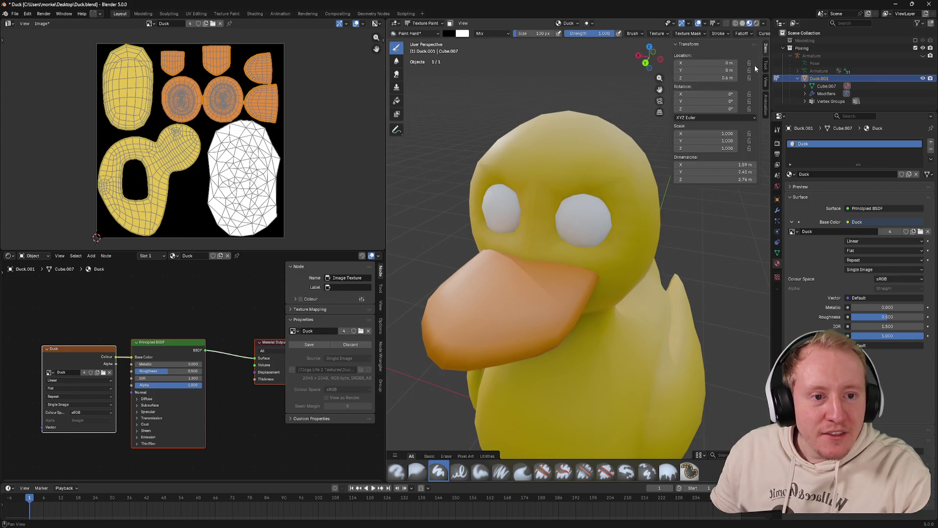
{"action": "left_click", "coordinate": [765, 65]}
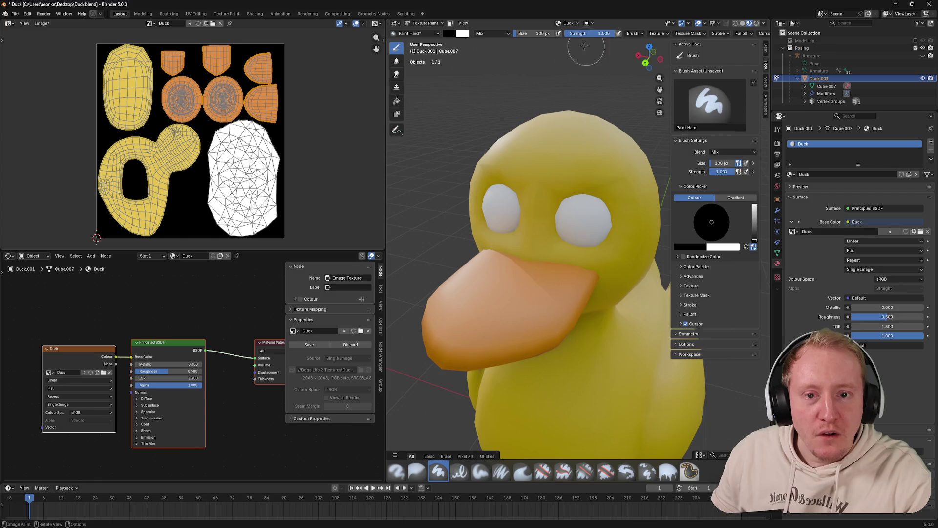
{"action": "key", "text": "n"}
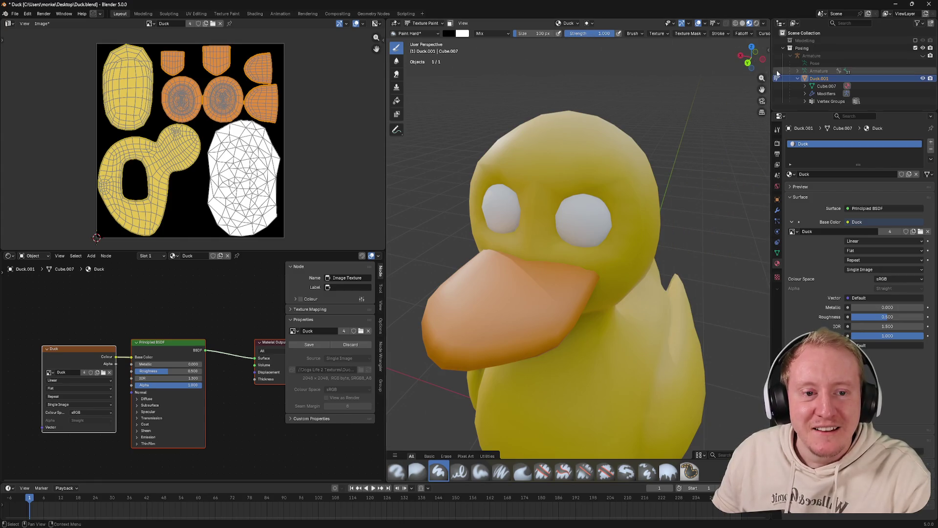
{"action": "key", "text": "n"}
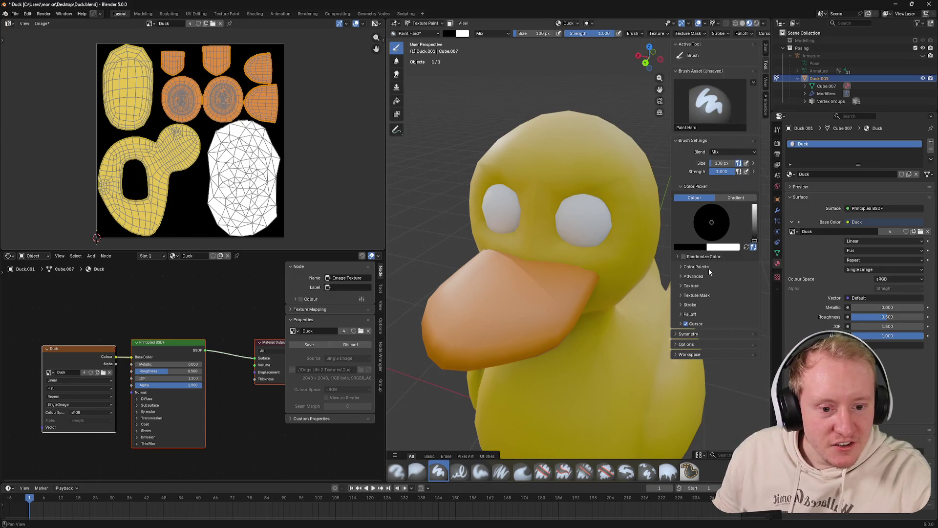
{"action": "left_click", "coordinate": [698, 314]}
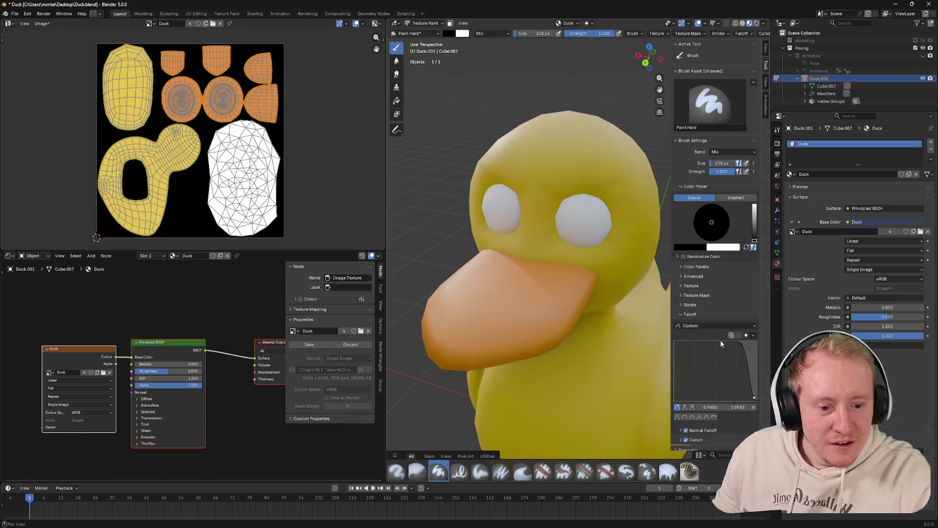
{"action": "left_click", "coordinate": [713, 417]}
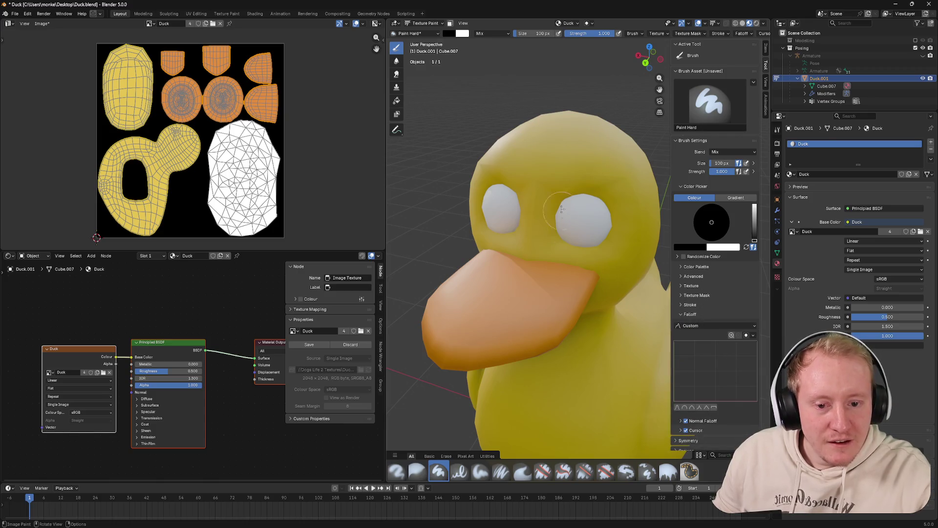
{"action": "left_click", "coordinate": [494, 208]}
Paint crisp black pupils onto the duck's white eyes
{"action": "left_click", "coordinate": [585, 222]}
{"action": "scroll", "scroll_direction": "up", "scroll_amount": 3}
{"action": "scroll", "scroll_direction": "up", "scroll_amount": 3}
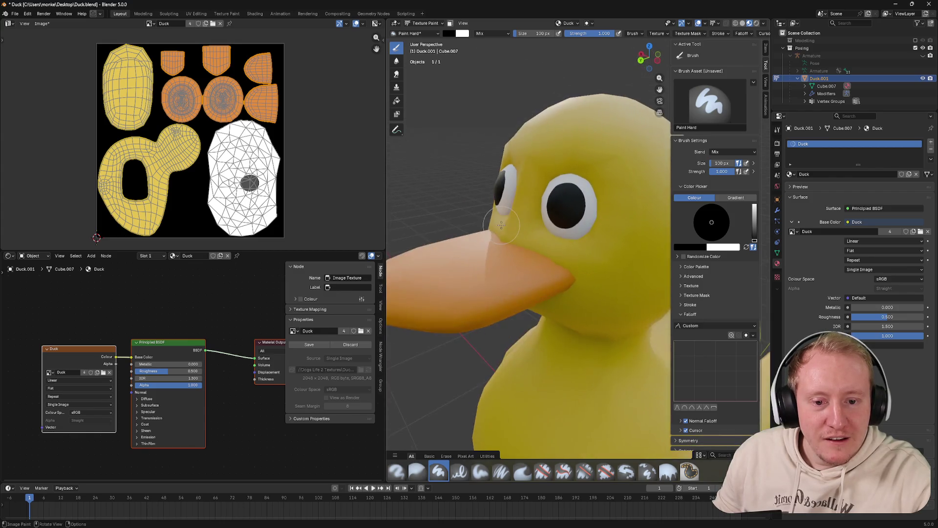
Enlarge the brush to 144 px, trial a black pupil on the eye, then undo it
{"action": "key", "text": "ctrl+z"}
{"action": "key", "text": "f"}
{"action": "left_click", "coordinate": [581, 161]}
{"action": "left_click", "coordinate": [572, 157]}
{"action": "left_click_drag", "start_coordinate": [571, 157], "coordinate": [568, 207]}
{"action": "scroll", "scroll_direction": "down", "scroll_amount": 3}
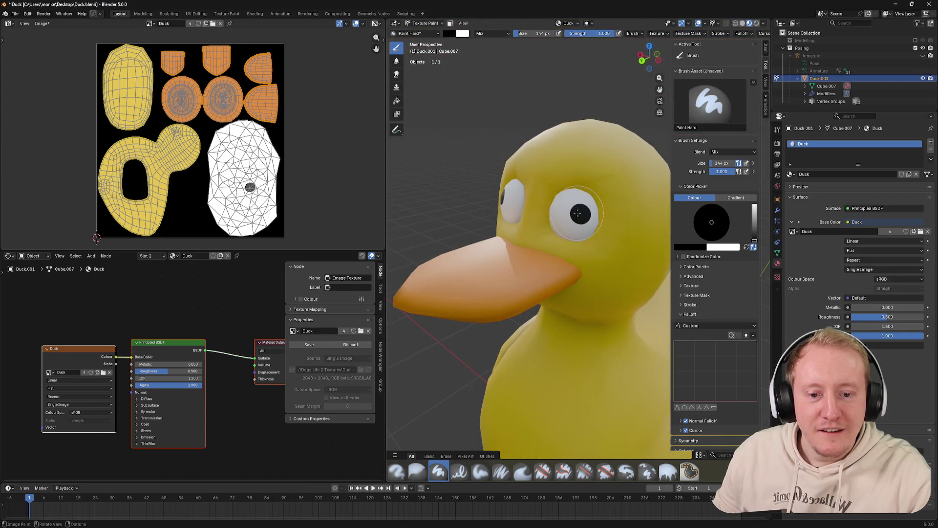
{"action": "scroll", "scroll_direction": "up", "scroll_amount": 3}
{"action": "key", "text": "ctrl+z"}
Raise the brush size to 230 px, paint a big test pupil and undo it
{"action": "key", "text": "f"}
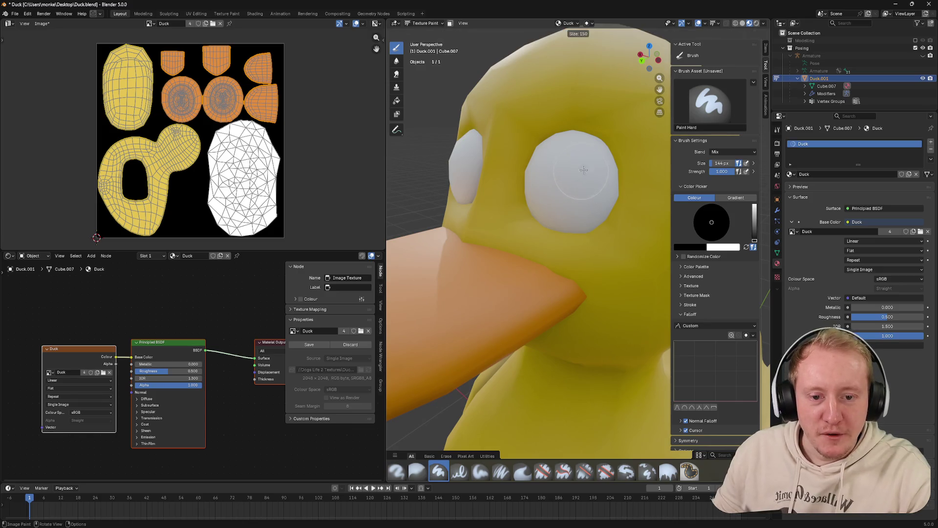
{"action": "left_click", "coordinate": [612, 164]}
{"action": "left_click_drag", "start_coordinate": [611, 164], "coordinate": [594, 168]}
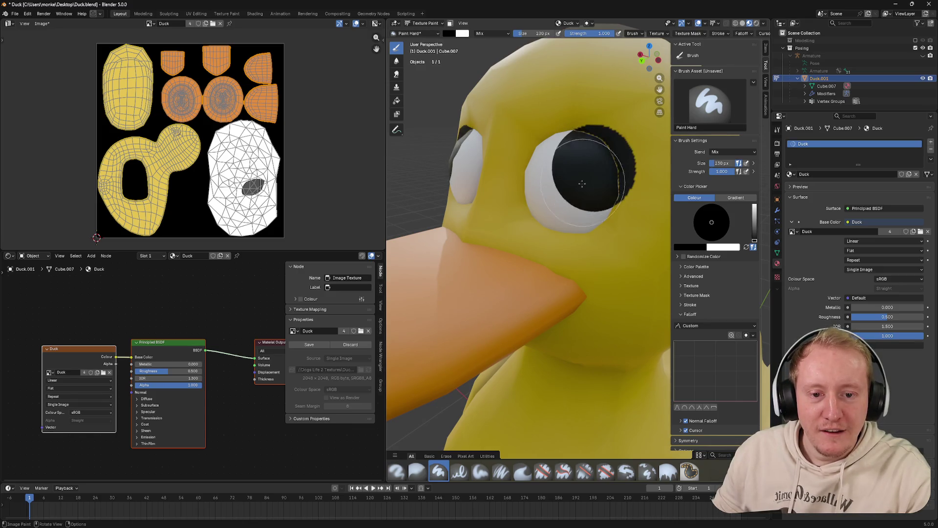
{"action": "key", "text": "ctrl+z"}
With painting restricted to the eye faces, dab test pupils on the eye and undo them
{"action": "left_click", "coordinate": [450, 23]}
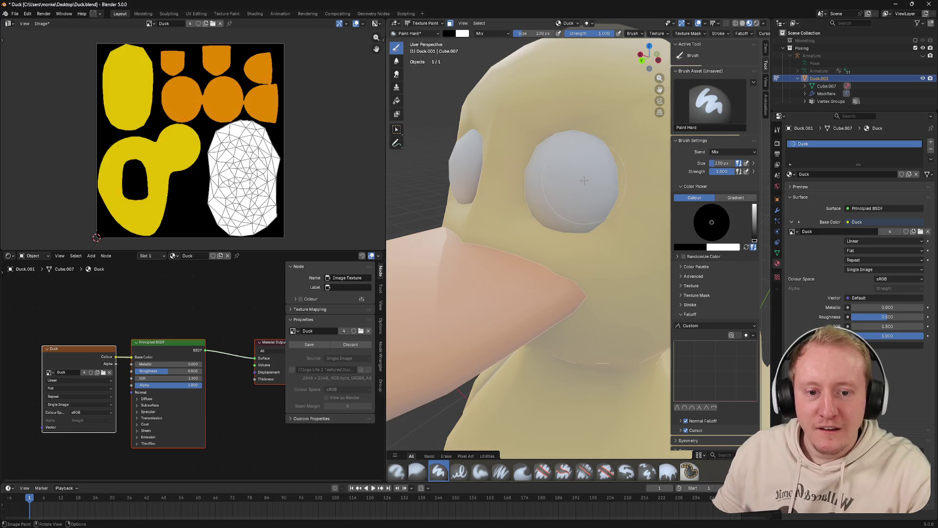
{"action": "left_click", "coordinate": [583, 180]}
{"action": "scroll", "scroll_direction": "down", "scroll_amount": 3}
{"action": "left_click_drag", "start_coordinate": [584, 180], "coordinate": [570, 185]}
{"action": "left_click", "coordinate": [581, 232]}
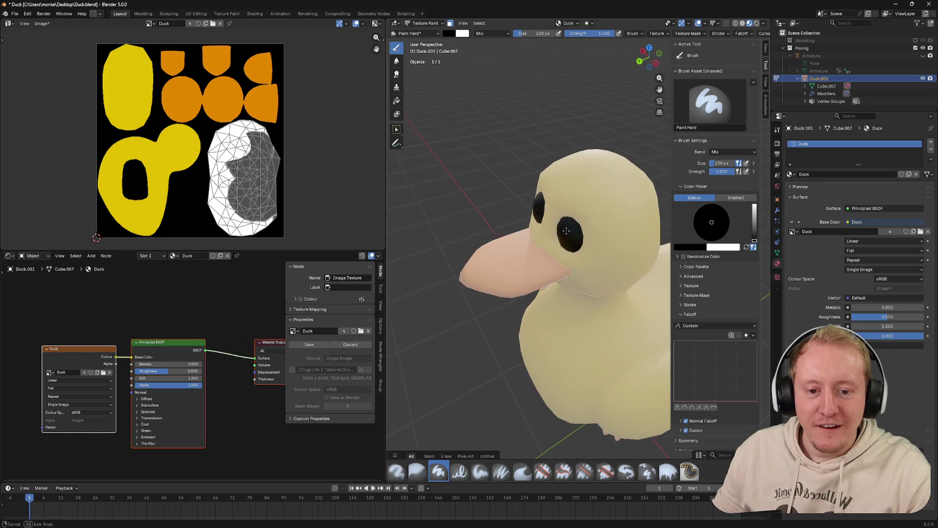
{"action": "key", "text": "ctrl+z"}
{"action": "scroll", "scroll_direction": "up", "scroll_amount": 3}
{"action": "left_click", "coordinate": [572, 214]}
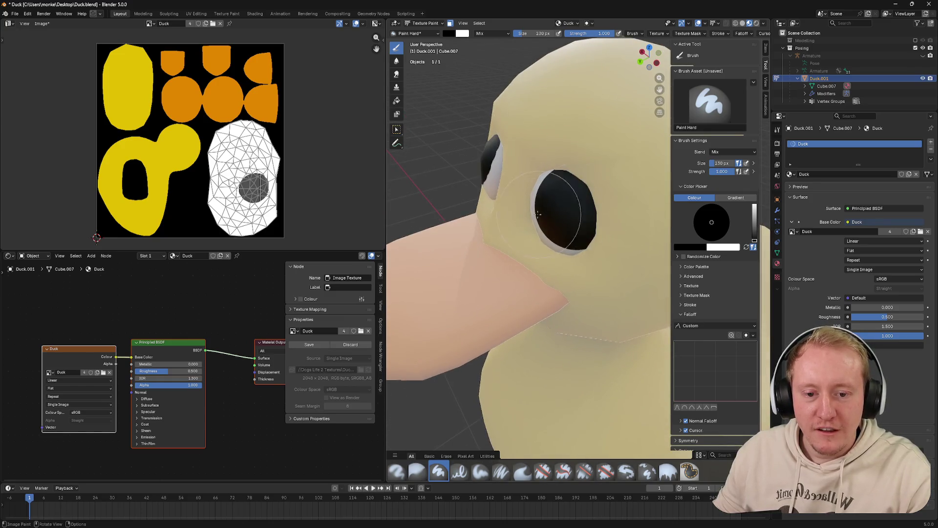
{"action": "scroll", "scroll_direction": "down", "scroll_amount": 3}
{"action": "left_click_drag", "start_coordinate": [573, 214], "coordinate": [614, 163]}
{"action": "scroll", "scroll_direction": "up", "scroll_amount": 3}
{"action": "key", "text": "ctrl+z"}
Paint one more test pupil, turn off the eye-face restriction, and undo back to plain white eyes
{"action": "scroll", "scroll_direction": "up", "scroll_amount": 3}
{"action": "scroll", "scroll_direction": "down", "scroll_amount": 3}
{"action": "scroll", "scroll_direction": "down", "scroll_amount": 3}
{"action": "key", "text": "ctrl+z"}
{"action": "left_click", "coordinate": [580, 211]}
{"action": "scroll", "scroll_direction": "down", "scroll_amount": 3}
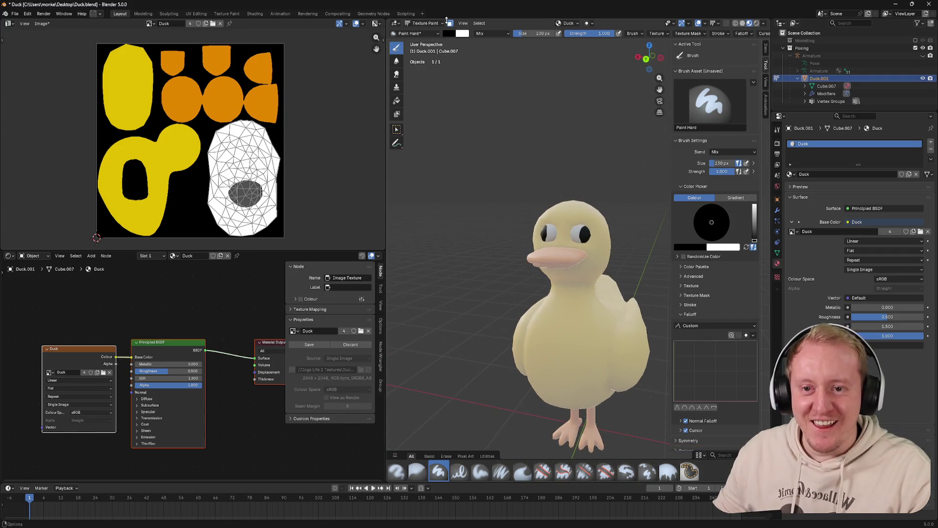
{"action": "left_click", "coordinate": [449, 22]}
{"action": "scroll", "scroll_direction": "up", "scroll_amount": 3}
{"action": "left_click_drag", "start_coordinate": [610, 215], "coordinate": [562, 205]}
{"action": "scroll", "scroll_direction": "up", "scroll_amount": 3}
{"action": "key", "text": "ctrl+z"}
{"action": "left_click", "coordinate": [763, 27]}
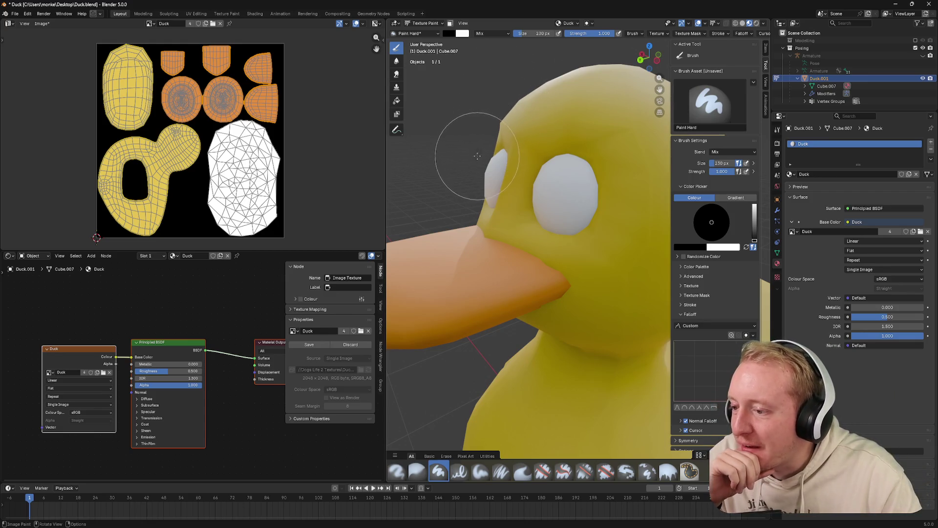
Trial black pupil strokes on the eye with the face mask toggled, undoing each attempt
{"action": "left_click_drag", "start_coordinate": [466, 166], "coordinate": [491, 171]}
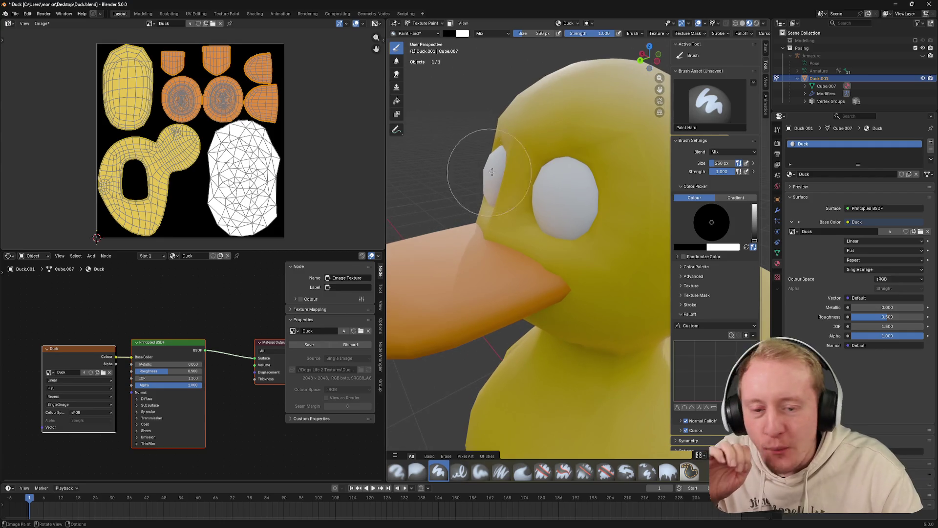
{"action": "left_click", "coordinate": [589, 203]}
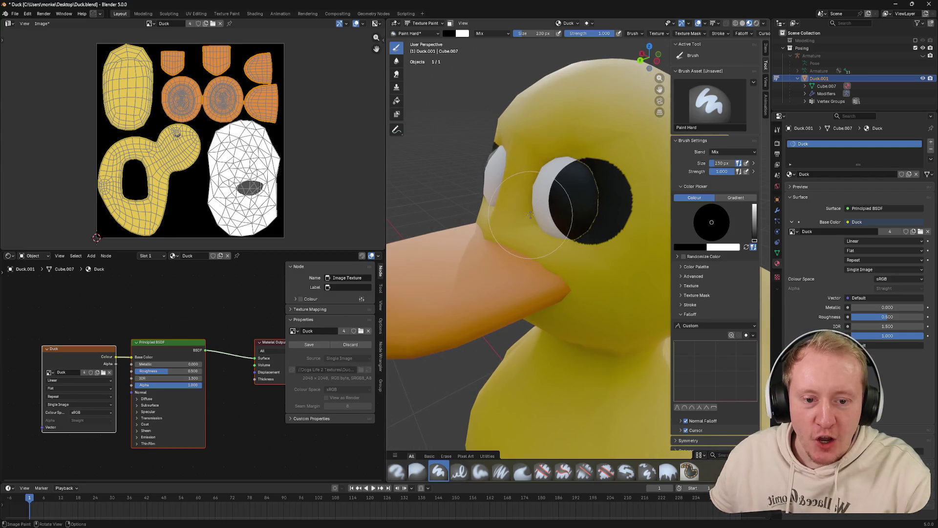
{"action": "key", "text": "ctrl+z"}
{"action": "left_click", "coordinate": [452, 24]}
{"action": "left_click", "coordinate": [583, 205]}
{"action": "left_click_drag", "start_coordinate": [583, 204], "coordinate": [548, 209]}
{"action": "key", "text": "ctrl+z"}
{"action": "scroll", "scroll_direction": "up", "scroll_amount": 3}
{"action": "left_click_drag", "start_coordinate": [567, 174], "coordinate": [560, 179]}
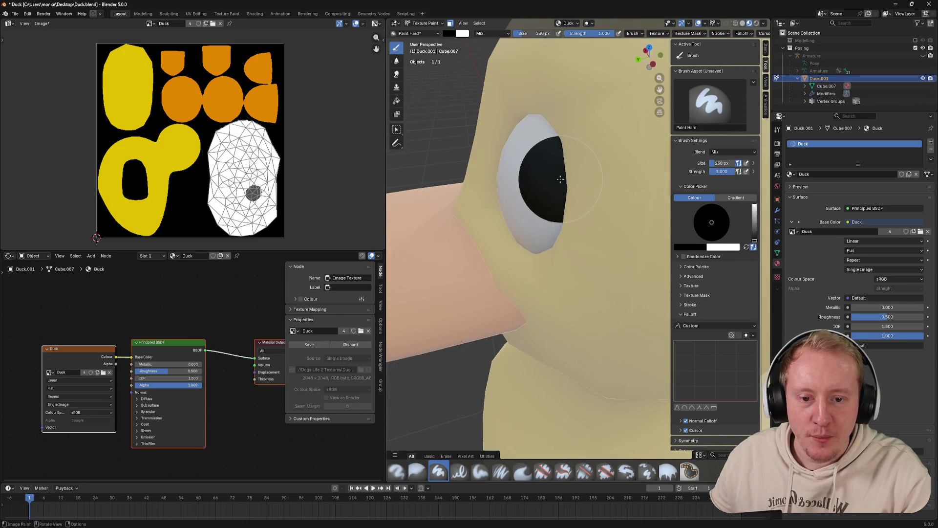
{"action": "scroll", "scroll_direction": "down", "scroll_amount": 3}
{"action": "left_click_drag", "start_coordinate": [559, 177], "coordinate": [548, 157]}
{"action": "scroll", "scroll_direction": "up", "scroll_amount": 3}
{"action": "key", "text": "ctrl+z"}
Paint a large black pupil on the duck's eye, redoing the stroke once
{"action": "left_click_drag", "start_coordinate": [560, 198], "coordinate": [574, 178]}
{"action": "scroll", "scroll_direction": "up", "scroll_amount": 3}
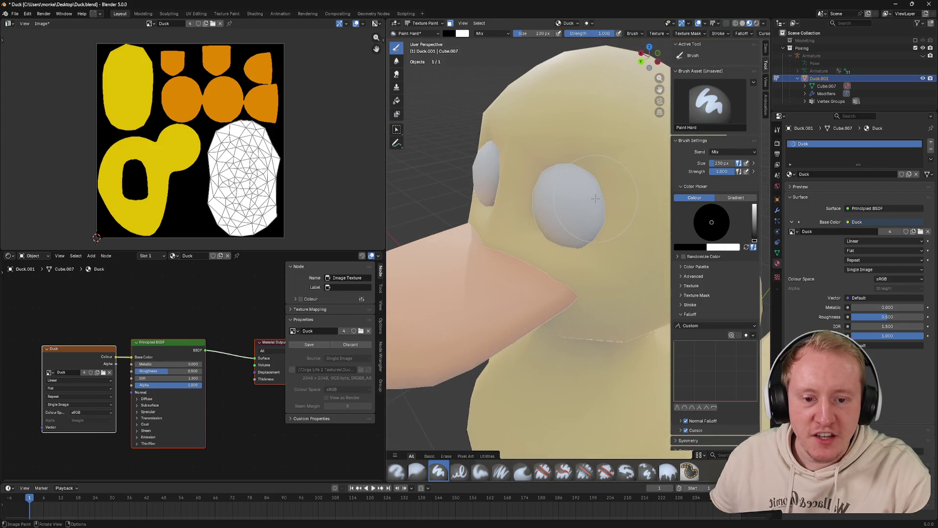
{"action": "left_click_drag", "start_coordinate": [566, 166], "coordinate": [579, 184]}
{"action": "left_click_drag", "start_coordinate": [578, 183], "coordinate": [590, 153]}
{"action": "scroll", "scroll_direction": "down", "scroll_amount": 3}
{"action": "scroll", "scroll_direction": "down", "scroll_amount": 3}
{"action": "scroll", "scroll_direction": "up", "scroll_amount": 3}
{"action": "key", "text": "ctrl+z"}
{"action": "left_click", "coordinate": [591, 193]}
{"action": "scroll", "scroll_direction": "up", "scroll_amount": 3}
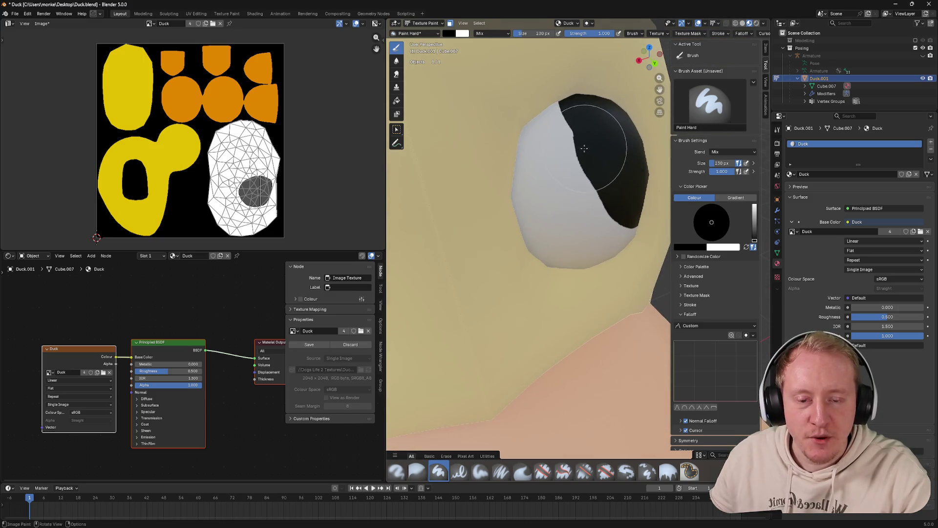
Switch the duck to Edit Mode and orbit to see the eye face-on
{"action": "key", "text": "ctrl+Tab"}
{"action": "left_click", "coordinate": [625, 128]}
{"action": "left_click_drag", "start_coordinate": [617, 141], "coordinate": [599, 172]}
{"action": "key", "text": "ctrl+Tab"}
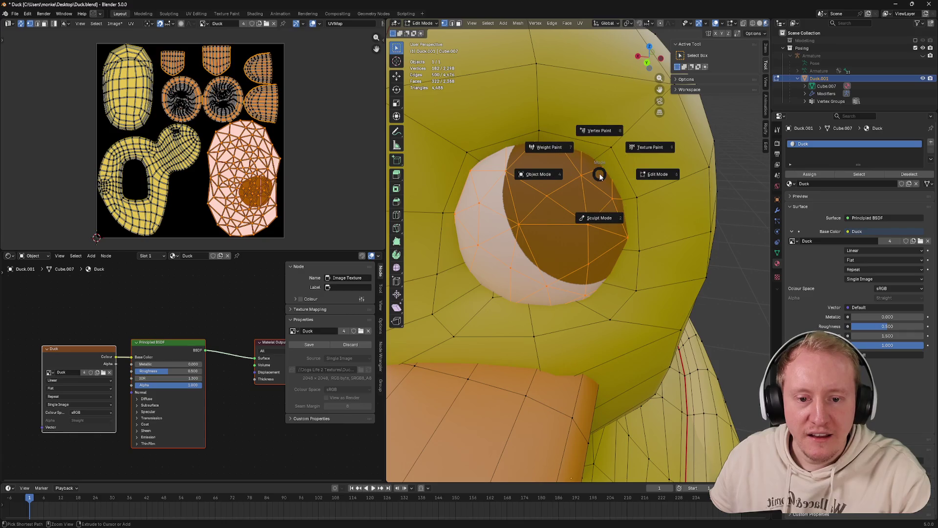
Return the duck to Texture Paint mode from the mode pie
{"action": "key", "text": "Escape"}
{"action": "key", "text": "ctrl+Tab"}
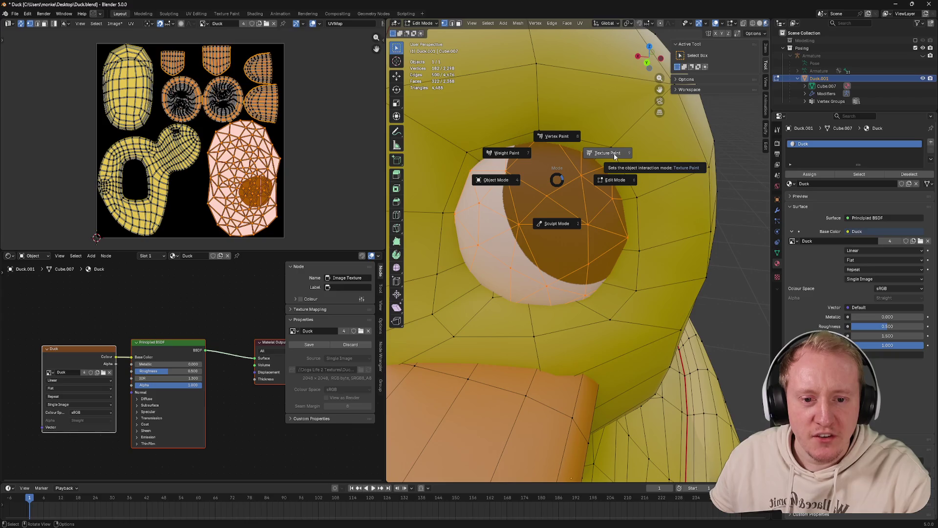
{"action": "left_click", "coordinate": [608, 153]}
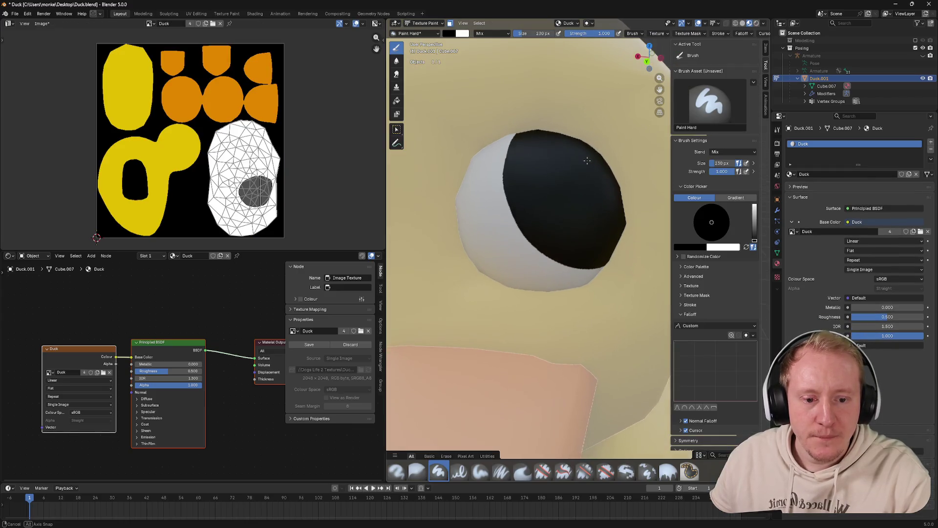
{"action": "left_click_drag", "start_coordinate": [627, 229], "coordinate": [623, 235]}
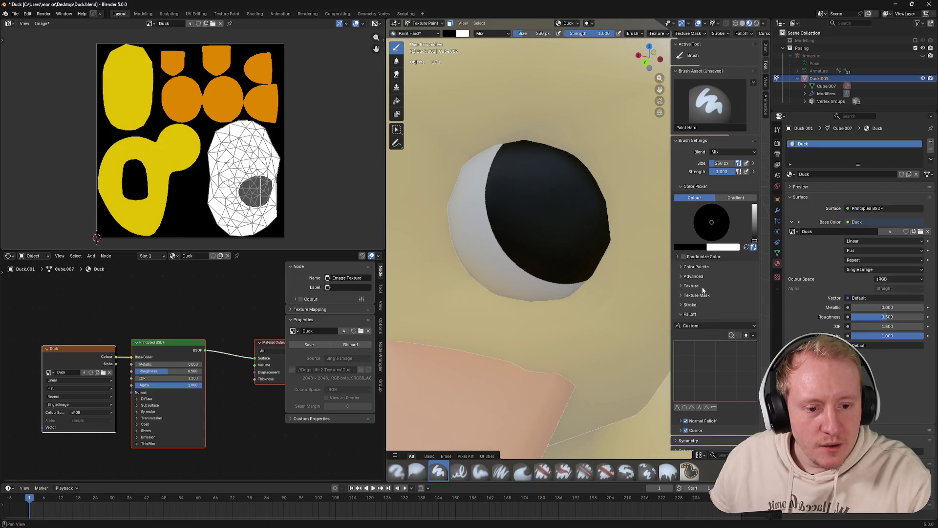
Check in the Brush settings that the brush type is Draw
{"action": "left_click", "coordinate": [631, 35]}
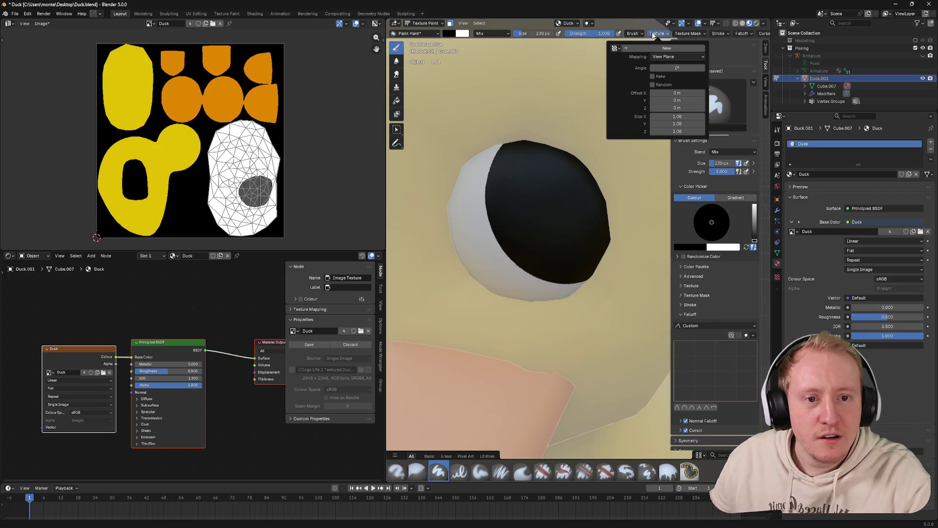
{"action": "left_click", "coordinate": [628, 61]}
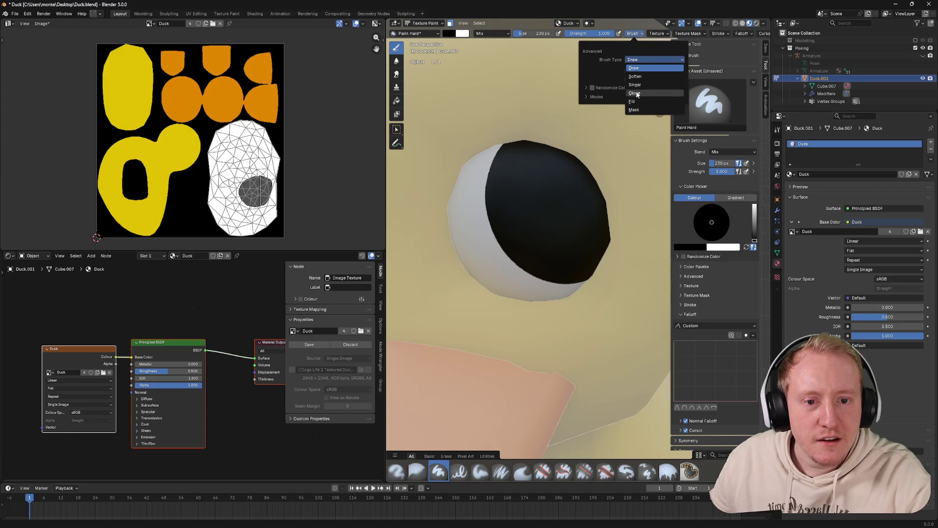
{"action": "left_click", "coordinate": [639, 59]}
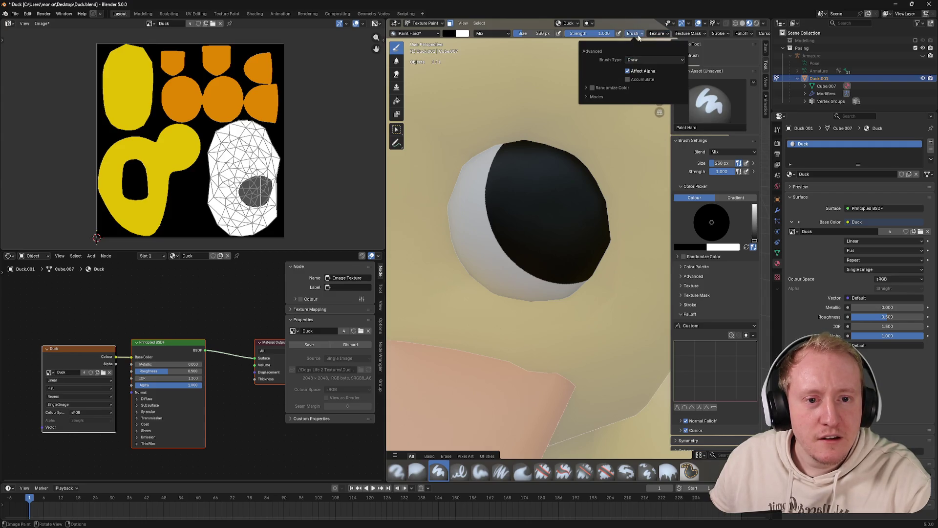
{"action": "left_click", "coordinate": [635, 34]}
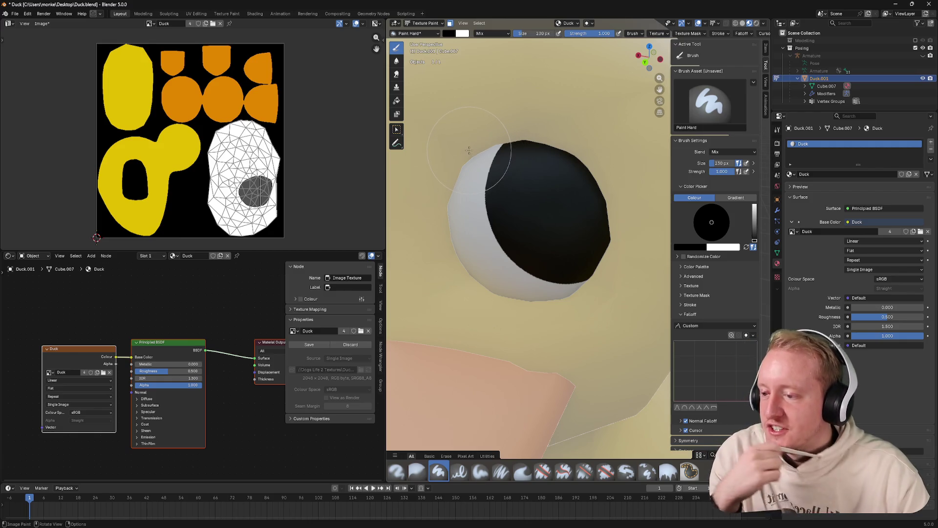
Zoom out and orbit to view the whole duck with its black pupils
{"action": "scroll", "scroll_direction": "down", "scroll_amount": 3}
{"action": "left_click_drag", "start_coordinate": [469, 150], "coordinate": [503, 136]}
{"action": "scroll", "scroll_direction": "down", "scroll_amount": 3}
{"action": "scroll", "scroll_direction": "down", "scroll_amount": 3}
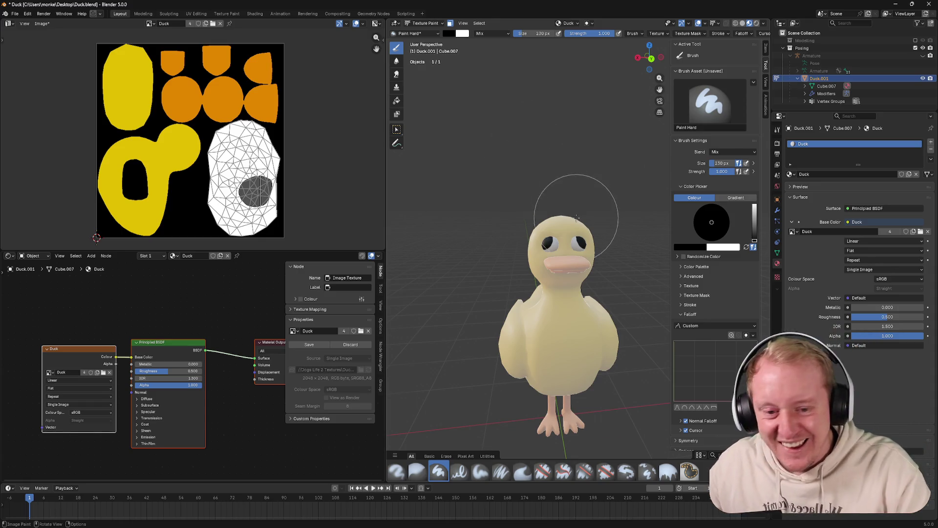
{"action": "scroll", "scroll_direction": "up", "scroll_amount": 3}
{"action": "left_click_drag", "start_coordinate": [570, 219], "coordinate": [565, 221]}
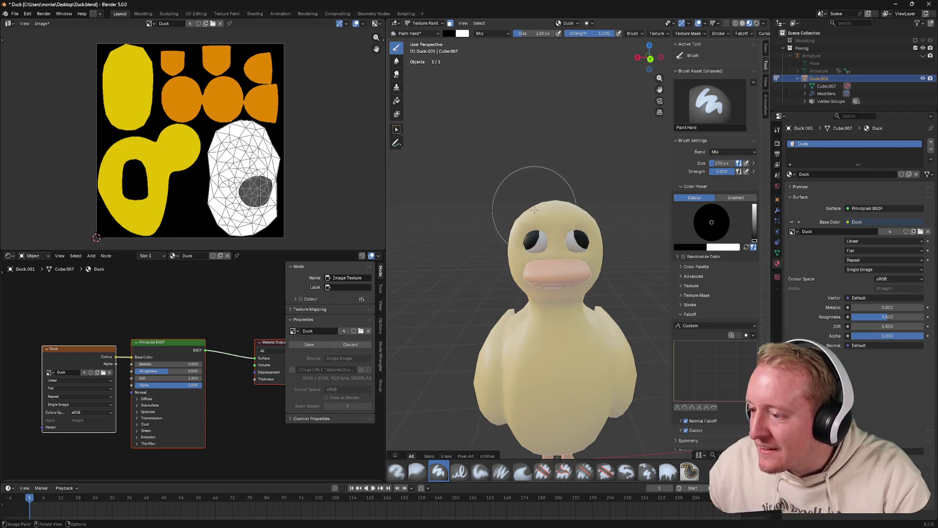
{"action": "scroll", "scroll_direction": "up", "scroll_amount": 3}
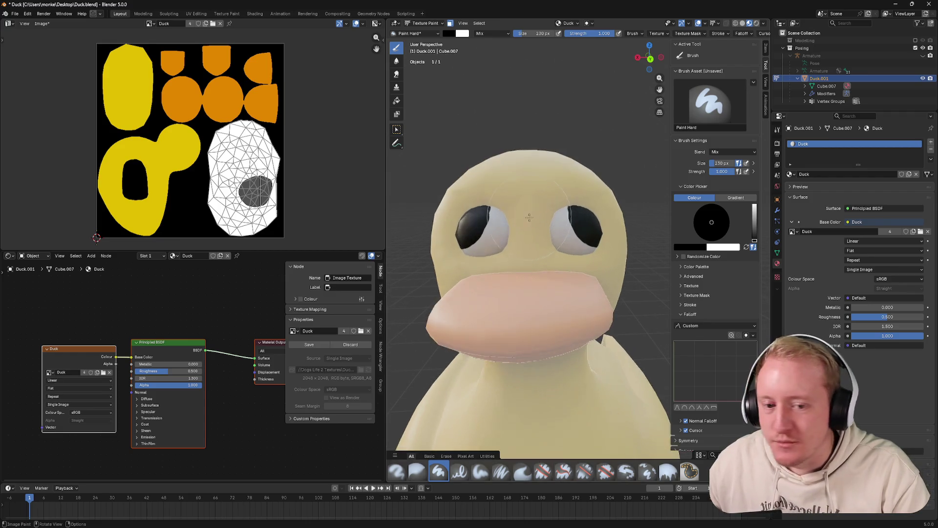
In Object Mode, apply Shade Flat to the duck and zoom in on its eye
{"action": "key", "text": "Tab"}
{"action": "right_click", "coordinate": [528, 215]}
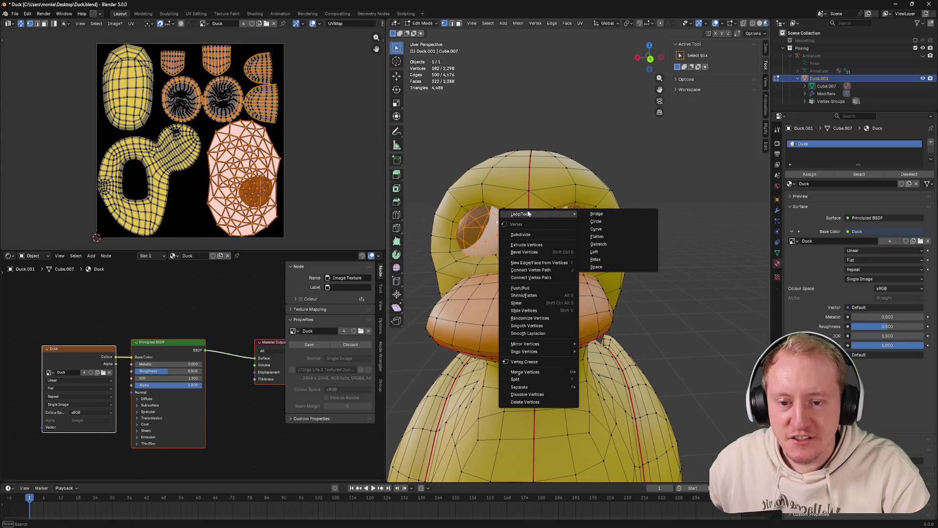
{"action": "key", "text": "Escape"}
{"action": "key", "text": "ctrl+Tab"}
{"action": "left_click", "coordinate": [524, 206]}
{"action": "right_click", "coordinate": [520, 214]}
{"action": "left_click", "coordinate": [517, 218]}
{"action": "left_click_drag", "start_coordinate": [517, 218], "coordinate": [526, 220]}
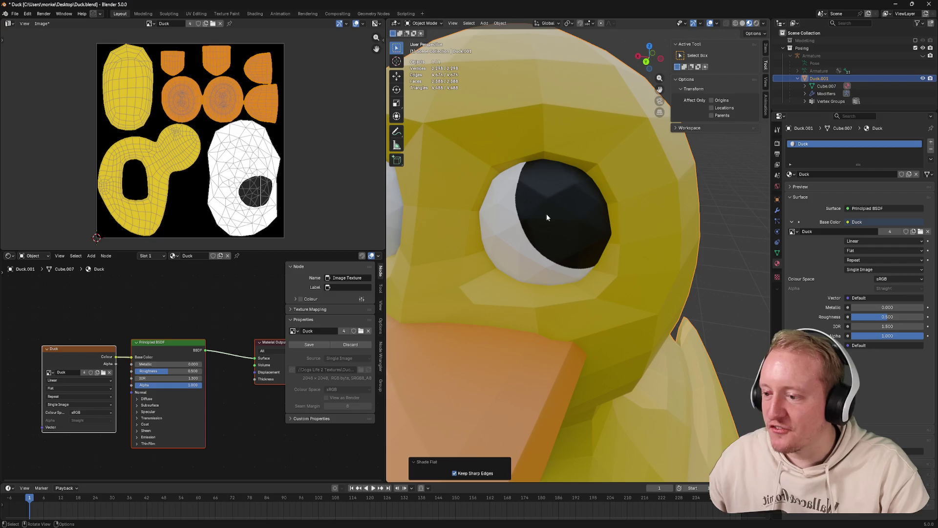
Enter Edit Mode, face the duck head-on and frame the selected eye faces
{"action": "key", "text": "Tab"}
{"action": "key", "text": "Tab"}
{"action": "left_click_drag", "start_coordinate": [552, 206], "coordinate": [537, 199]}
{"action": "left_click_drag", "start_coordinate": [645, 66], "coordinate": [517, 154]}
{"action": "scroll", "scroll_direction": "down", "scroll_amount": 3}
{"action": "left_click_drag", "start_coordinate": [519, 151], "coordinate": [519, 150]}
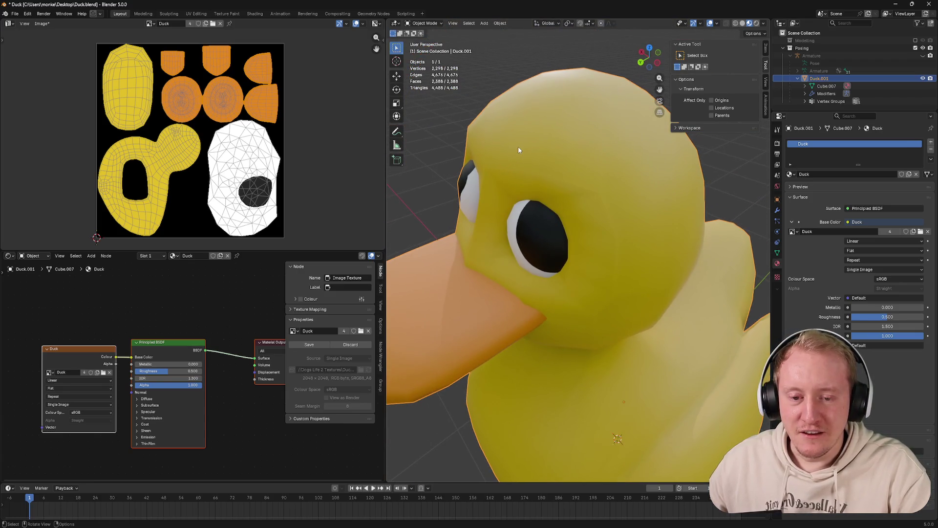
{"action": "key", "text": "Tab"}
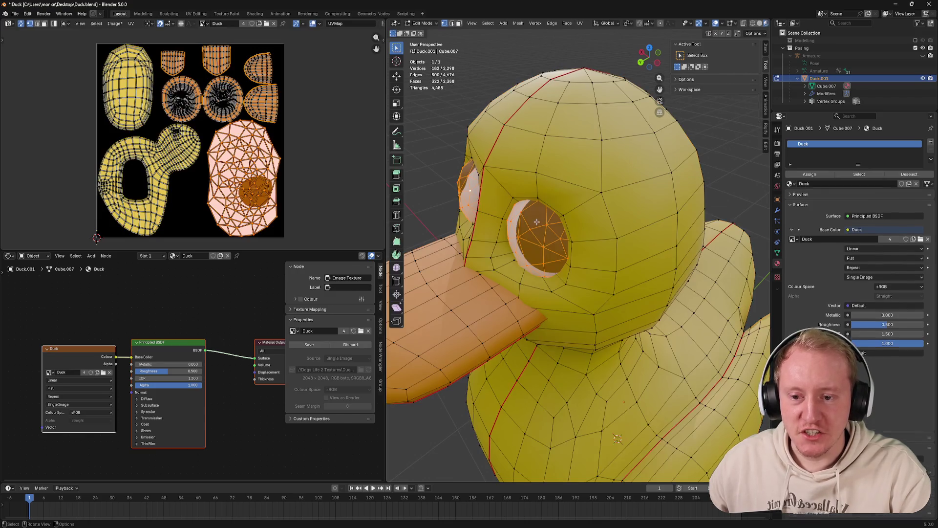
{"action": "left_click_drag", "start_coordinate": [537, 220], "coordinate": [586, 168]}
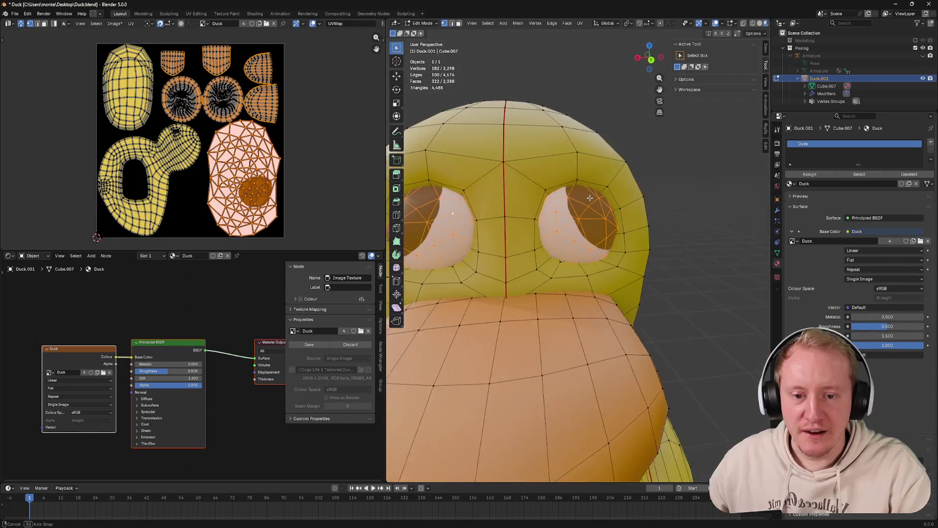
{"action": "key", "text": "KP_Decimal"}
Switch the duck back to Texture Paint mode via the mode pie
{"action": "key", "text": "Tab"}
{"action": "key", "text": "Tab"}
{"action": "key", "text": "Tab"}
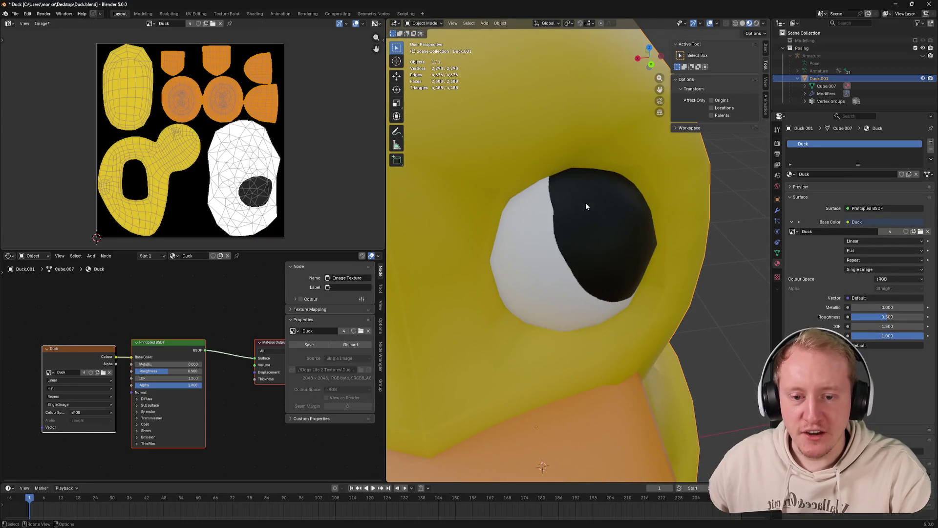
{"action": "key", "text": "Tab"}
{"action": "key", "text": "ctrl+Tab"}
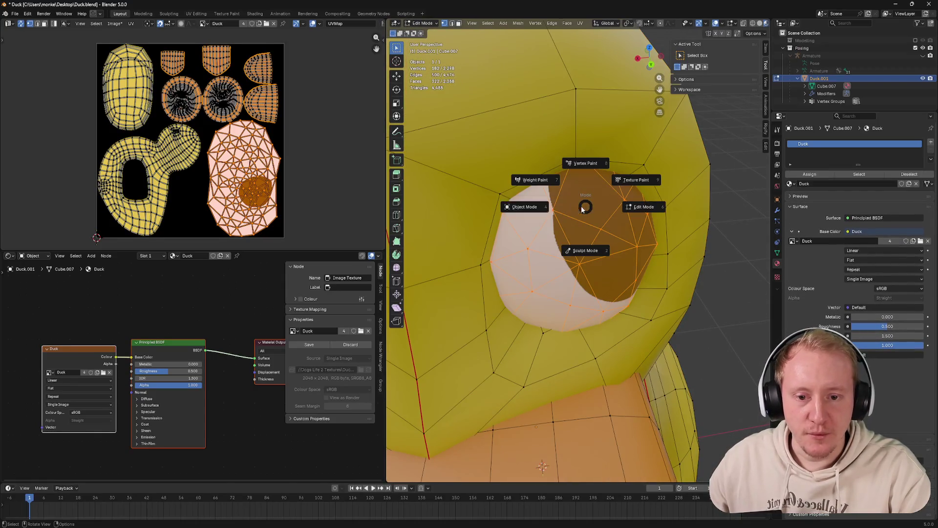
{"action": "left_click", "coordinate": [635, 182]}
{"action": "scroll", "scroll_direction": "up", "scroll_amount": 3}
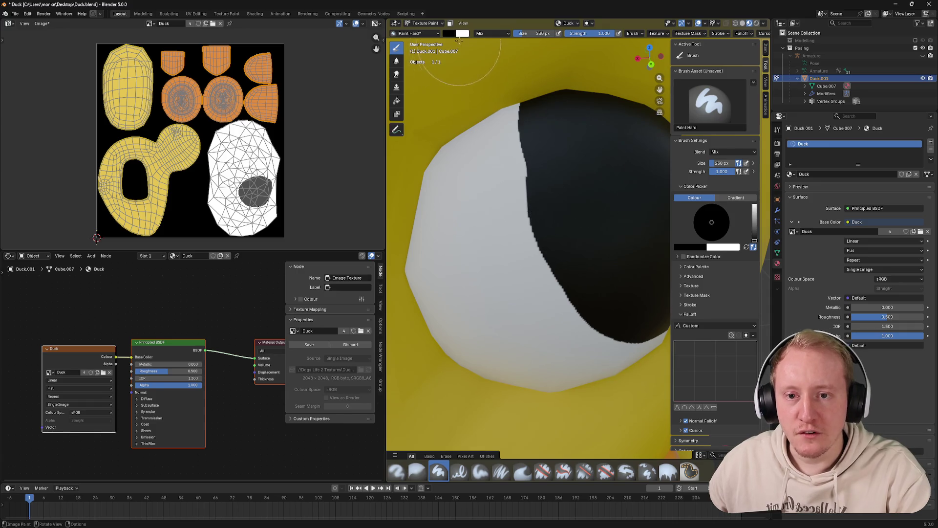
Restrict painting to the selected eye faces and zoom in on the painted eye
{"action": "left_click", "coordinate": [450, 23]}
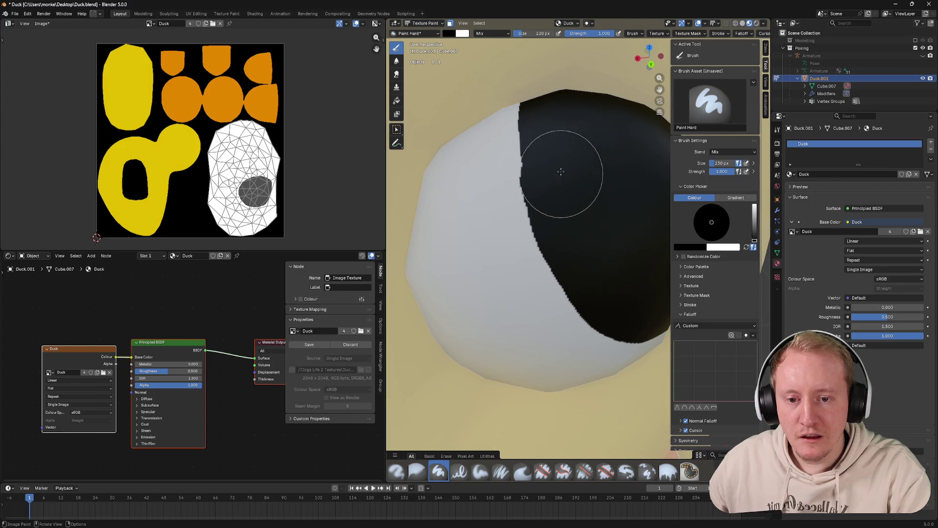
{"action": "scroll", "scroll_direction": "down", "scroll_amount": 3}
{"action": "scroll", "scroll_direction": "up", "scroll_amount": 3}
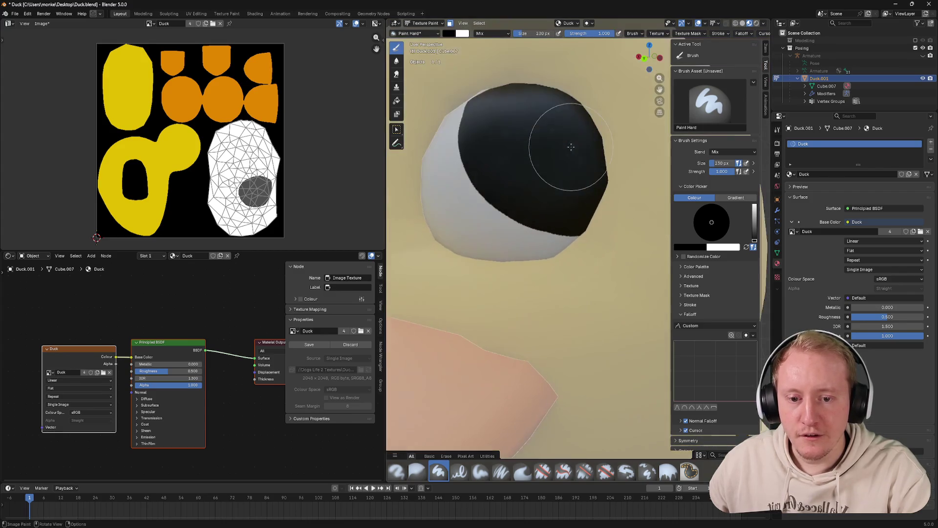
{"action": "scroll", "scroll_direction": "down", "scroll_amount": 3}
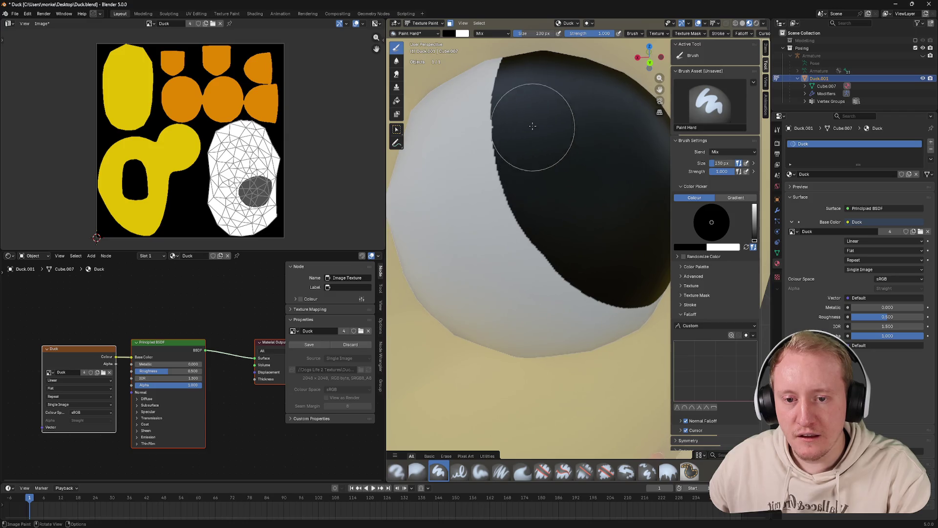
{"action": "scroll", "scroll_direction": "down", "scroll_amount": 3}
{"action": "scroll", "scroll_direction": "up", "scroll_amount": 3}
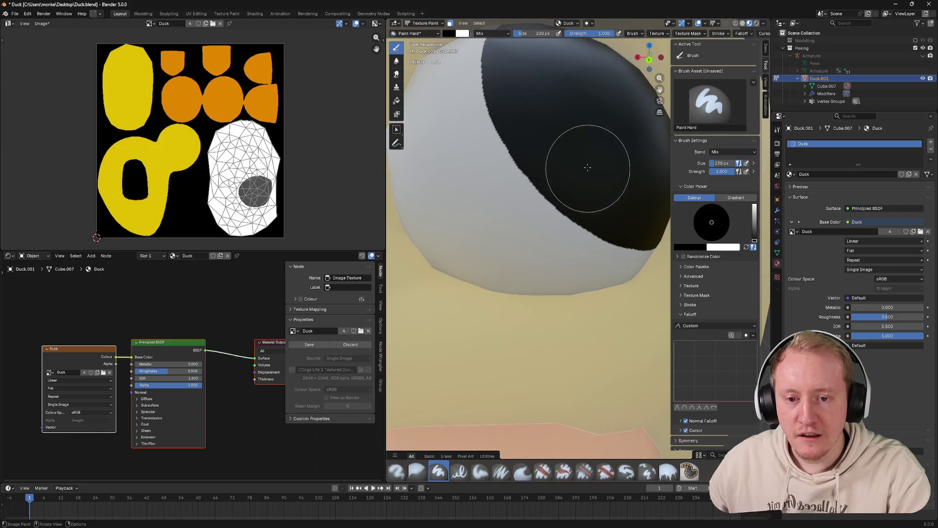
{"action": "scroll", "scroll_direction": "up", "scroll_amount": 3}
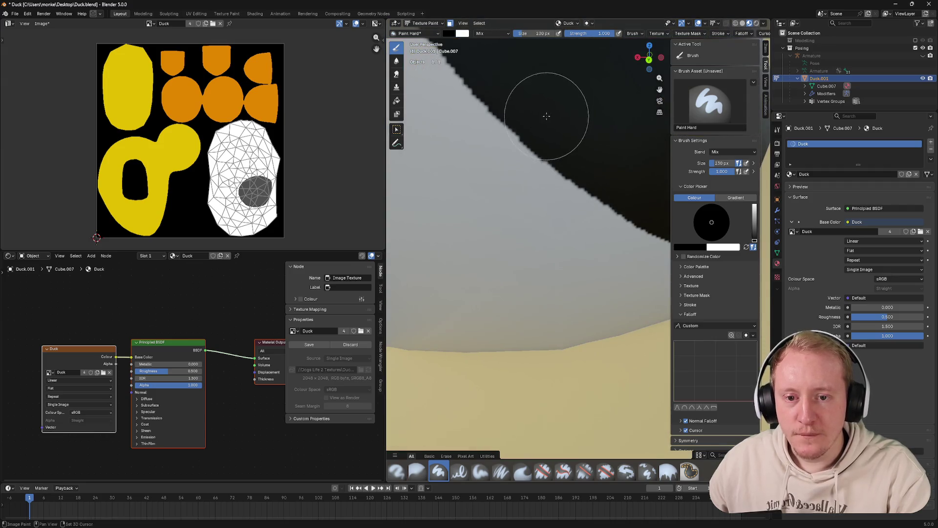
{"action": "scroll", "scroll_direction": "down", "scroll_amount": 3}
{"action": "scroll", "scroll_direction": "up", "scroll_amount": 3}
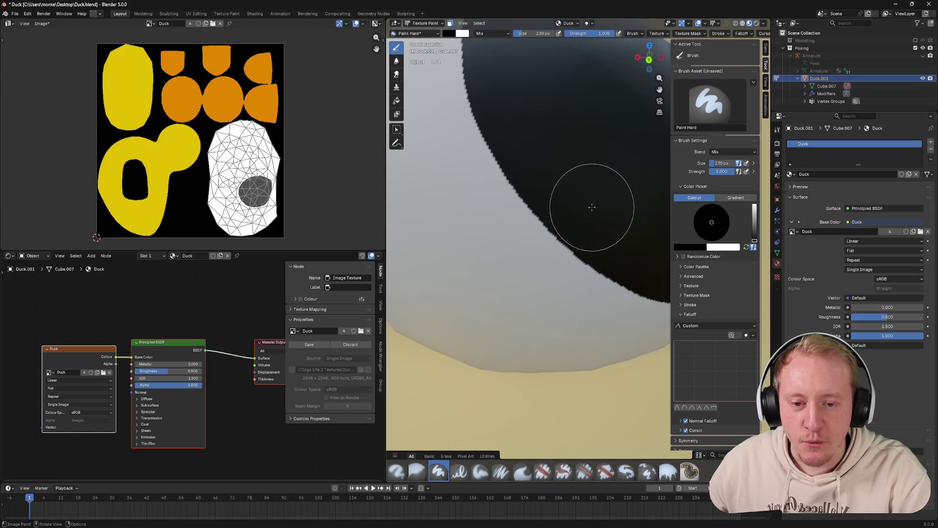
{"action": "scroll", "scroll_direction": "down", "scroll_amount": 3}
Orbit around the blackened eye to inspect it from several angles
{"action": "left_click_drag", "start_coordinate": [603, 184], "coordinate": [572, 170]}
{"action": "scroll", "scroll_direction": "up", "scroll_amount": 3}
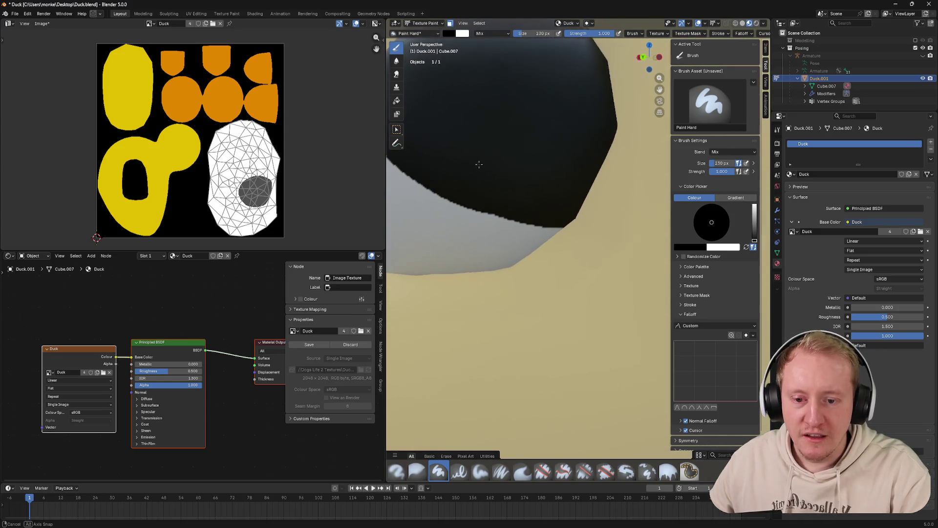
{"action": "left_click_drag", "start_coordinate": [477, 163], "coordinate": [538, 155]}
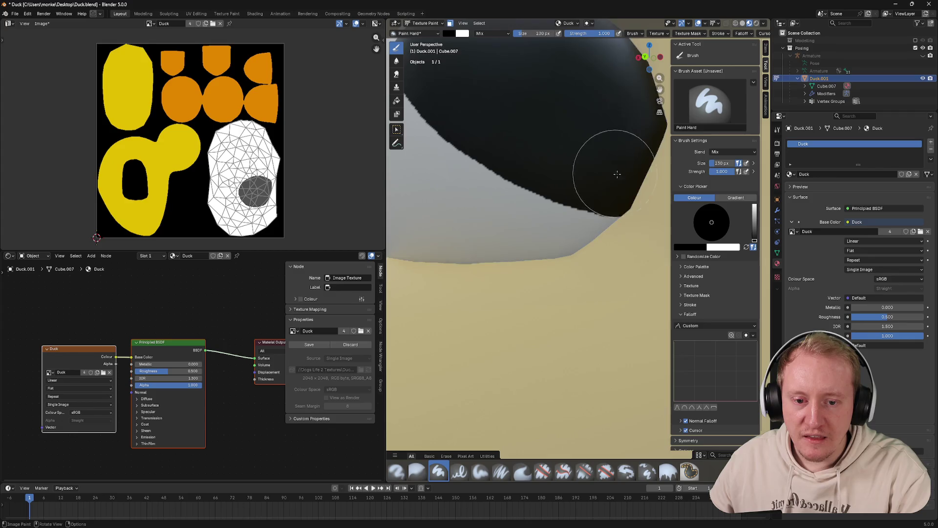
{"action": "scroll", "scroll_direction": "down", "scroll_amount": 3}
{"action": "scroll", "scroll_direction": "up", "scroll_amount": 3}
{"action": "left_click_drag", "start_coordinate": [606, 166], "coordinate": [582, 124]}
{"action": "scroll", "scroll_direction": "up", "scroll_amount": 3}
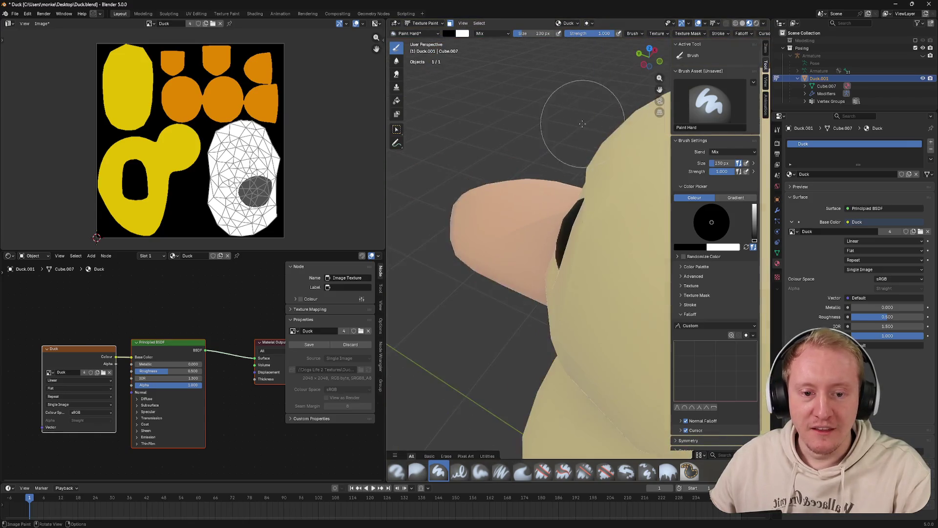
{"action": "scroll", "scroll_direction": "down", "scroll_amount": 3}
Hide everything except the eyeballs with Shift+H and inspect the eye's thin white rim
{"action": "key", "text": "Tab"}
{"action": "key", "text": "shift+h"}
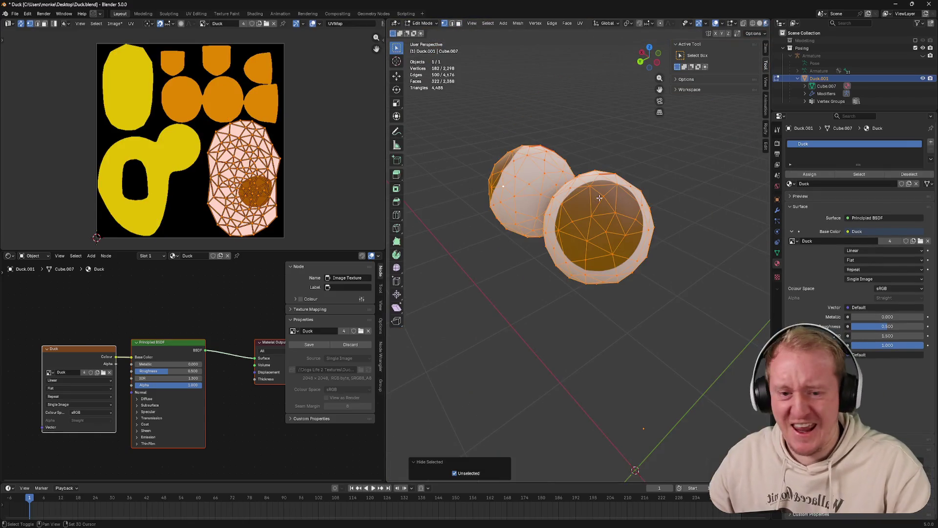
{"action": "key", "text": "Tab"}
{"action": "scroll", "scroll_direction": "up", "scroll_amount": 3}
{"action": "left_click_drag", "start_coordinate": [630, 187], "coordinate": [547, 196]}
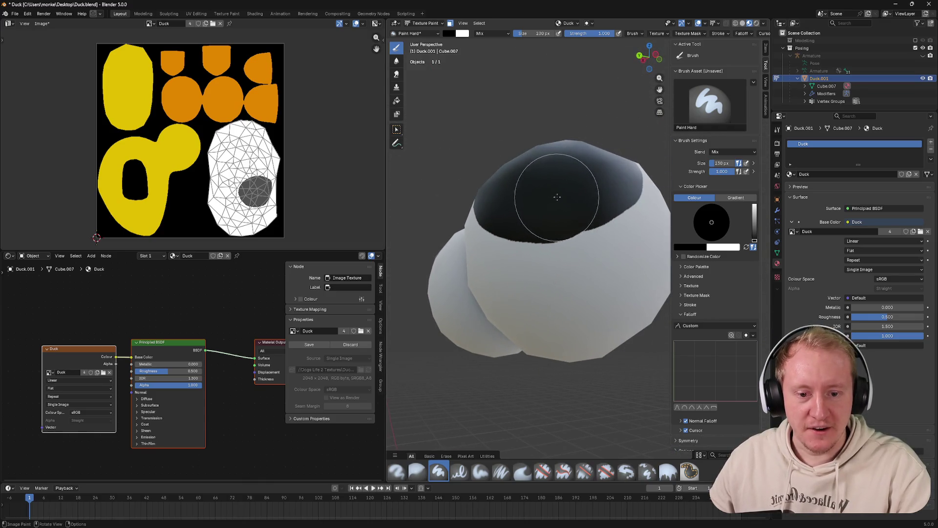
{"action": "scroll", "scroll_direction": "up", "scroll_amount": 3}
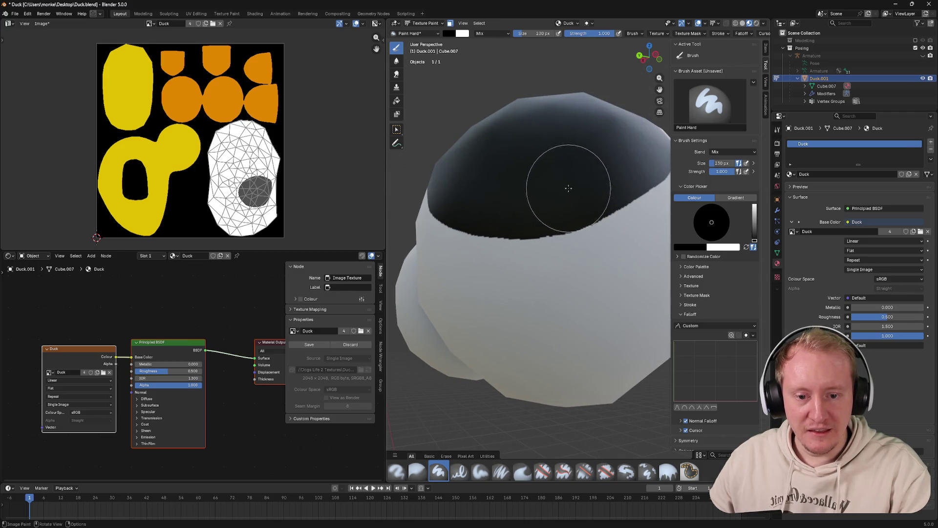
{"action": "left_click_drag", "start_coordinate": [593, 160], "coordinate": [546, 140]}
{"action": "left_click_drag", "start_coordinate": [429, 209], "coordinate": [547, 117]}
{"action": "scroll", "scroll_direction": "up", "scroll_amount": 3}
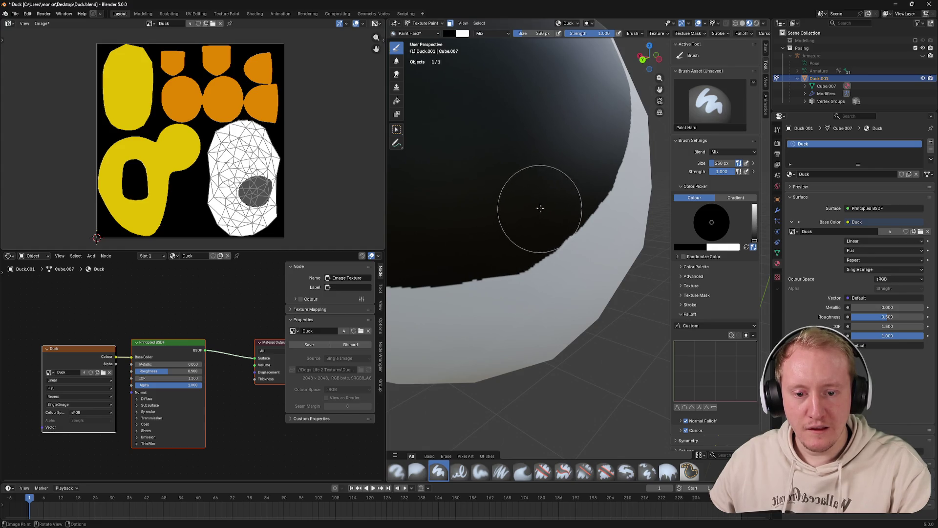
{"action": "scroll", "scroll_direction": "down", "scroll_amount": 3}
{"action": "left_click_drag", "start_coordinate": [509, 156], "coordinate": [520, 169]}
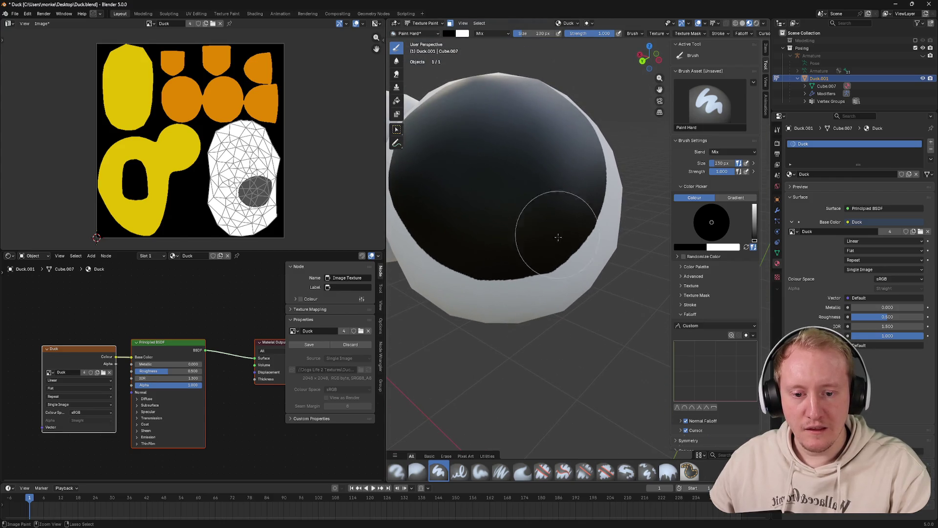
{"action": "left_click_drag", "start_coordinate": [550, 283], "coordinate": [577, 236]}
{"action": "key", "text": "x"}
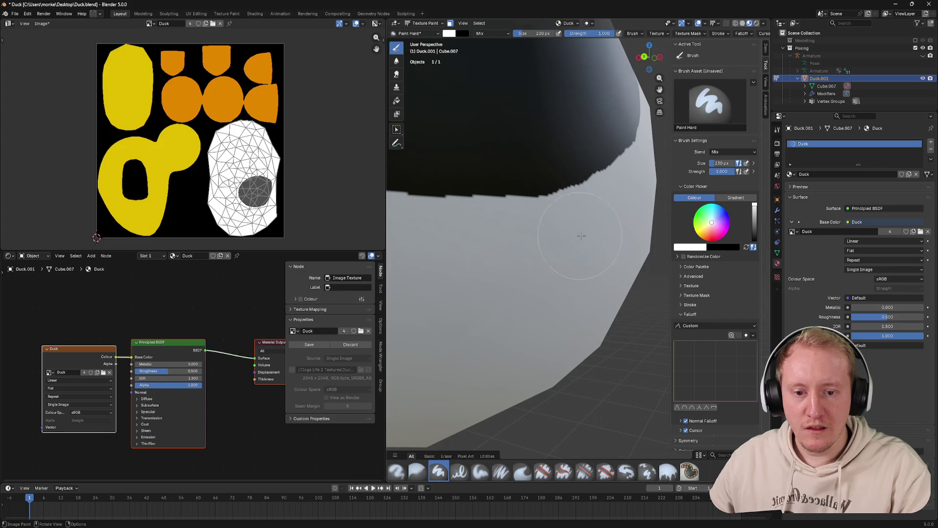
{"action": "scroll", "scroll_direction": "down", "scroll_amount": 3}
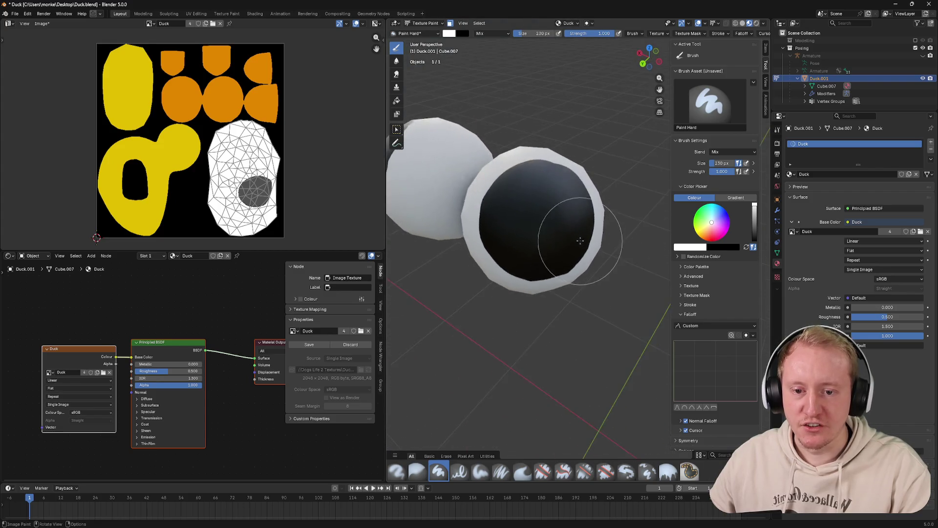
{"action": "scroll", "scroll_direction": "down", "scroll_amount": 3}
{"action": "scroll", "scroll_direction": "up", "scroll_amount": 3}
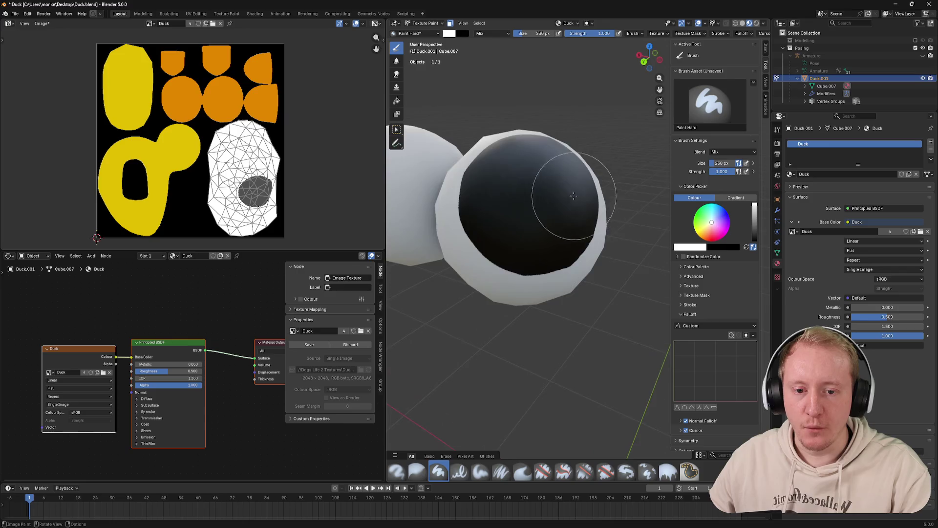
{"action": "scroll", "scroll_direction": "up", "scroll_amount": 3}
{"action": "key", "text": "x"}
{"action": "scroll", "scroll_direction": "up", "scroll_amount": 3}
{"action": "scroll", "scroll_direction": "down", "scroll_amount": 3}
{"action": "left_click_drag", "start_coordinate": [555, 185], "coordinate": [574, 230]}
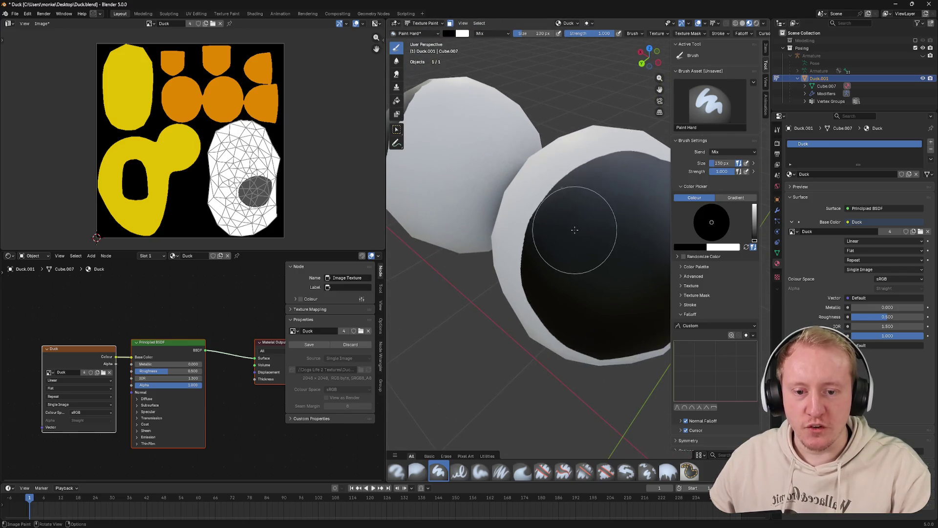
{"action": "key", "text": "z"}
{"action": "left_click", "coordinate": [601, 217]}
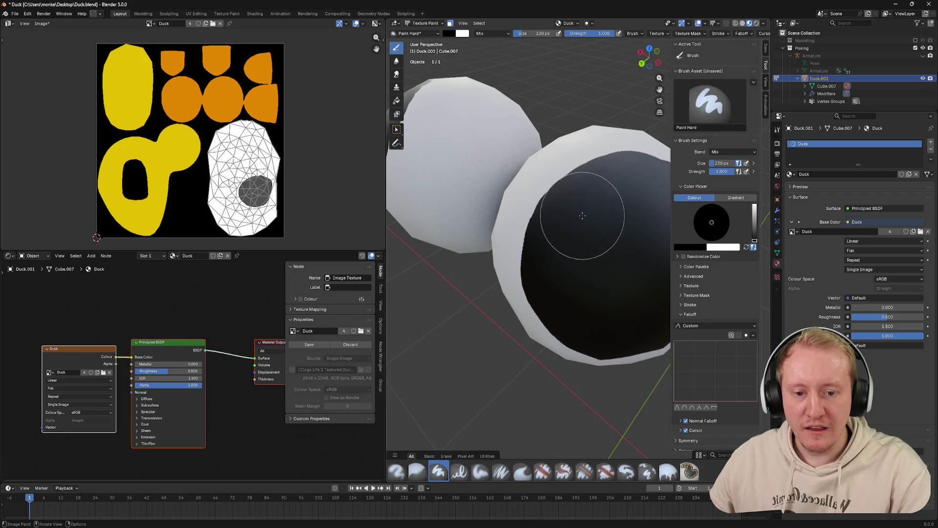
{"action": "left_click_drag", "start_coordinate": [591, 208], "coordinate": [651, 231]}
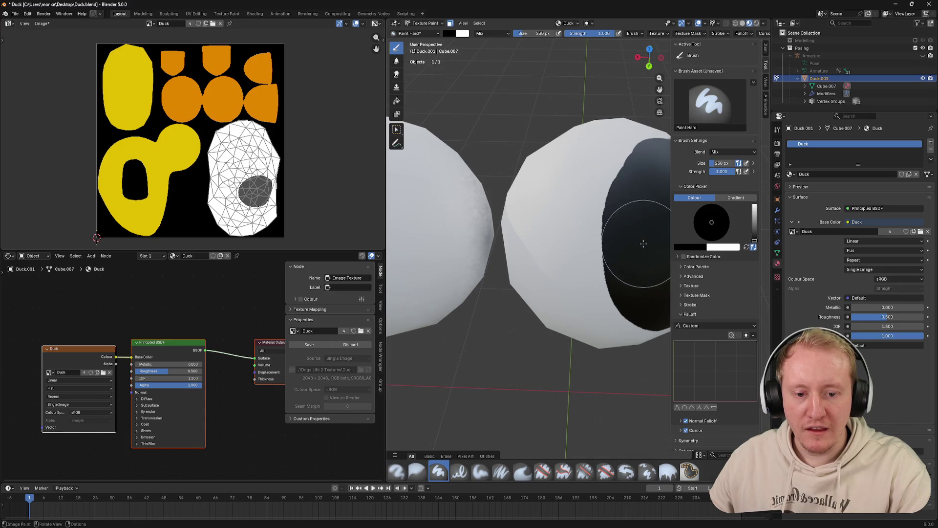
Save the file and dab black paint onto the eyeball
{"action": "left_click_drag", "start_coordinate": [646, 250], "coordinate": [575, 254]}
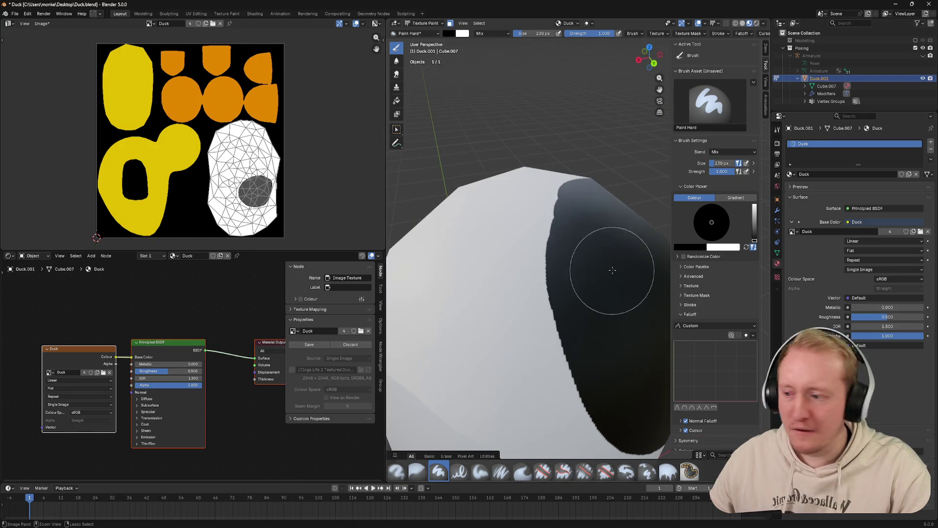
{"action": "key", "text": "ctrl+s"}
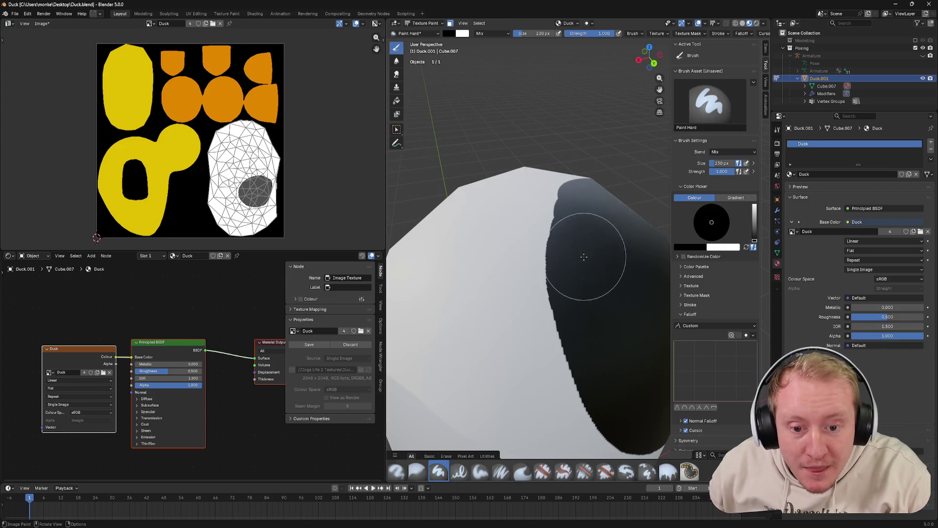
{"action": "left_click", "coordinate": [588, 259]}
Extend the black pupil down and left across the eyeball's side
{"action": "left_click_drag", "start_coordinate": [588, 237], "coordinate": [588, 274]}
{"action": "left_click_drag", "start_coordinate": [588, 320], "coordinate": [584, 282]}
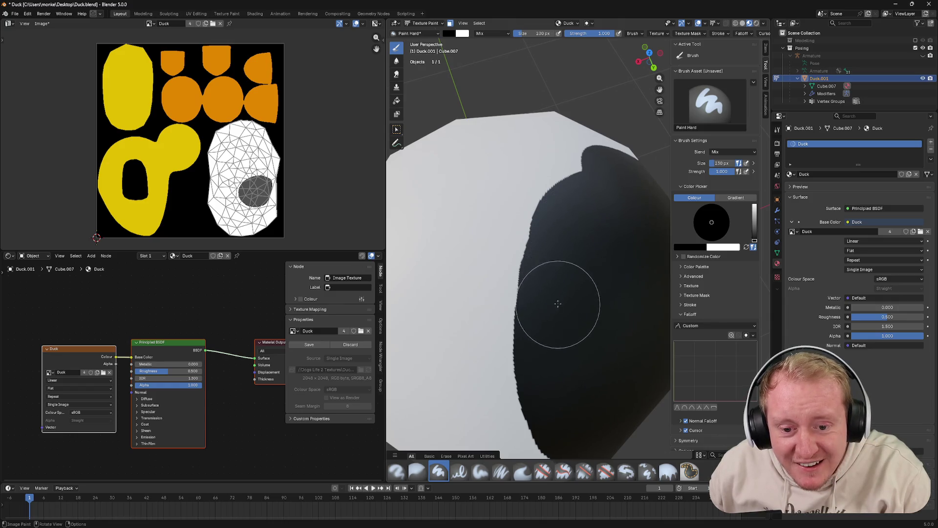
{"action": "left_click_drag", "start_coordinate": [573, 230], "coordinate": [587, 344]}
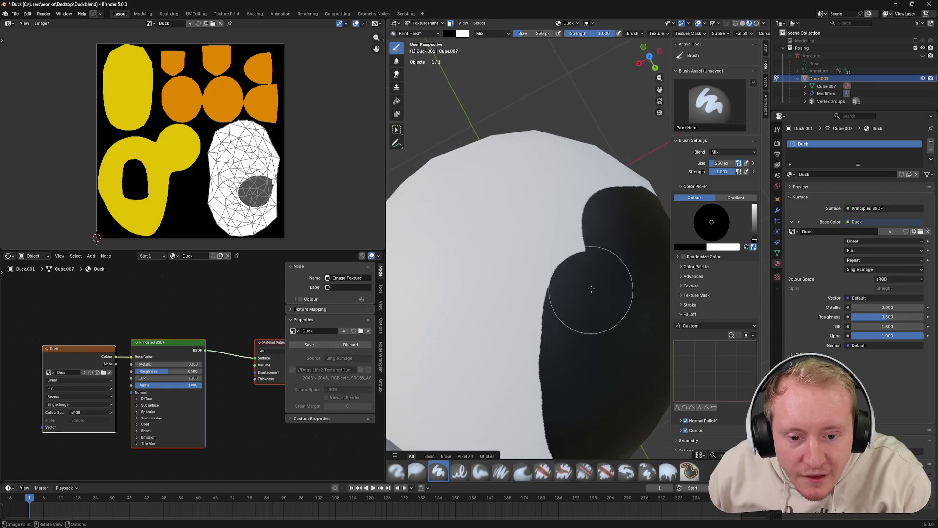
{"action": "left_click_drag", "start_coordinate": [617, 236], "coordinate": [583, 367]}
{"action": "scroll", "scroll_direction": "down", "scroll_amount": 3}
{"action": "left_click_drag", "start_coordinate": [584, 366], "coordinate": [527, 283]}
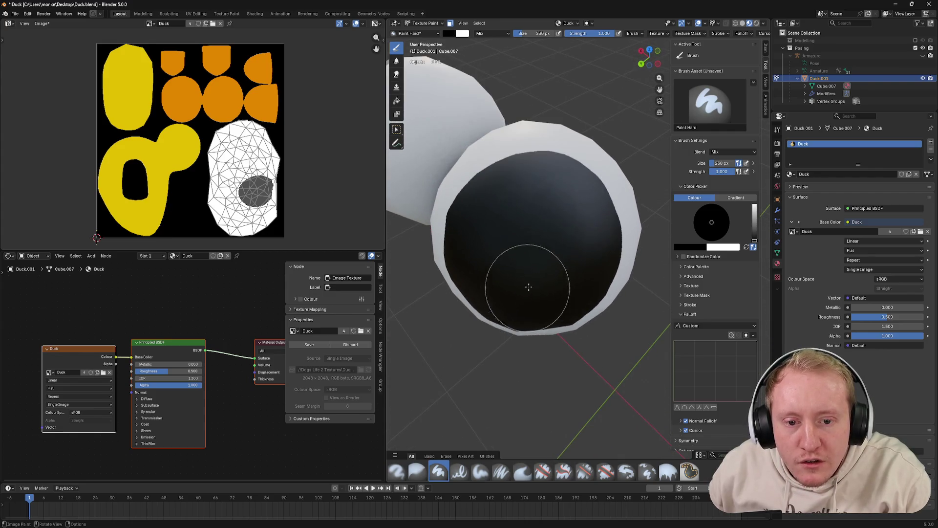
Paint white over the pupil's upper-right edge to tidy its outline
{"action": "key", "text": "x"}
{"action": "left_click_drag", "start_coordinate": [549, 116], "coordinate": [502, 157]}
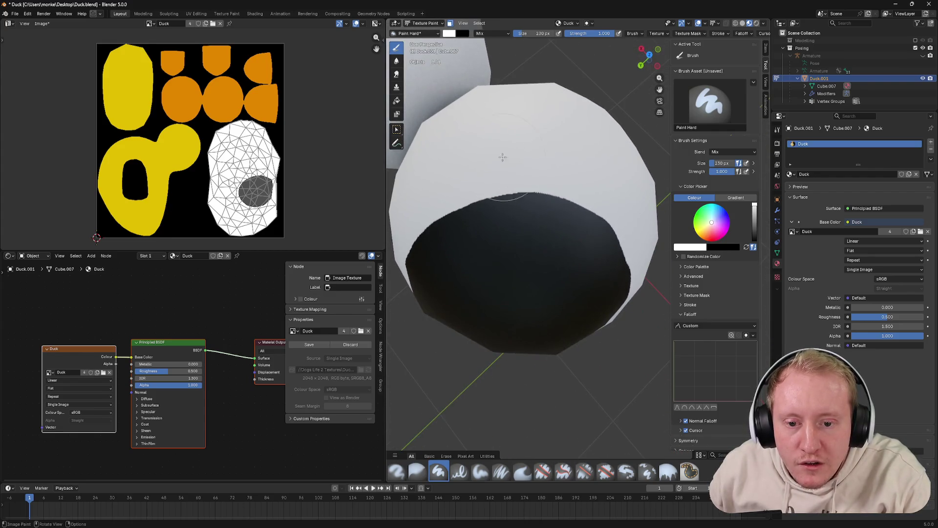
{"action": "left_click_drag", "start_coordinate": [559, 162], "coordinate": [649, 218]}
{"action": "left_click_drag", "start_coordinate": [665, 225], "coordinate": [630, 132]}
{"action": "scroll", "scroll_direction": "down", "scroll_amount": 3}
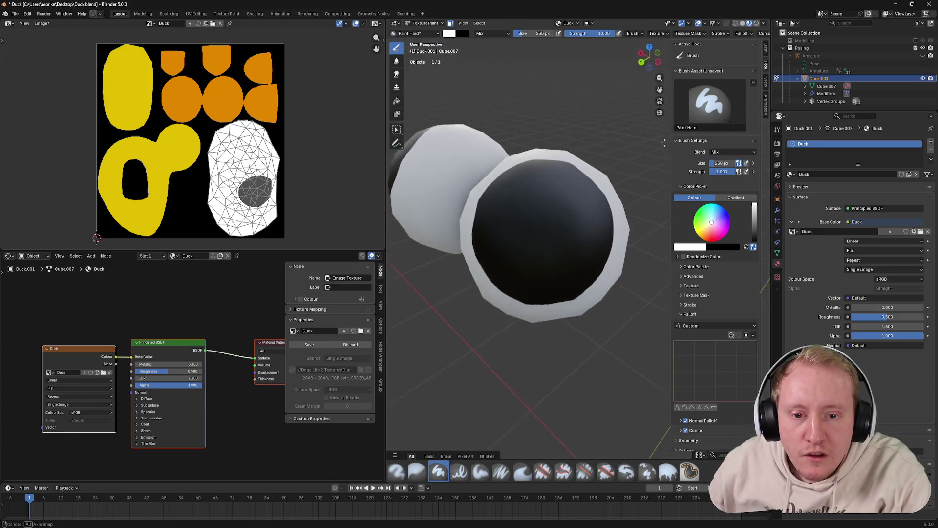
{"action": "scroll", "scroll_direction": "up", "scroll_amount": 3}
Switch back to black, check both eyeballs' pupils from several angles, and save Duck.blend
{"action": "key", "text": "x"}
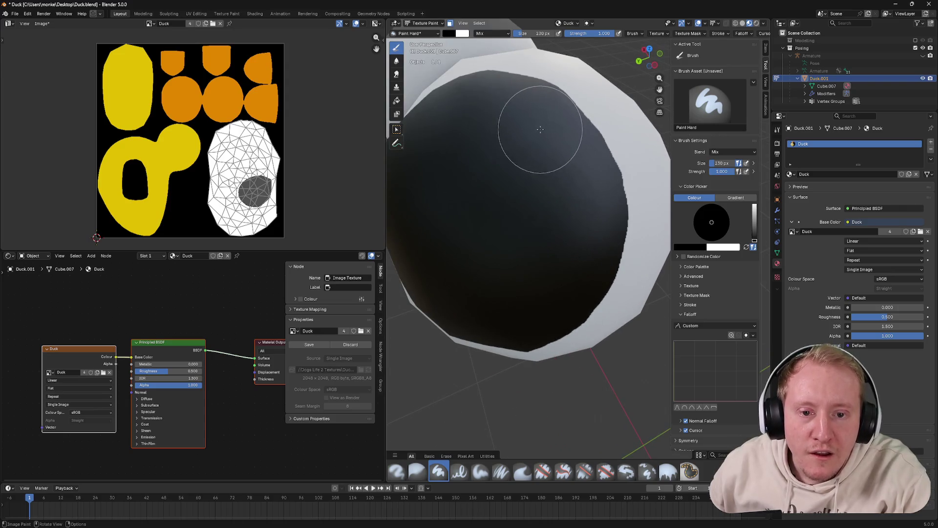
{"action": "left_click_drag", "start_coordinate": [552, 143], "coordinate": [524, 150]}
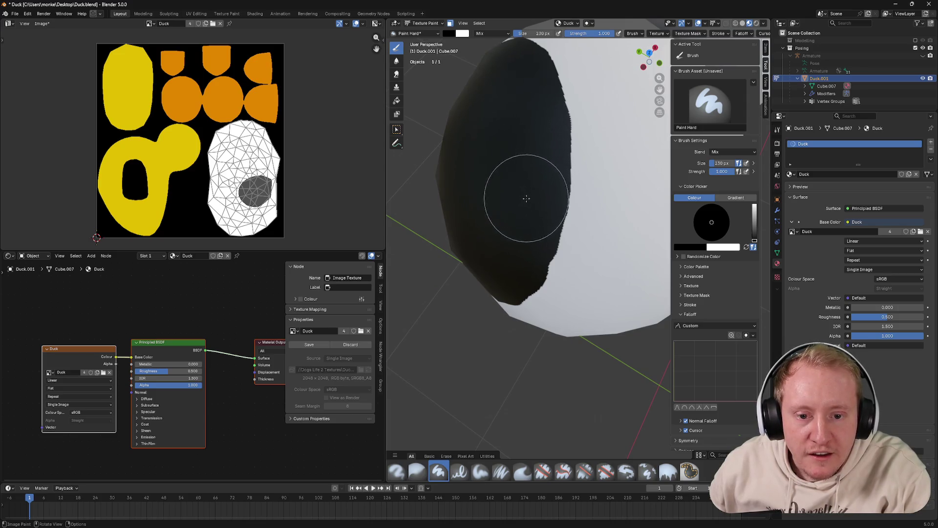
{"action": "left_click_drag", "start_coordinate": [523, 207], "coordinate": [529, 180]}
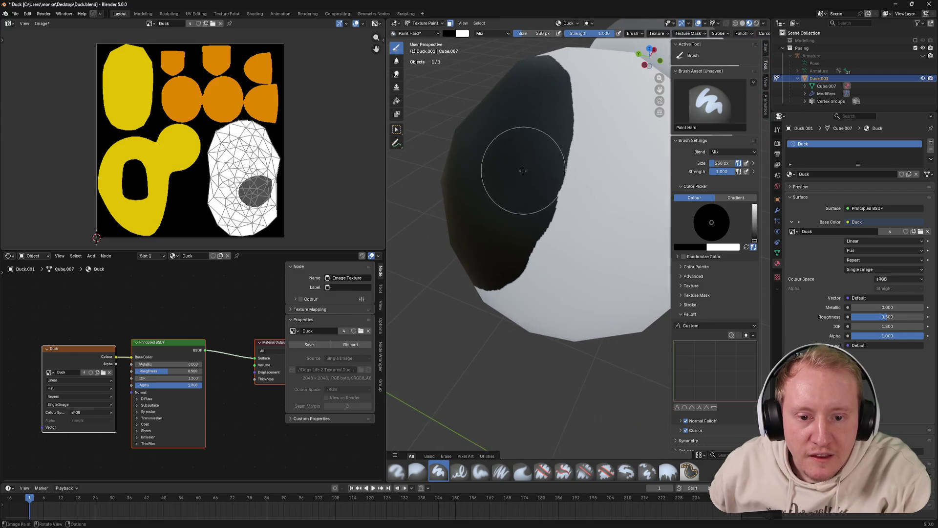
{"action": "left_click_drag", "start_coordinate": [514, 186], "coordinate": [530, 144]}
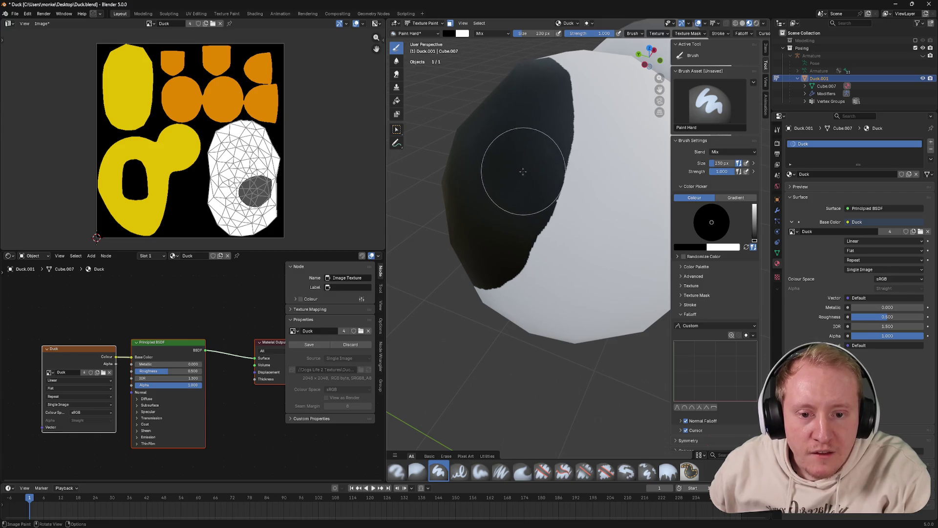
{"action": "left_click_drag", "start_coordinate": [518, 187], "coordinate": [524, 181]}
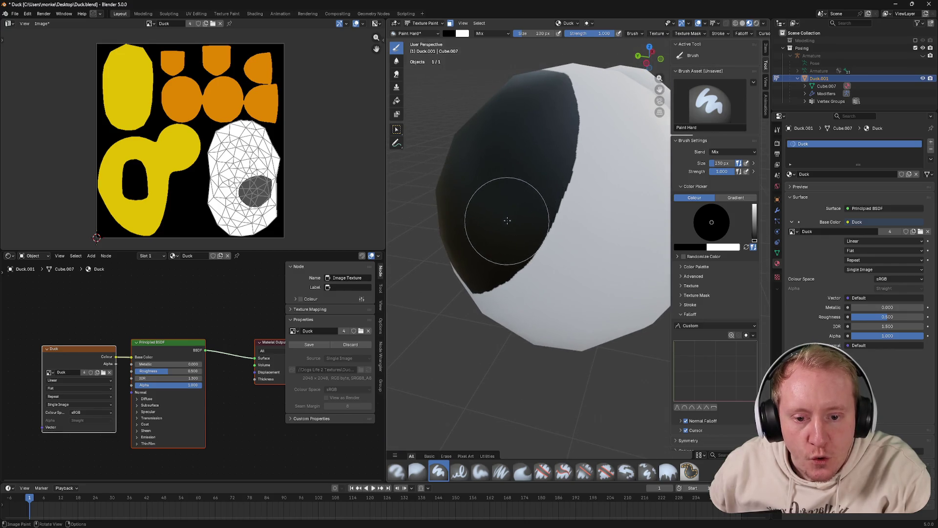
{"action": "scroll", "scroll_direction": "down", "scroll_amount": 3}
{"action": "left_click_drag", "start_coordinate": [538, 166], "coordinate": [565, 146]}
{"action": "scroll", "scroll_direction": "up", "scroll_amount": 3}
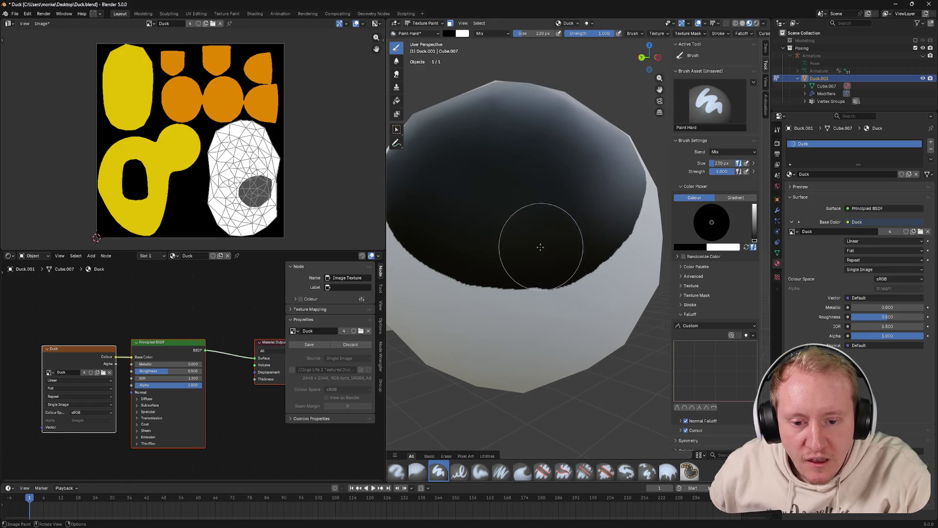
{"action": "scroll", "scroll_direction": "down", "scroll_amount": 3}
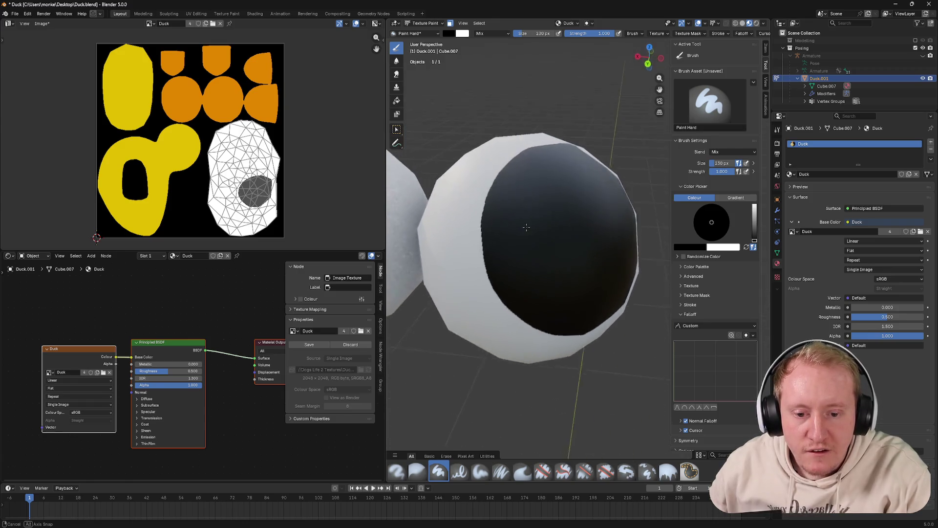
{"action": "left_click_drag", "start_coordinate": [555, 247], "coordinate": [561, 184]}
{"action": "key", "text": "ctrl+s"}
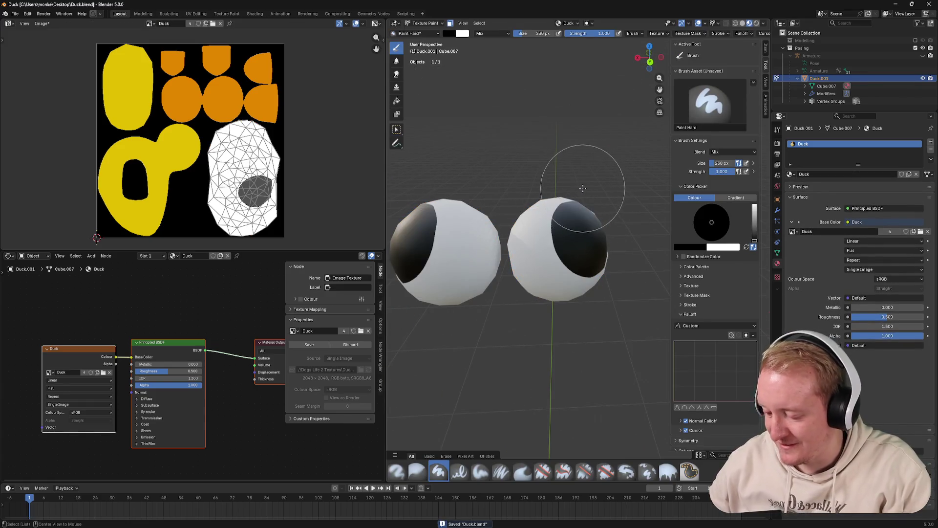
Unhide the duck's body and beak with Alt+H and enter Edit Mode
{"action": "key", "text": "alt+h"}
{"action": "scroll", "scroll_direction": "down", "scroll_amount": 3}
{"action": "left_click_drag", "start_coordinate": [551, 157], "coordinate": [519, 184]}
{"action": "scroll", "scroll_direction": "up", "scroll_amount": 3}
{"action": "key", "text": "Tab"}
{"action": "key", "text": "Tab"}
{"action": "key", "text": "Tab"}
{"action": "key", "text": "Tab"}
{"action": "scroll", "scroll_direction": "down", "scroll_amount": 3}
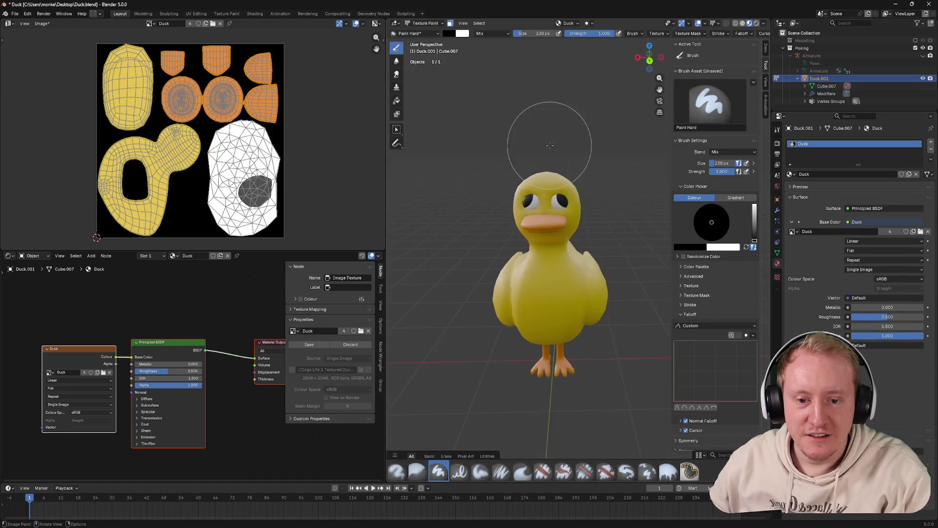
{"action": "scroll", "scroll_direction": "up", "scroll_amount": 3}
{"action": "left_click_drag", "start_coordinate": [566, 132], "coordinate": [560, 210]}
{"action": "key", "text": "Tab"}
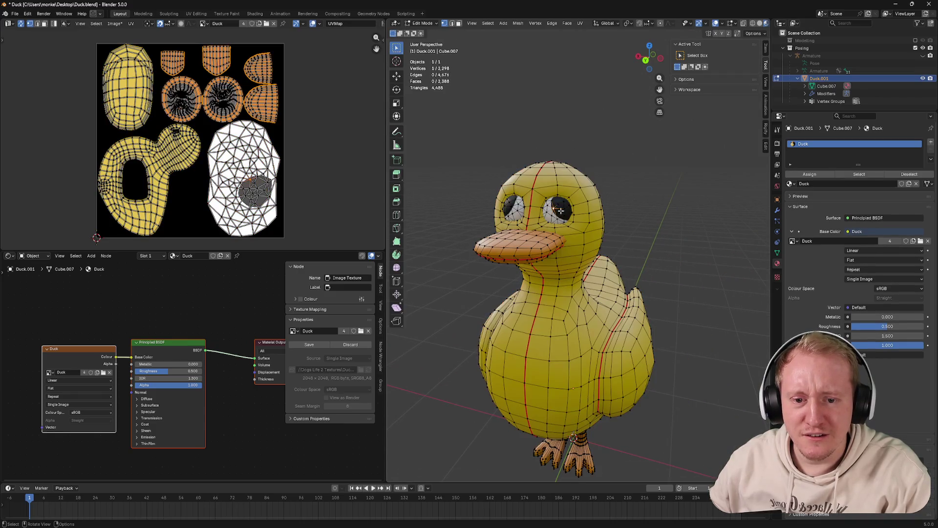
Select the right eye mesh with Ctrl+L and rotate it to a new orientation
{"action": "key", "text": "a"}
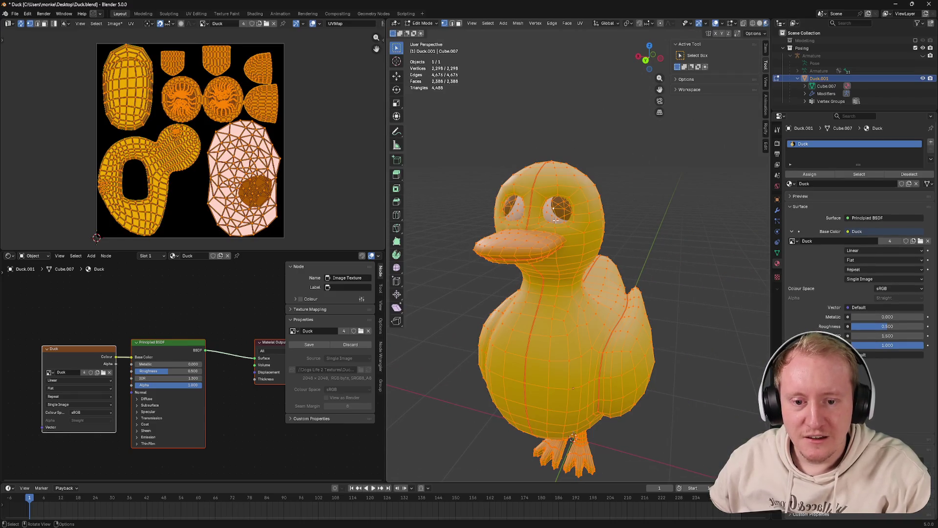
{"action": "left_click", "coordinate": [559, 205]}
{"action": "left_click_drag", "start_coordinate": [648, 187], "coordinate": [638, 185]}
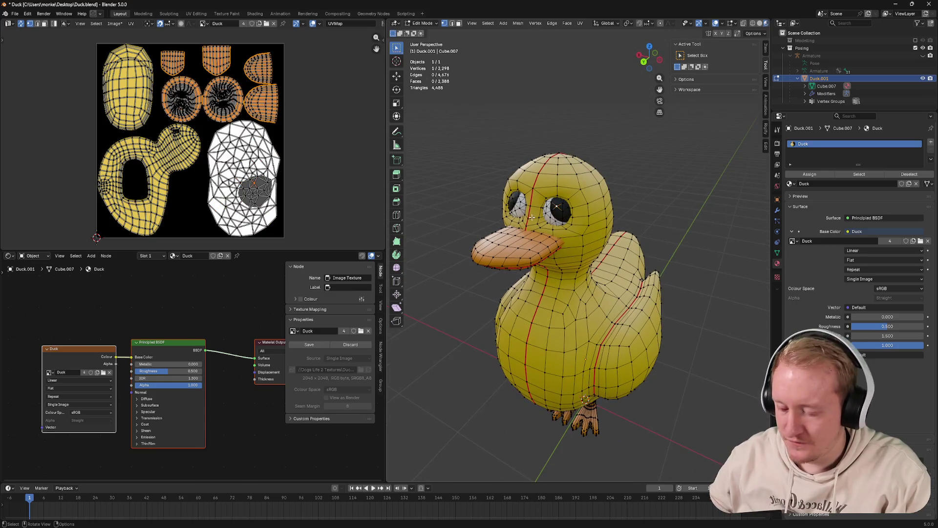
{"action": "key", "text": "ctrl+l"}
{"action": "key", "text": "r"}
{"action": "key", "text": "r"}
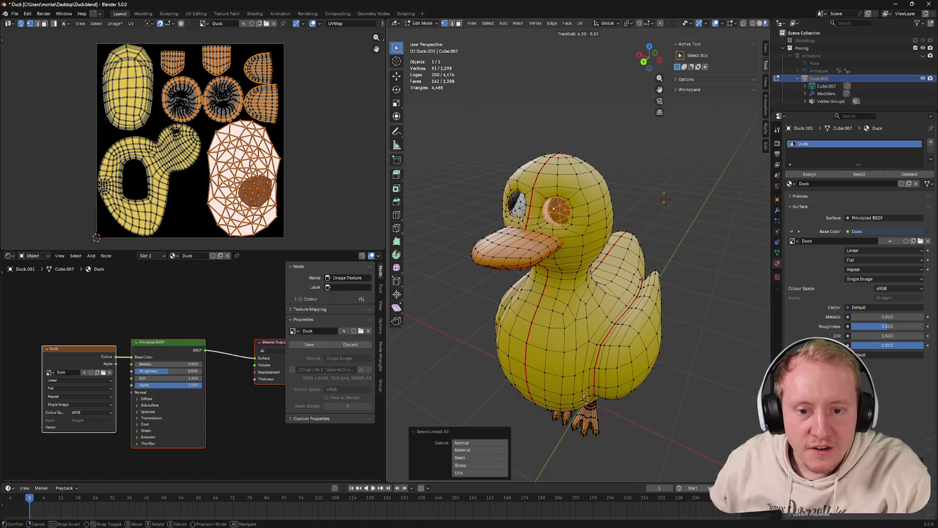
{"action": "left_click", "coordinate": [649, 205]}
{"action": "left_click_drag", "start_coordinate": [649, 206], "coordinate": [671, 193]}
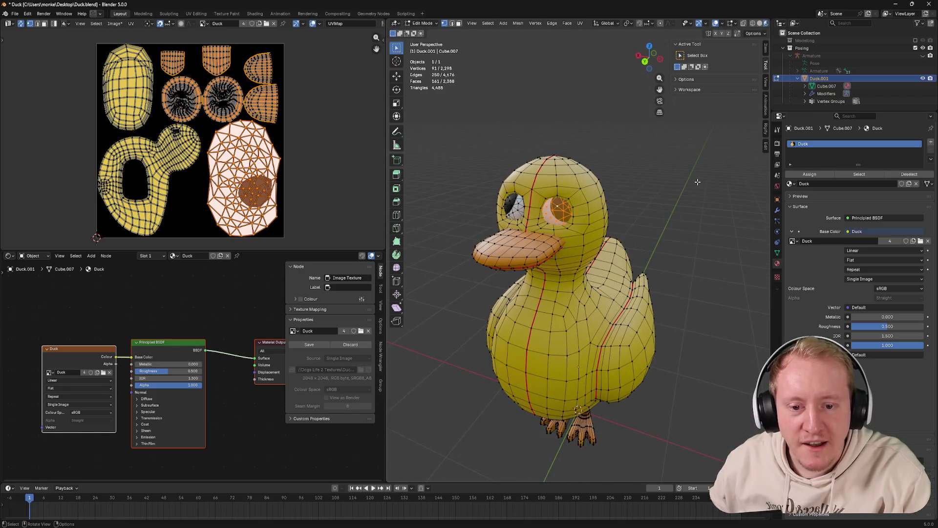
{"action": "key", "text": "r"}
{"action": "key", "text": "r"}
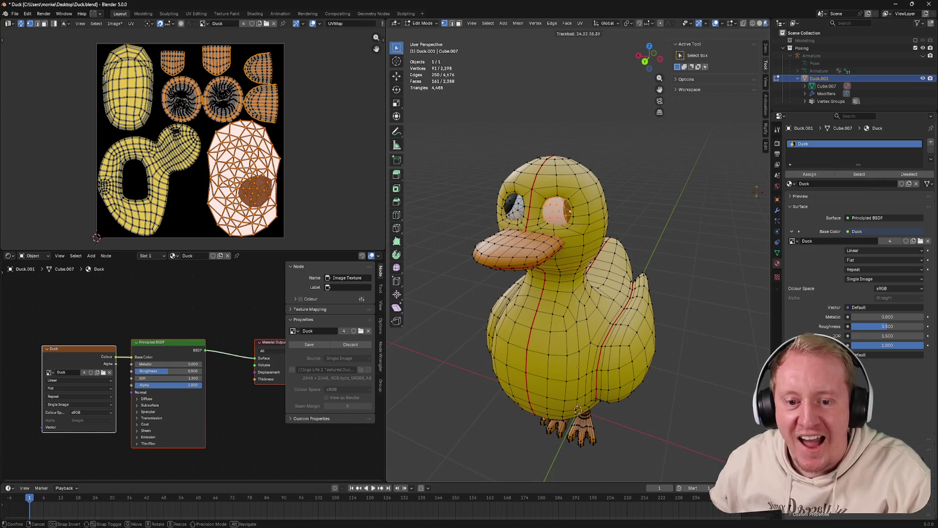
{"action": "scroll", "scroll_direction": "up", "scroll_amount": 3}
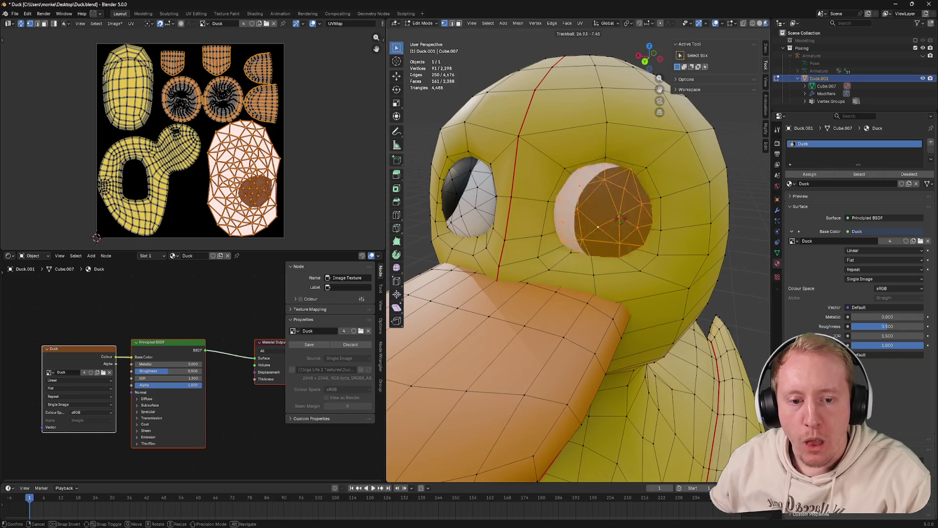
{"action": "left_click", "coordinate": [712, 207]}
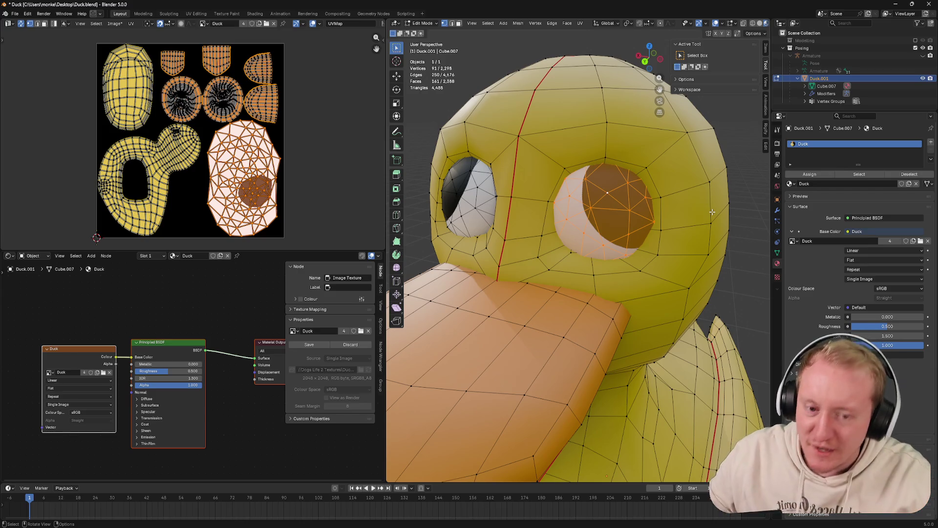
Add the left eye, hide everything else, frame both eyes, and enter Texture Paint
{"action": "left_click_drag", "start_coordinate": [662, 194], "coordinate": [643, 209]}
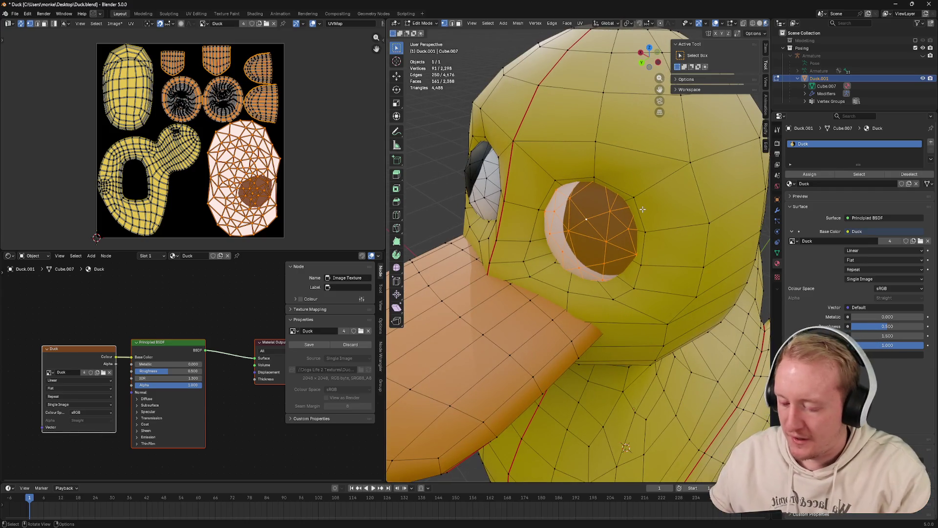
{"action": "left_click", "coordinate": [482, 174]}
{"action": "key", "text": "ctrl+l"}
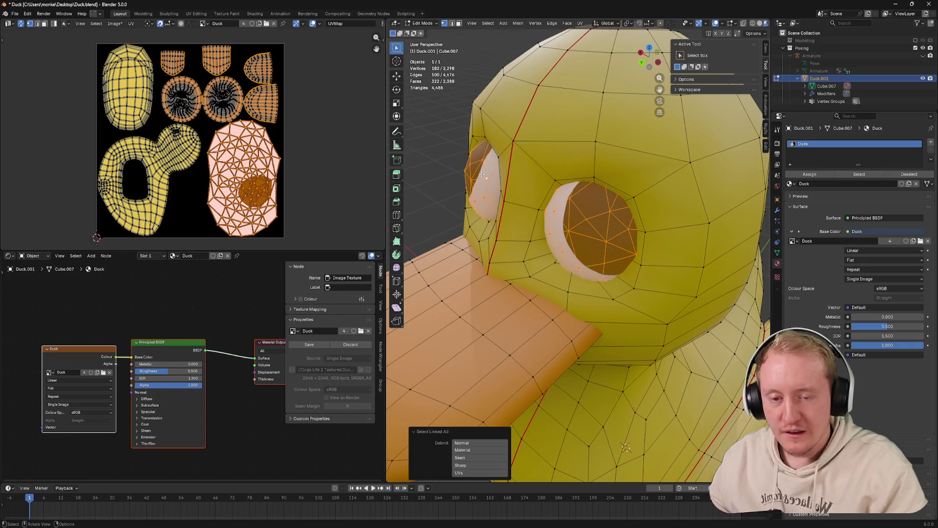
{"action": "key", "text": "shift+h"}
{"action": "key", "text": "KP_Decimal"}
{"action": "key", "text": "ctrl+Tab"}
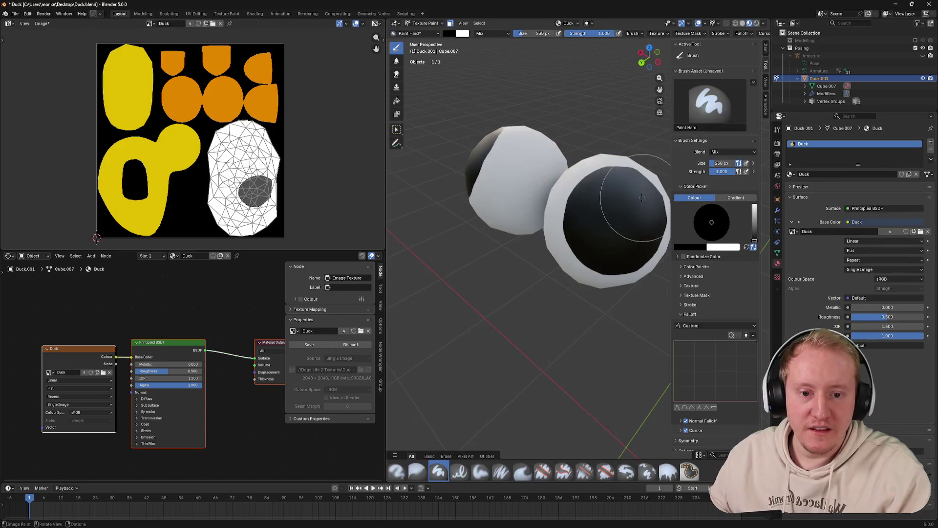
Set the brush to 321 px and paint black pupil colour onto the left eye
{"action": "left_click", "coordinate": [604, 221]}
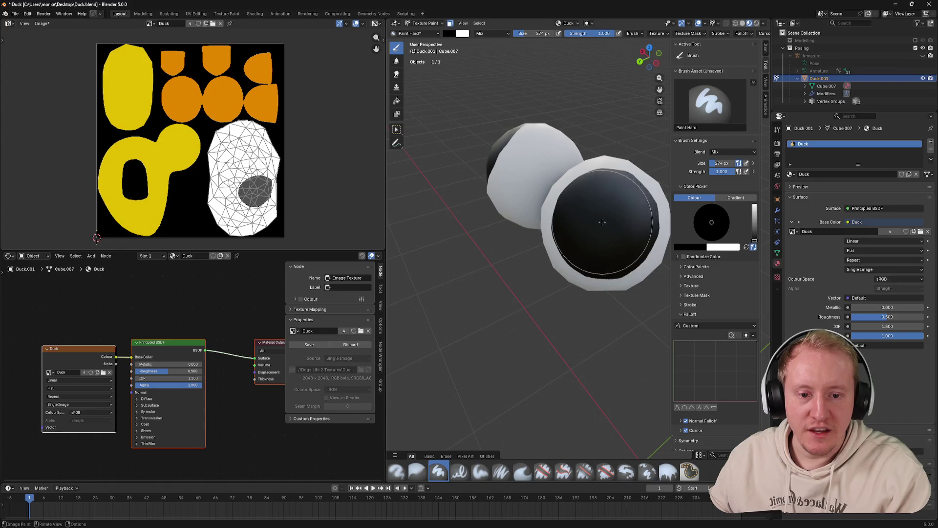
{"action": "left_click_drag", "start_coordinate": [605, 225], "coordinate": [506, 161]}
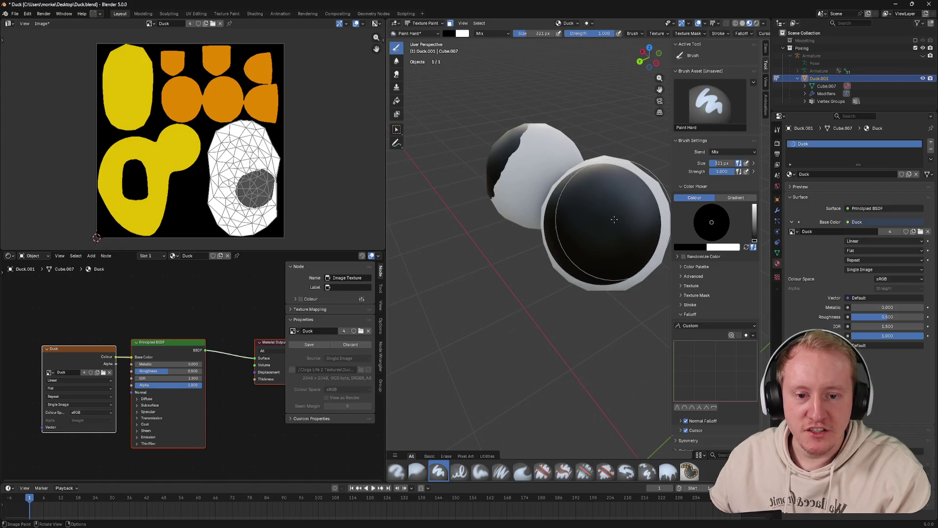
{"action": "left_click_drag", "start_coordinate": [618, 100], "coordinate": [583, 198]}
Expand the Advanced and Modes sections of the brush settings
{"action": "scroll", "scroll_direction": "up", "scroll_amount": 3}
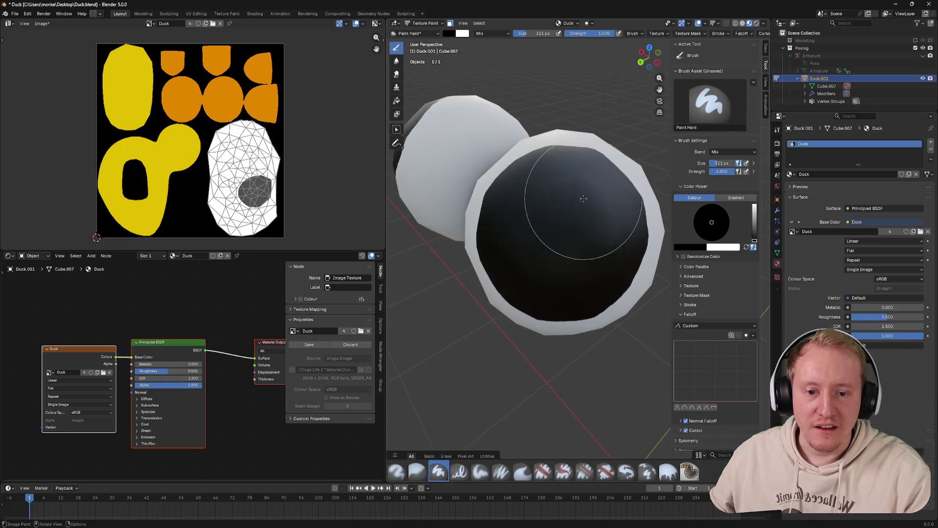
{"action": "scroll", "scroll_direction": "down", "scroll_amount": 3}
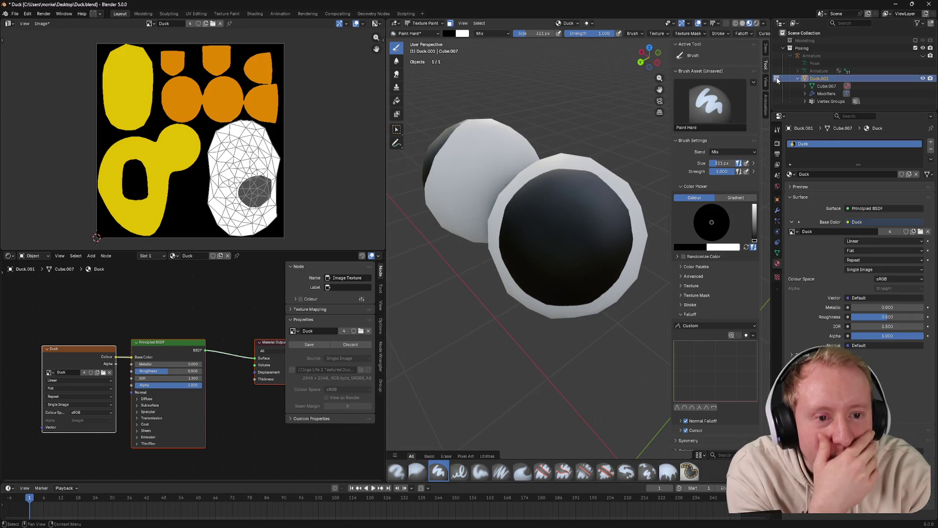
{"action": "left_click", "coordinate": [697, 277]}
{"action": "left_click", "coordinate": [684, 317]}
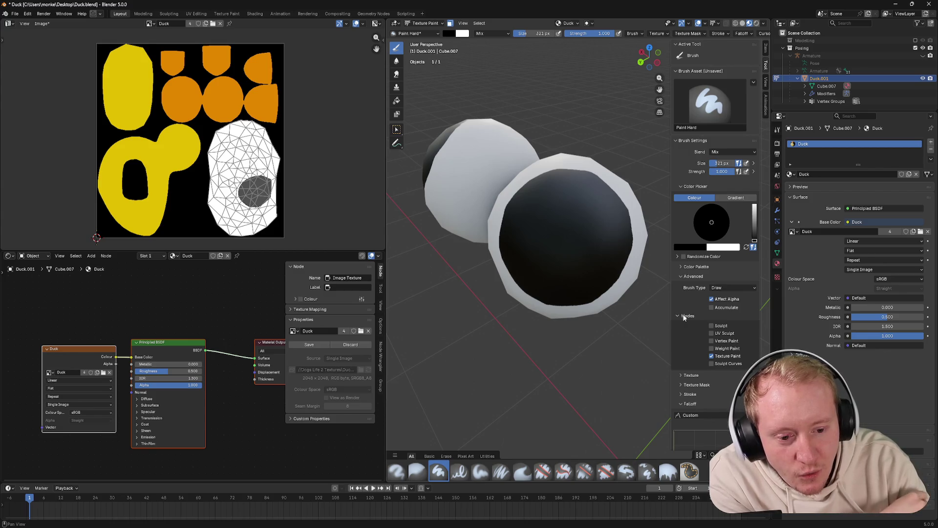
Collapse Modes and Advanced, then cycle the falloff presets, ending on the flat constant curve
{"action": "left_click", "coordinate": [684, 316]}
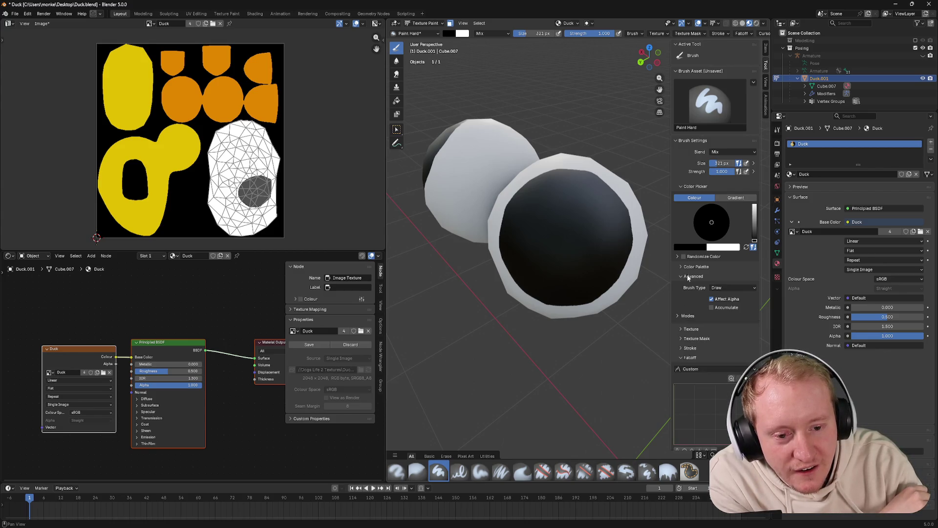
{"action": "left_click", "coordinate": [688, 277]}
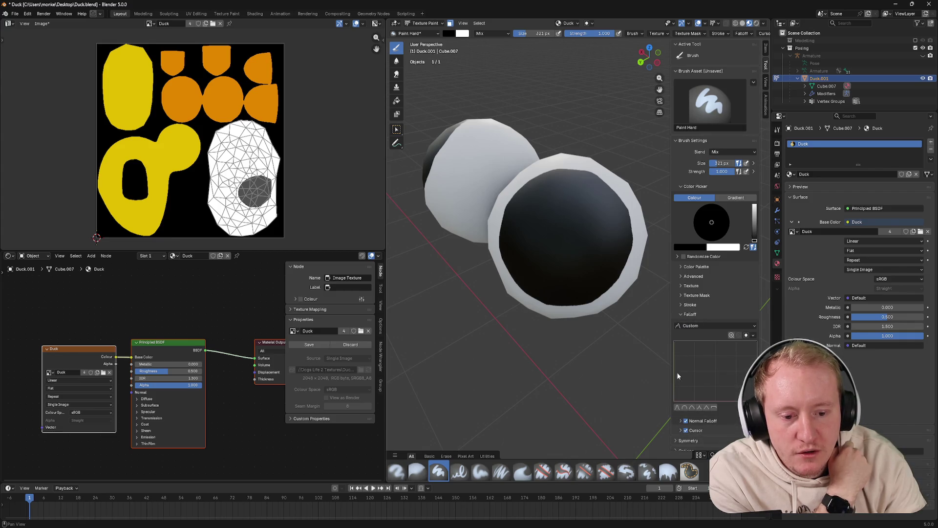
{"action": "left_click", "coordinate": [684, 407]}
{"action": "left_click", "coordinate": [691, 407]}
{"action": "left_click", "coordinate": [699, 408]}
{"action": "left_click", "coordinate": [707, 408]}
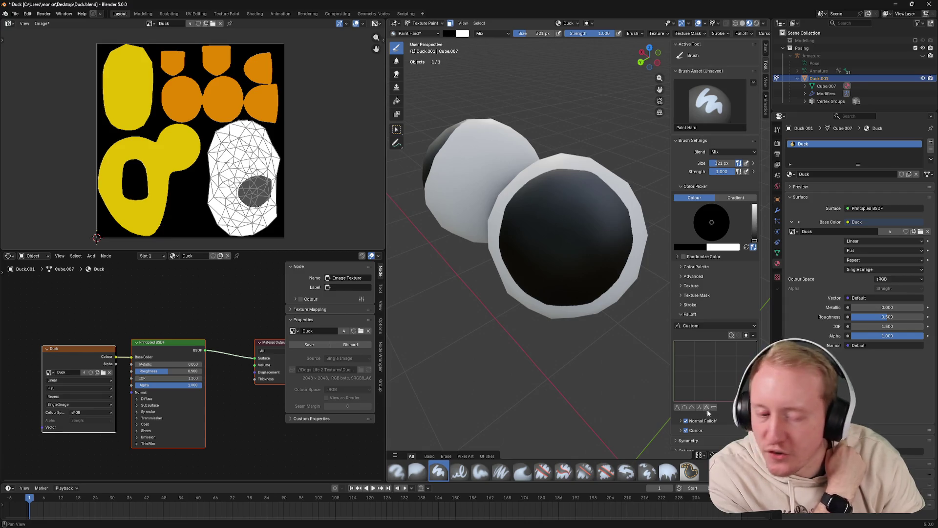
{"action": "left_click_drag", "start_coordinate": [626, 219], "coordinate": [577, 171]}
{"action": "key", "text": "Tab"}
{"action": "key", "text": "Tab"}
{"action": "key", "text": "Tab"}
{"action": "key", "text": "Tab"}
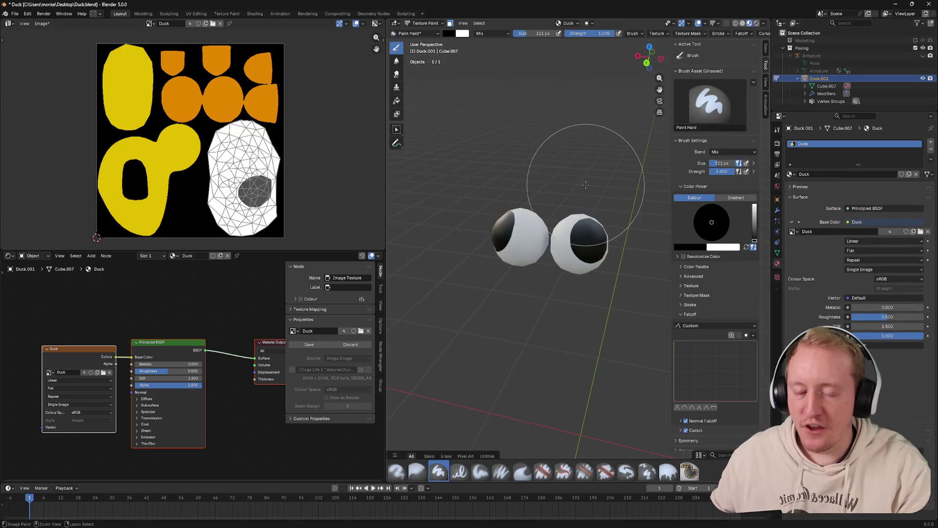
Save Duck.blend, return to Object Mode, and save the painted texture image
{"action": "key", "text": "ctrl+s"}
{"action": "key", "text": "ctrl+Tab"}
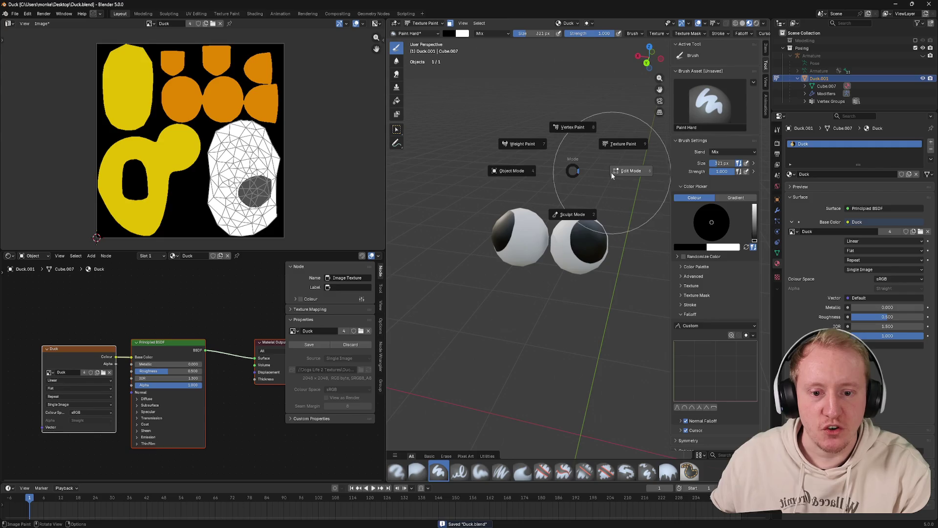
{"action": "left_click", "coordinate": [499, 175]}
{"action": "left_click_drag", "start_coordinate": [499, 175], "coordinate": [437, 117]}
{"action": "left_click", "coordinate": [41, 23]}
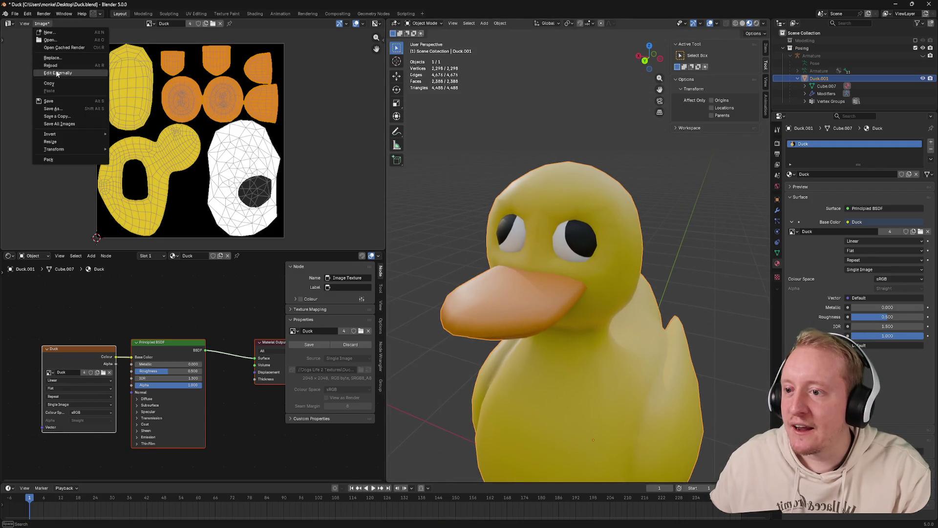
{"action": "left_click", "coordinate": [51, 102]}
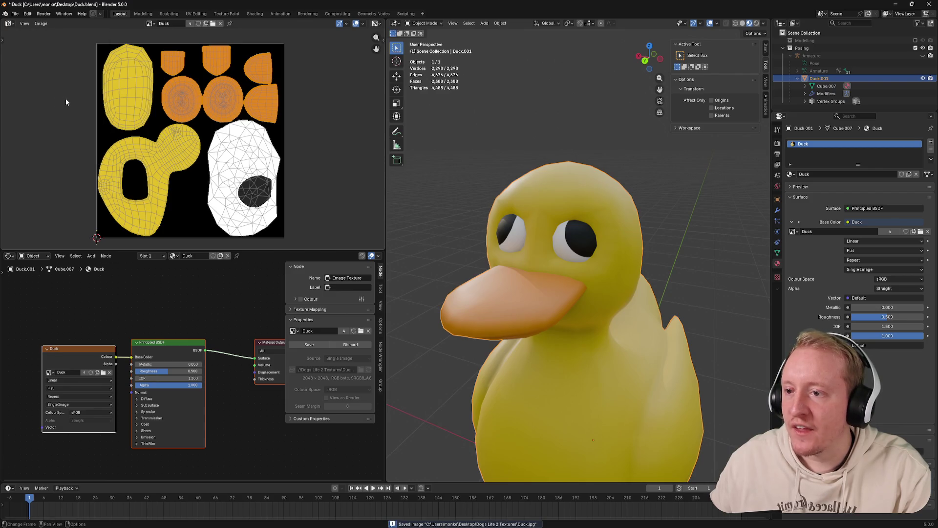
{"action": "scroll", "scroll_direction": "up", "scroll_amount": 3}
In Edit Mode, reveal the hidden duck parts with Alt+H and enter Texture Paint
{"action": "key", "text": "ctrl+Tab"}
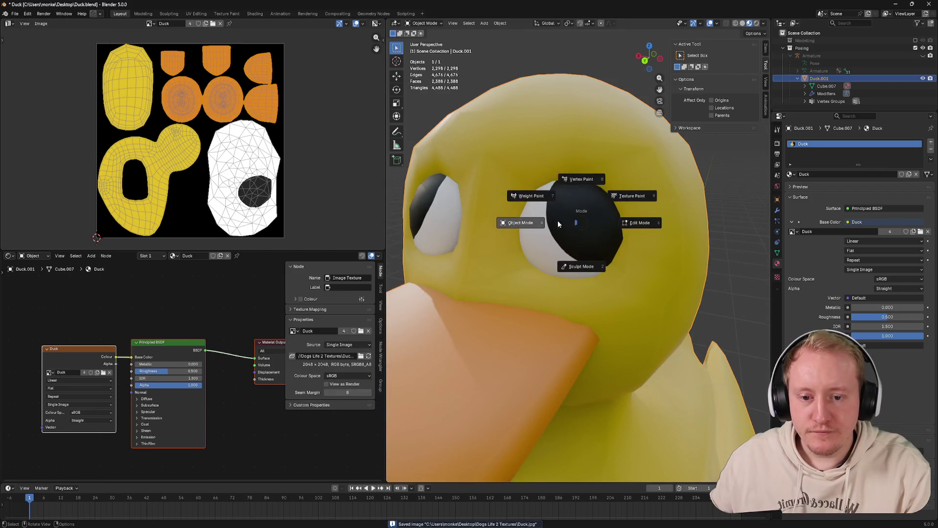
{"action": "left_click", "coordinate": [649, 196]}
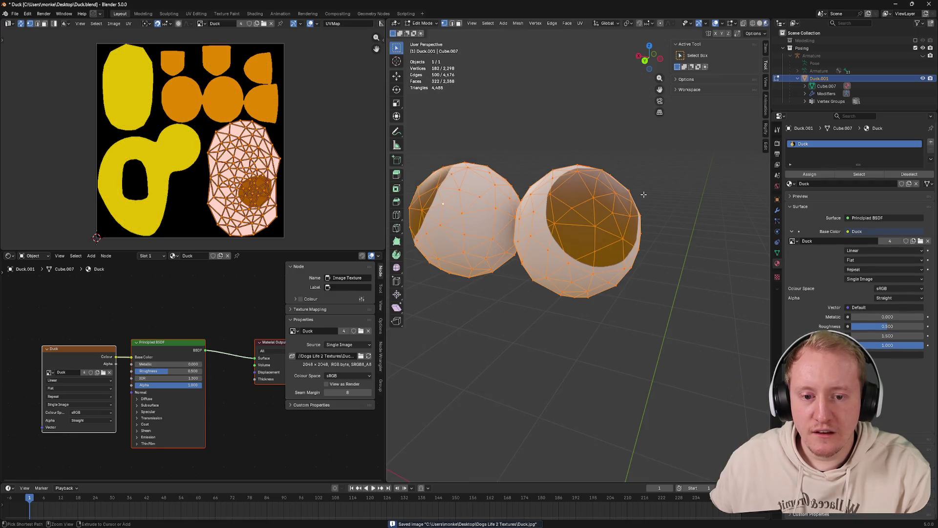
{"action": "key", "text": "alt+h"}
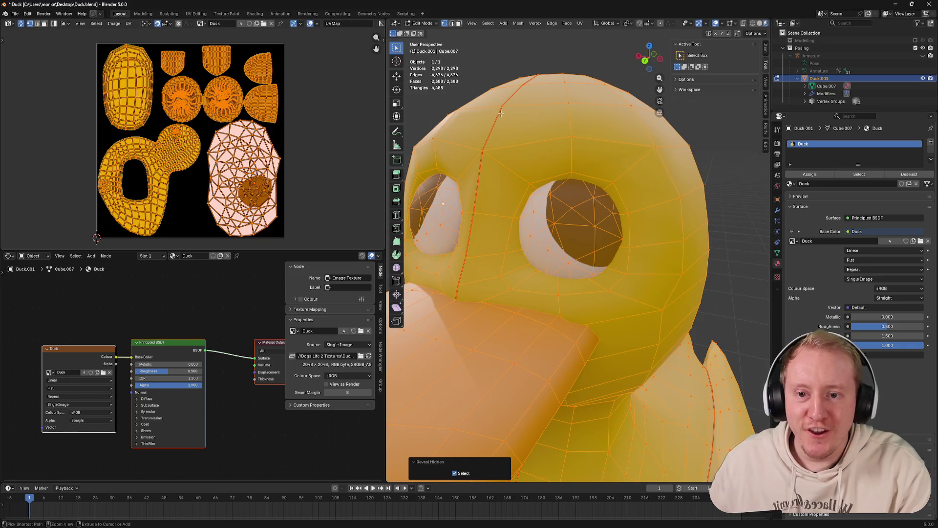
{"action": "key", "text": "ctrl+Tab"}
{"action": "left_click", "coordinate": [552, 87]}
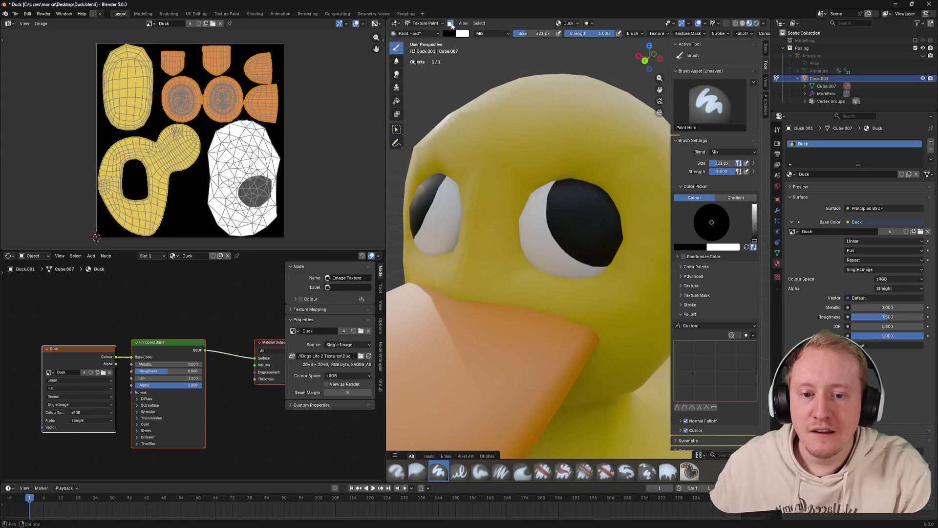
Select the whole right eye, return to Texture Paint, and resize the brush to 45 px
{"action": "key", "text": "Tab"}
{"action": "left_click", "coordinate": [565, 204]}
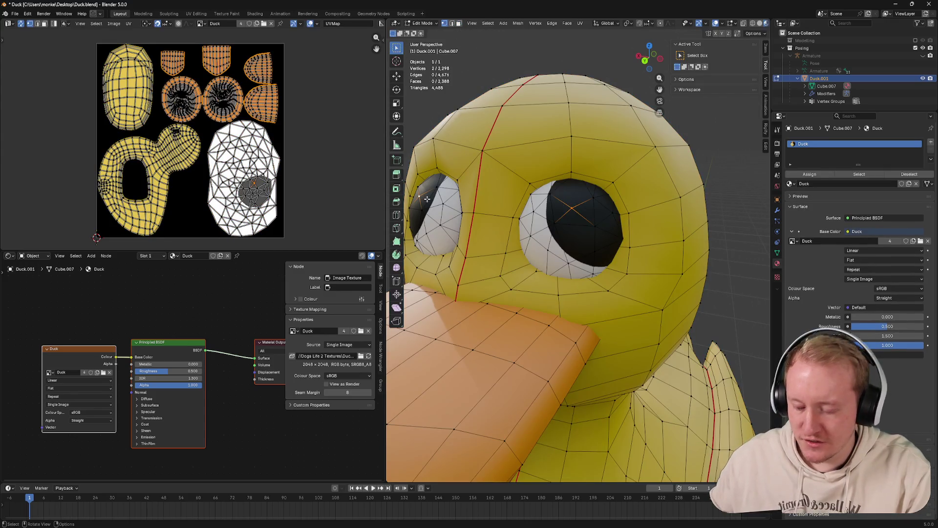
{"action": "key", "text": "ctrl+l"}
{"action": "left_click", "coordinate": [577, 214]}
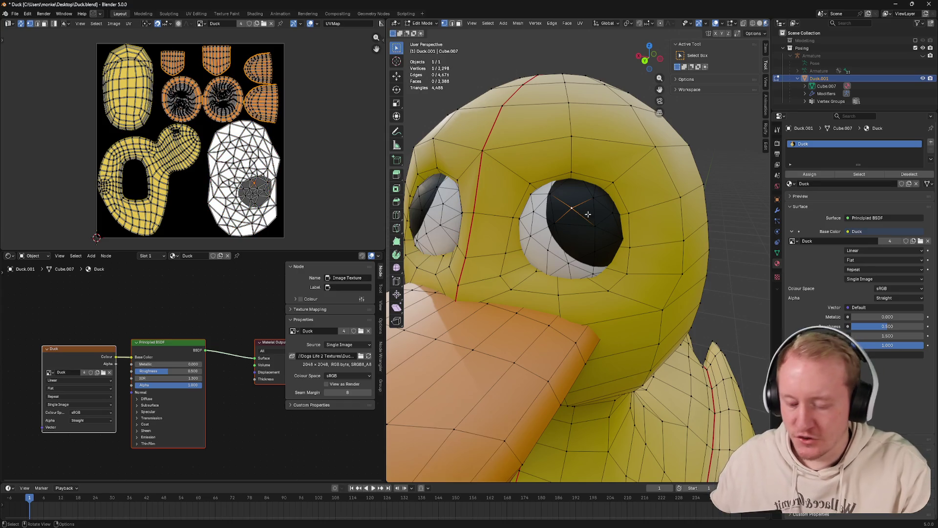
{"action": "key", "text": "ctrl+l"}
{"action": "key", "text": "ctrl+Tab"}
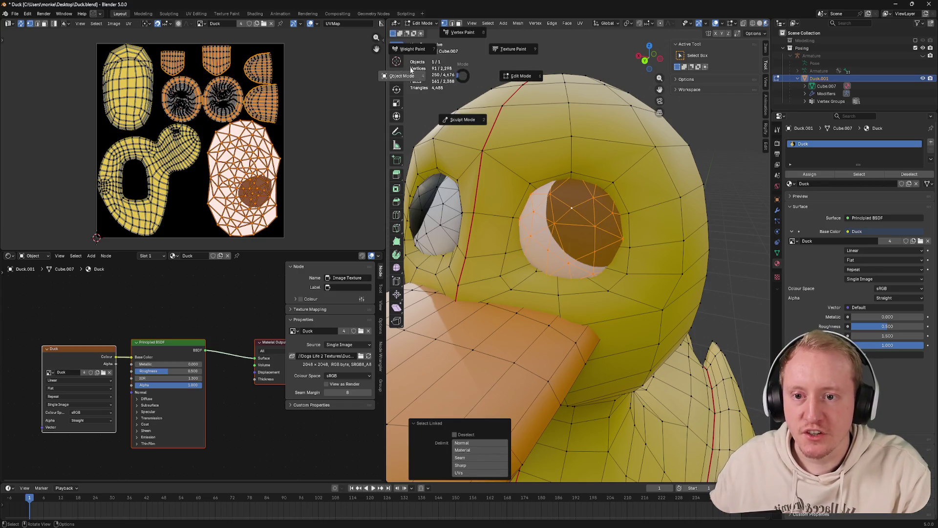
{"action": "left_click", "coordinate": [509, 49]}
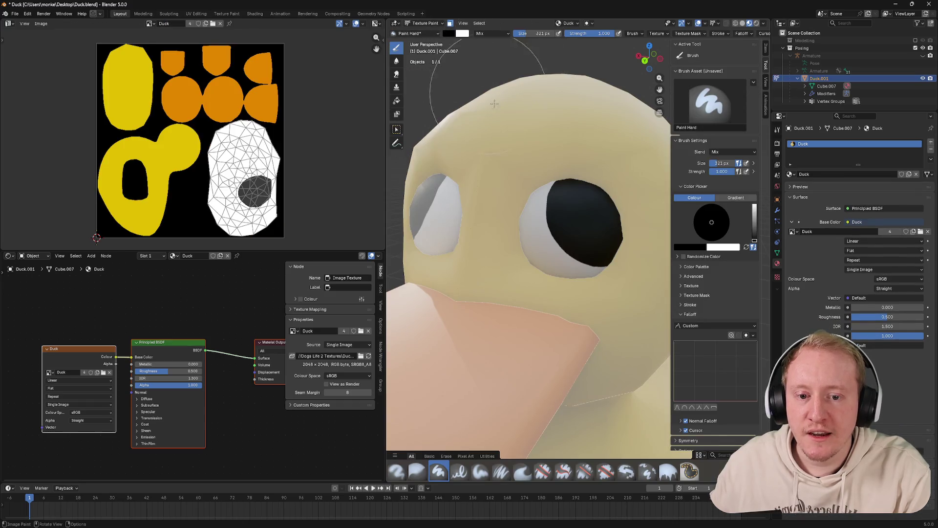
{"action": "key", "text": "f"}
{"action": "left_click", "coordinate": [587, 206]}
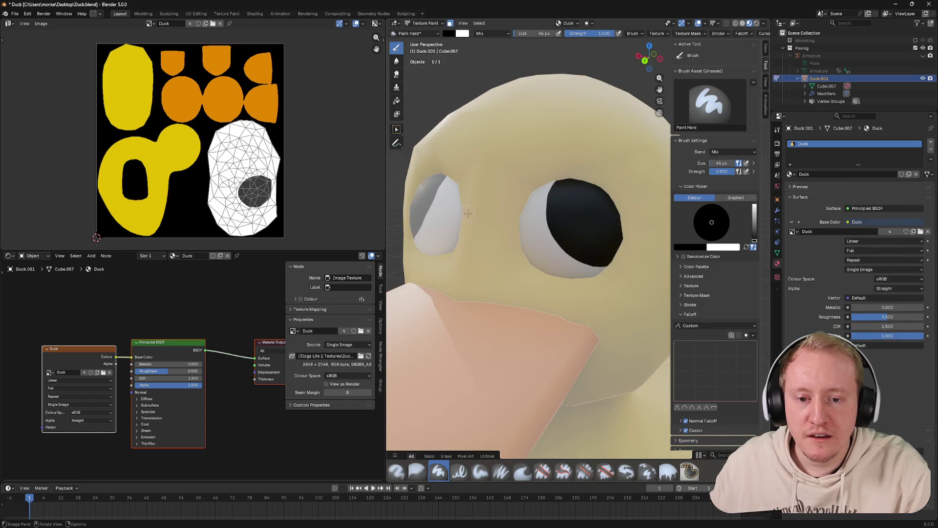
Switch to white and test a thin highlight with a 24 px brush, then undo it
{"action": "key", "text": "x"}
{"action": "left_click", "coordinate": [564, 198]}
{"action": "scroll", "scroll_direction": "down", "scroll_amount": 3}
{"action": "scroll", "scroll_direction": "up", "scroll_amount": 3}
{"action": "key", "text": "f"}
{"action": "left_click", "coordinate": [548, 132]}
{"action": "left_click_drag", "start_coordinate": [546, 110], "coordinate": [528, 134]}
{"action": "key", "text": "ctrl+z"}
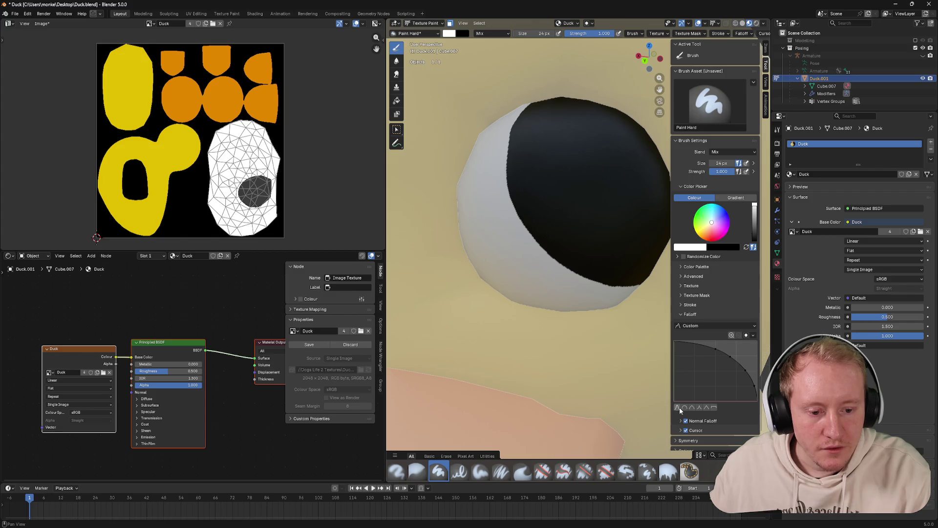
Apply the S-shaped falloff, enlarge the brush to 83 px, and test a highlight stroke, undoing it
{"action": "left_click", "coordinate": [678, 408]}
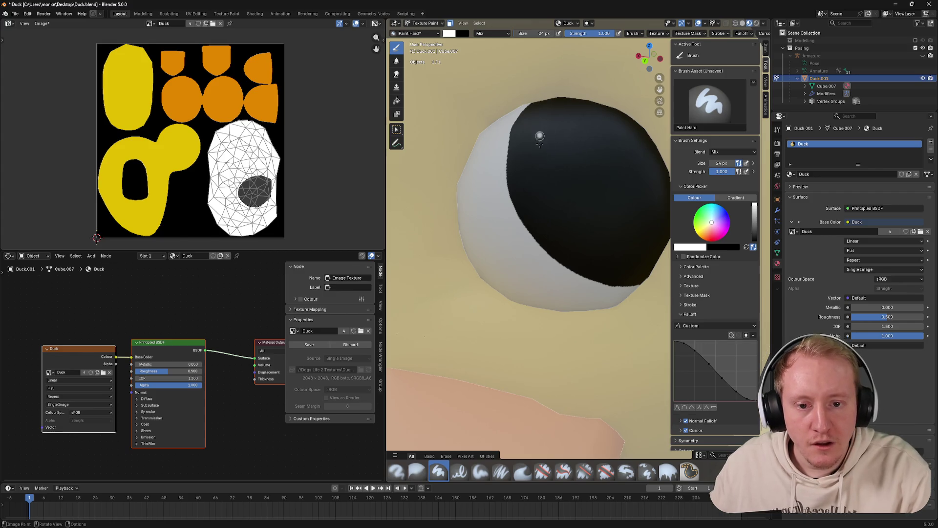
{"action": "key", "text": "f"}
{"action": "left_click", "coordinate": [554, 150]}
{"action": "left_click_drag", "start_coordinate": [538, 122], "coordinate": [540, 205]}
{"action": "key", "text": "ctrl+z"}
{"action": "key", "text": "ctrl+z"}
{"action": "key", "text": "ctrl+z"}
Dab a white dot on the black pupil and stretch it upward into an elongated highlight
{"action": "left_click", "coordinate": [535, 168]}
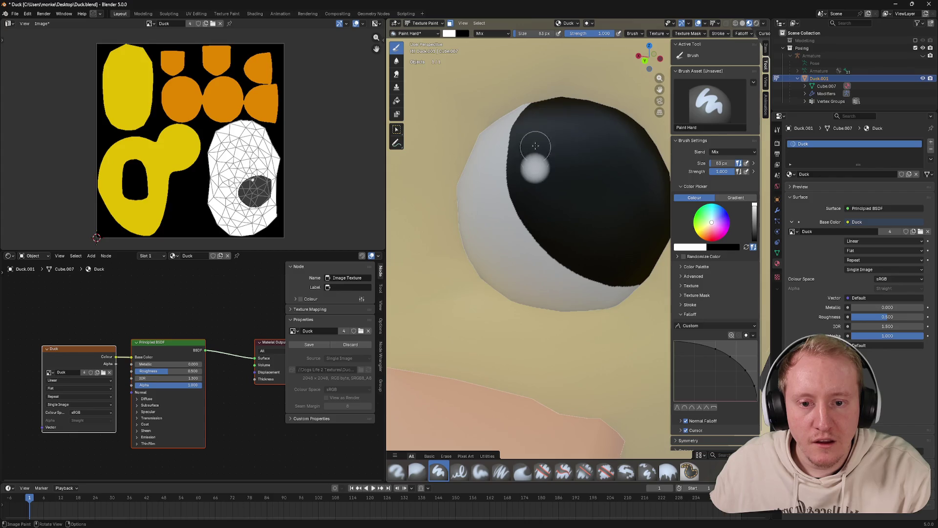
{"action": "left_click_drag", "start_coordinate": [535, 162], "coordinate": [551, 118]}
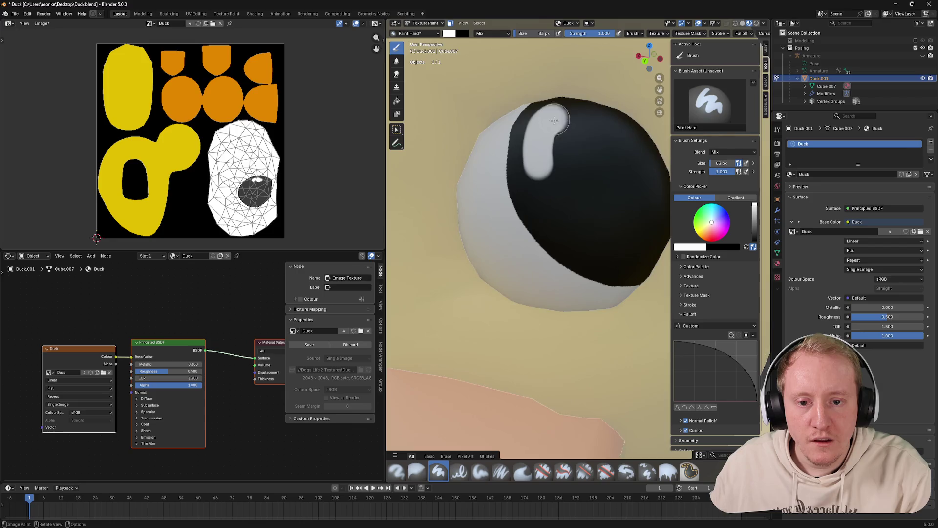
{"action": "scroll", "scroll_direction": "down", "scroll_amount": 3}
{"action": "left_click_drag", "start_coordinate": [645, 376], "coordinate": [660, 386]}
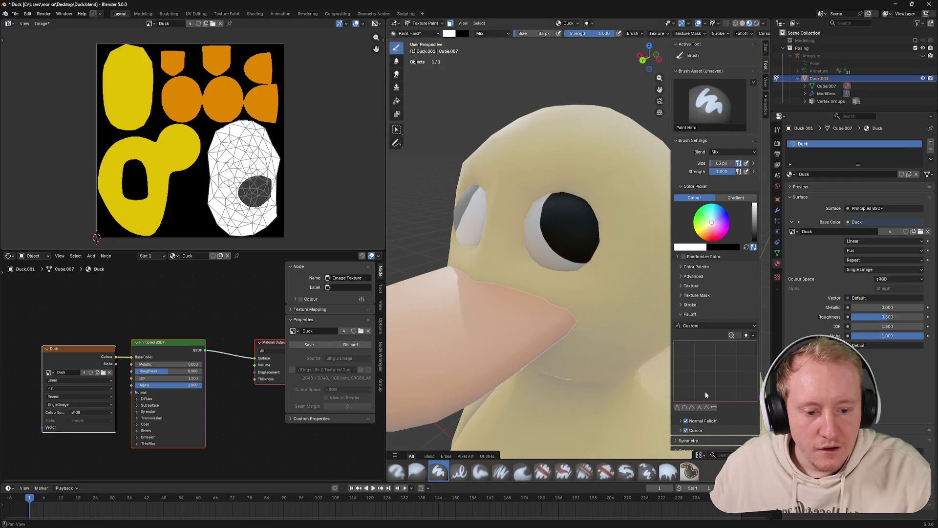
{"action": "scroll", "scroll_direction": "up", "scroll_amount": 3}
Try another elongated highlight and a round white dot on the pupil, undoing both
{"action": "left_click_drag", "start_coordinate": [500, 182], "coordinate": [516, 128]}
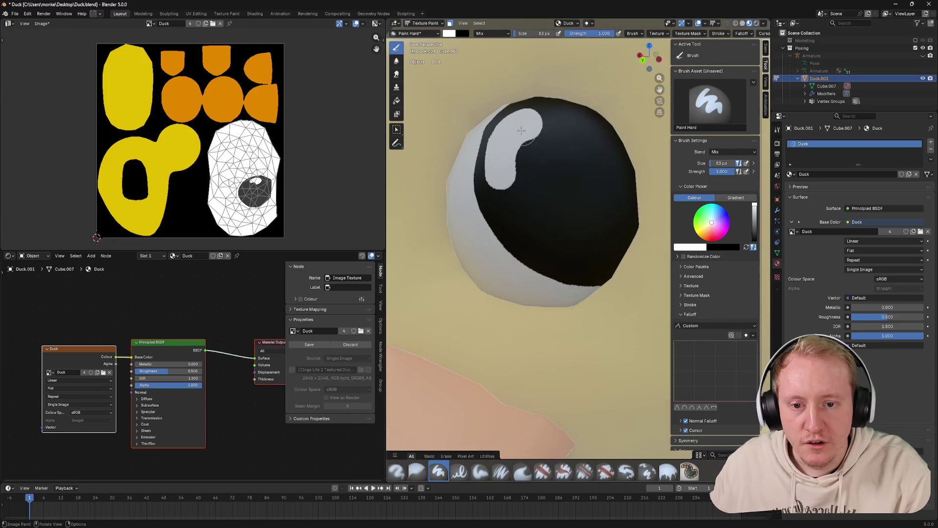
{"action": "scroll", "scroll_direction": "down", "scroll_amount": 3}
{"action": "key", "text": "ctrl+z"}
{"action": "scroll", "scroll_direction": "up", "scroll_amount": 3}
{"action": "left_click_drag", "start_coordinate": [572, 178], "coordinate": [561, 236]}
{"action": "left_click", "coordinate": [558, 236]}
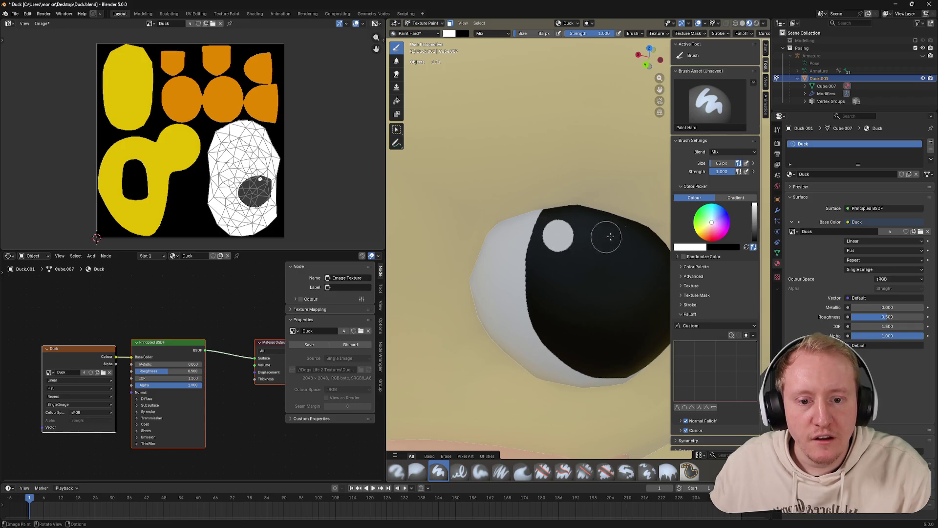
{"action": "key", "text": "ctrl+z"}
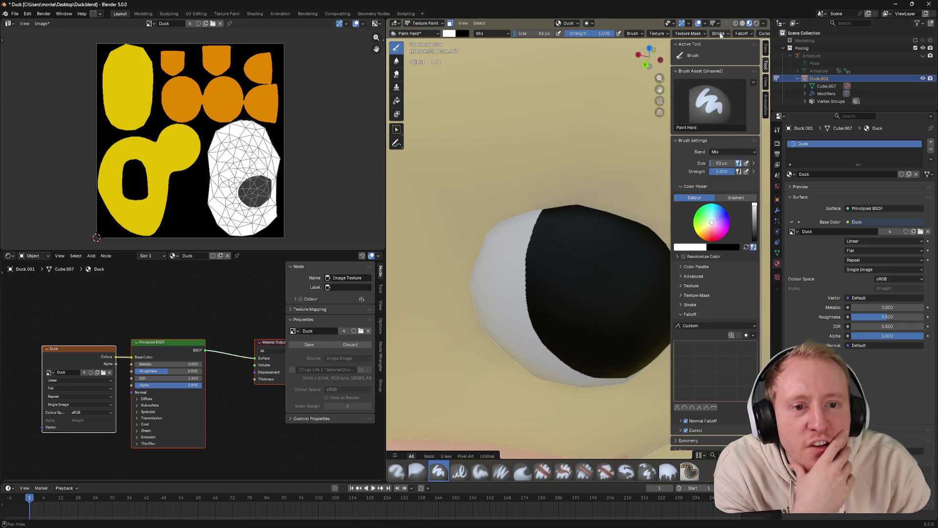
Set the brush Stroke Method to Curve and create a new paint curve
{"action": "left_click", "coordinate": [718, 33]}
{"action": "left_click", "coordinate": [728, 47]}
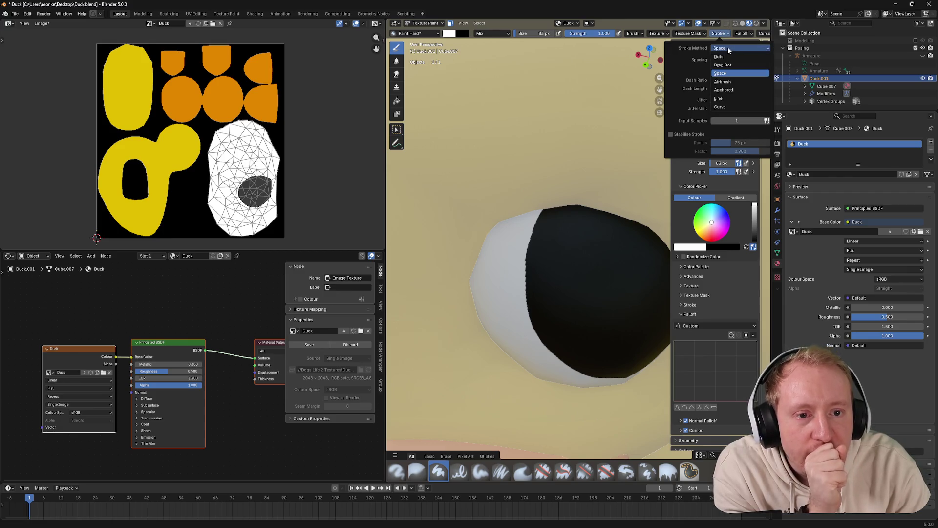
{"action": "left_click", "coordinate": [722, 107]}
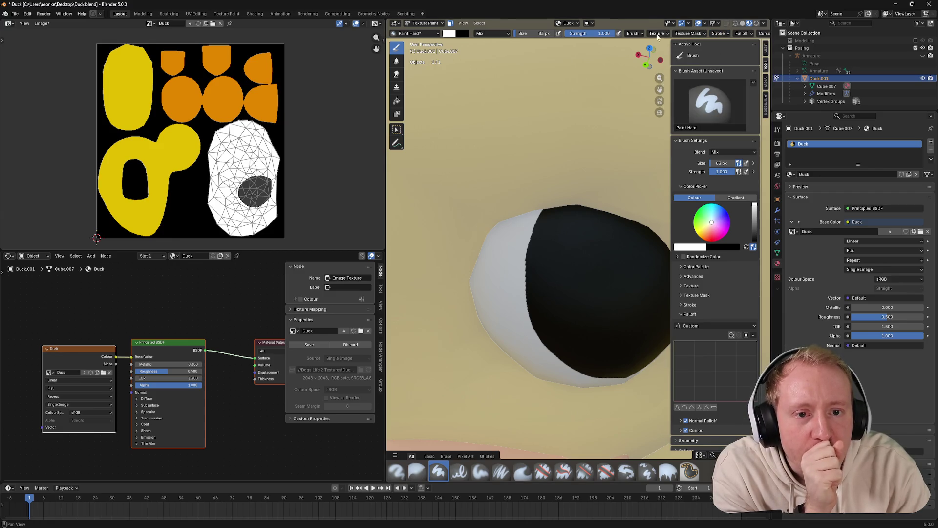
{"action": "left_click", "coordinate": [632, 33]}
{"action": "left_click", "coordinate": [644, 60]}
{"action": "left_click", "coordinate": [644, 58]}
{"action": "mouse_move", "coordinate": [677, 34]}
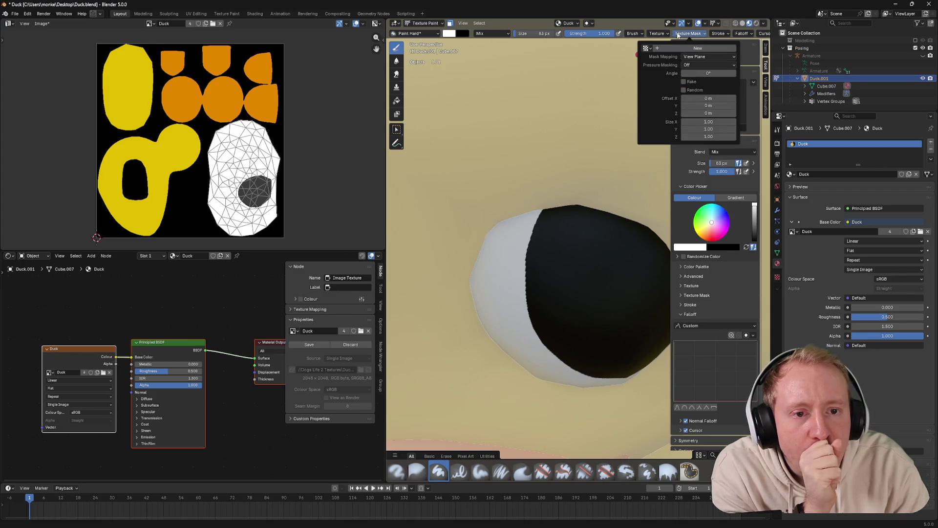
{"action": "left_click", "coordinate": [732, 49]}
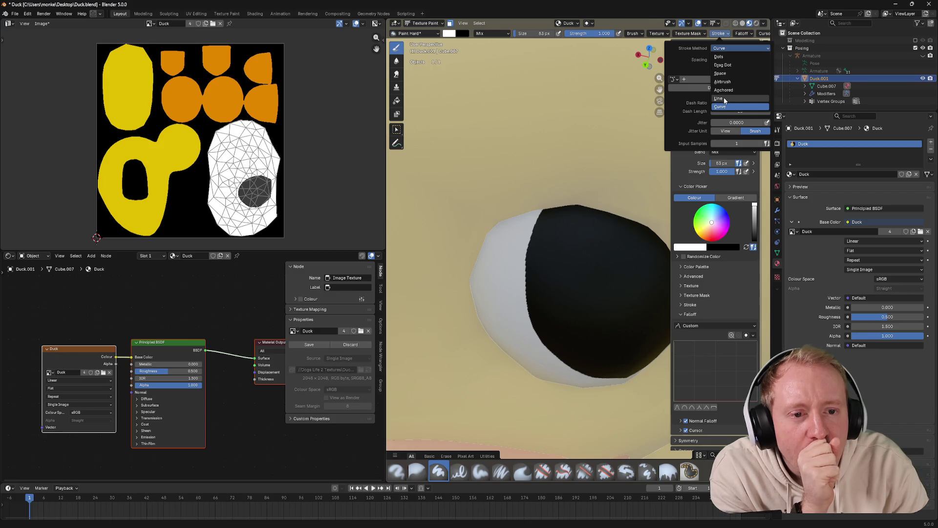
{"action": "left_click", "coordinate": [724, 107]}
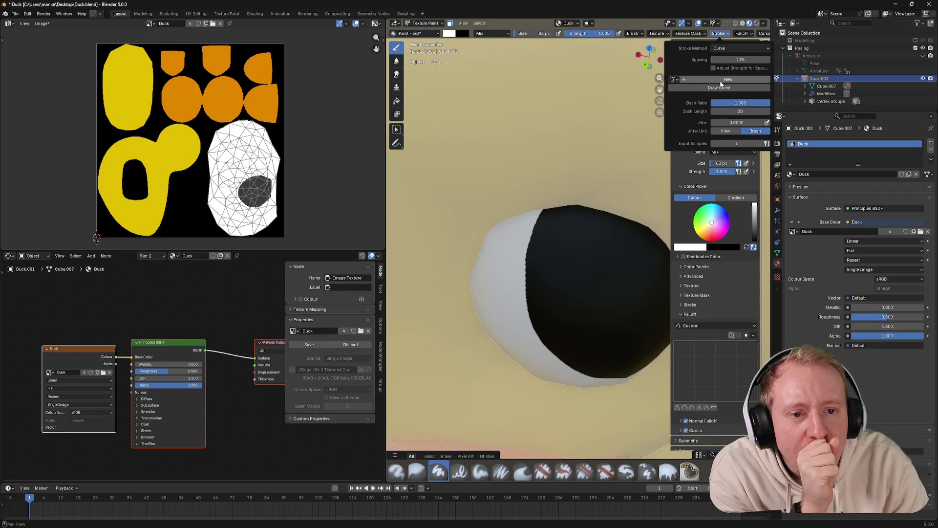
{"action": "left_click", "coordinate": [685, 79]}
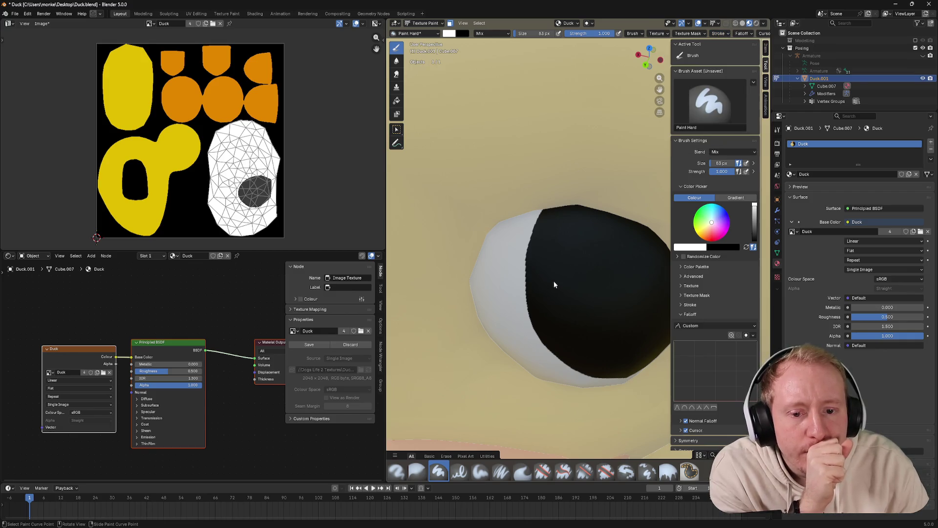
Change the Stroke Method from Curve to Drag Dot
{"action": "left_click", "coordinate": [725, 34]}
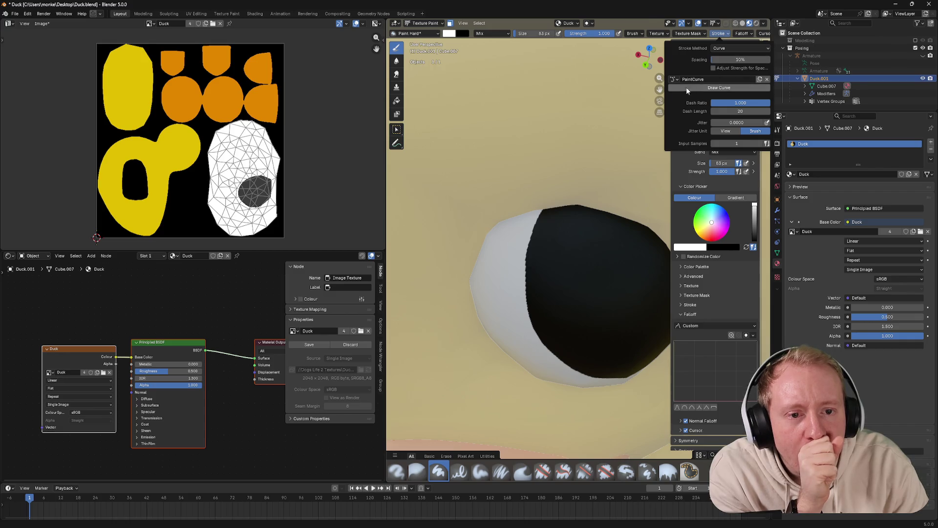
{"action": "left_click", "coordinate": [722, 34]}
{"action": "left_click", "coordinate": [742, 49]}
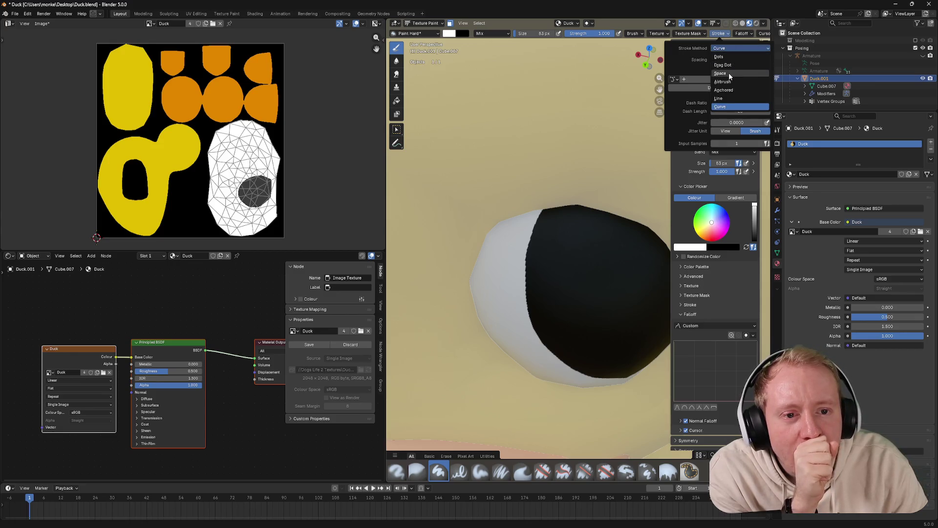
{"action": "left_click", "coordinate": [728, 65]}
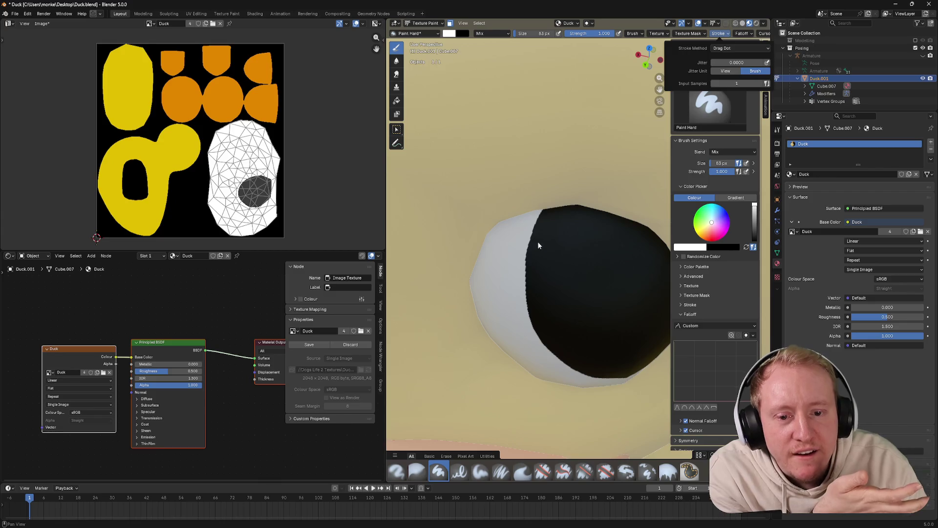
Test white Drag Dot dots on the pupil and undo them all
{"action": "left_click", "coordinate": [534, 275]}
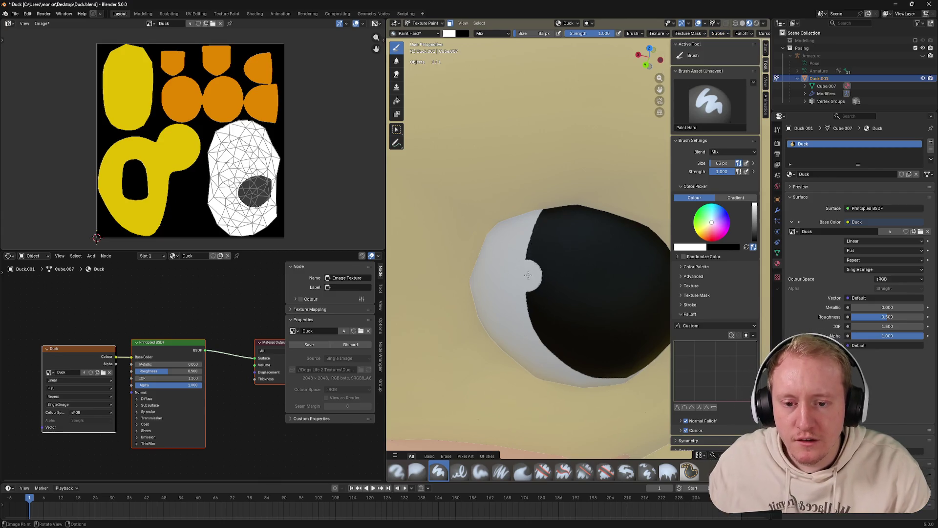
{"action": "key", "text": "ctrl+z"}
{"action": "left_click", "coordinate": [569, 261]}
{"action": "left_click", "coordinate": [549, 254]}
{"action": "key", "text": "ctrl+z"}
{"action": "key", "text": "ctrl+z"}
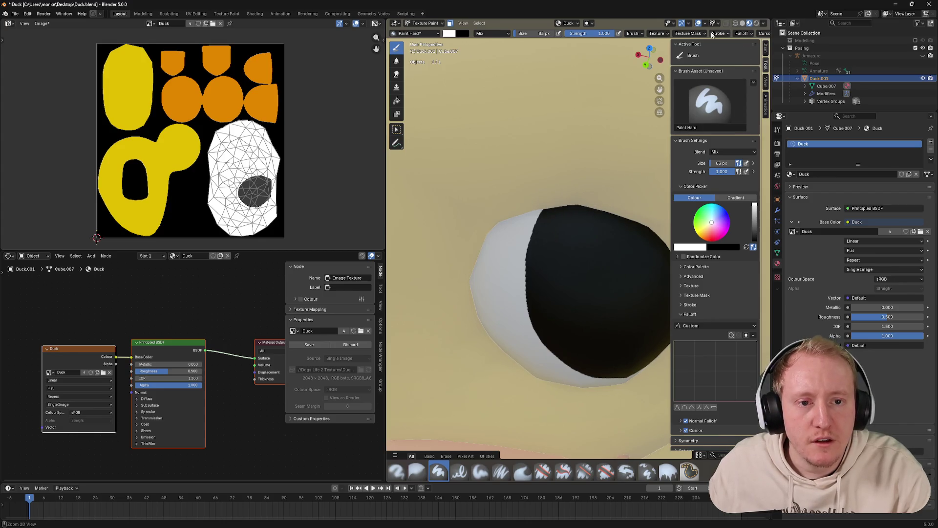
{"action": "left_click", "coordinate": [716, 33]}
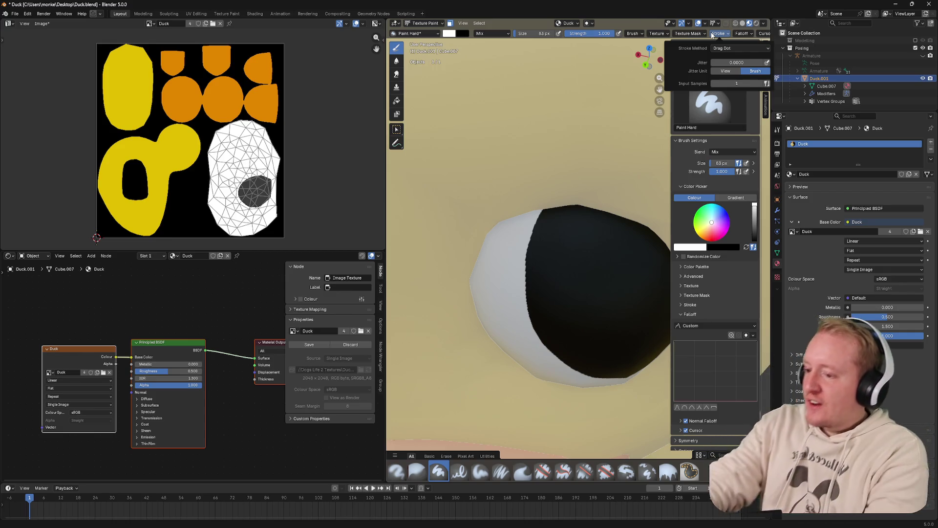
Save the Duck.blend file
{"action": "left_click_drag", "start_coordinate": [561, 203], "coordinate": [499, 161]}
{"action": "scroll", "scroll_direction": "down", "scroll_amount": 3}
{"action": "scroll", "scroll_direction": "up", "scroll_amount": 3}
{"action": "scroll", "scroll_direction": "up", "scroll_amount": 3}
{"action": "key", "text": "ctrl+s"}
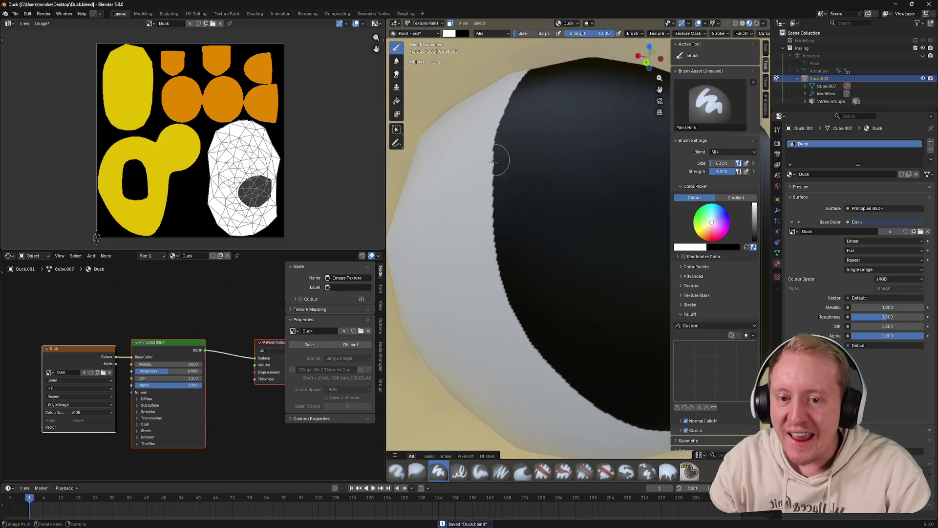
Undo a stray white dab and save the painted Duck texture image
{"action": "left_click", "coordinate": [521, 327]}
{"action": "key", "text": "ctrl+z"}
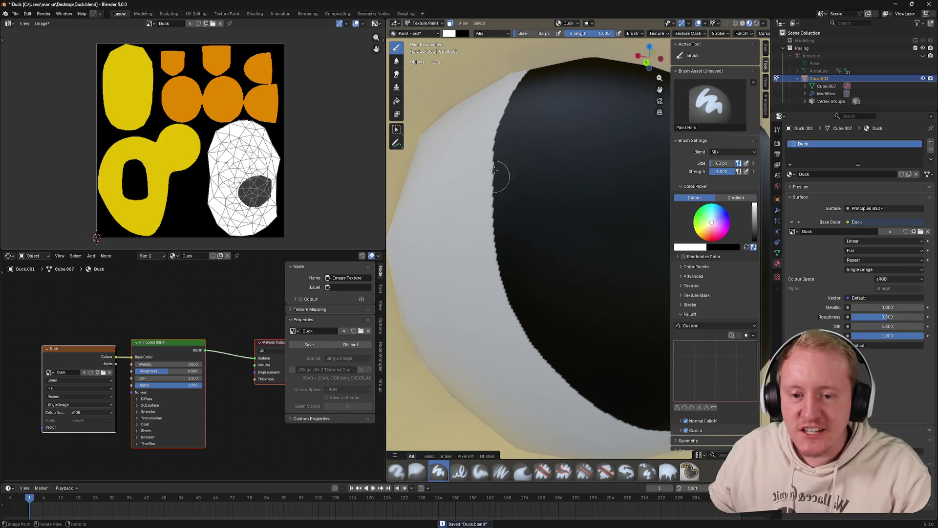
{"action": "left_click", "coordinate": [42, 24]}
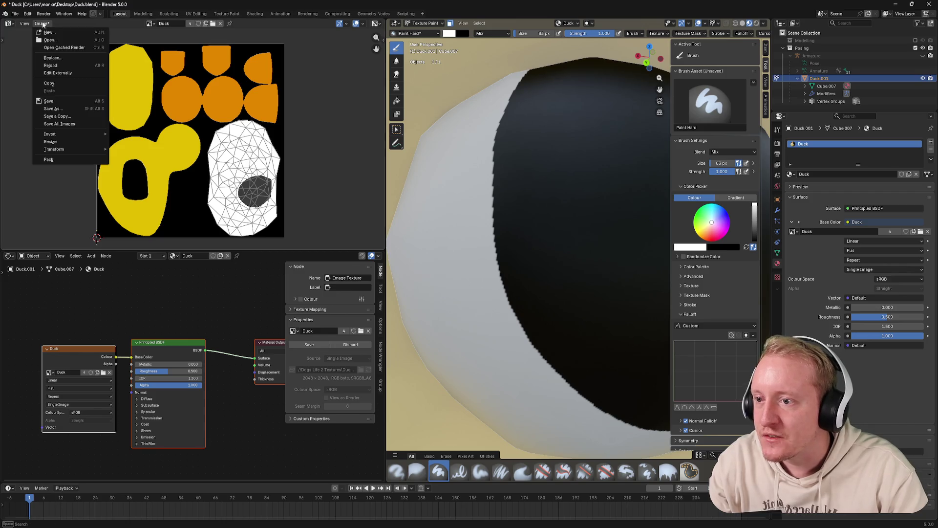
{"action": "left_click", "coordinate": [51, 101]}
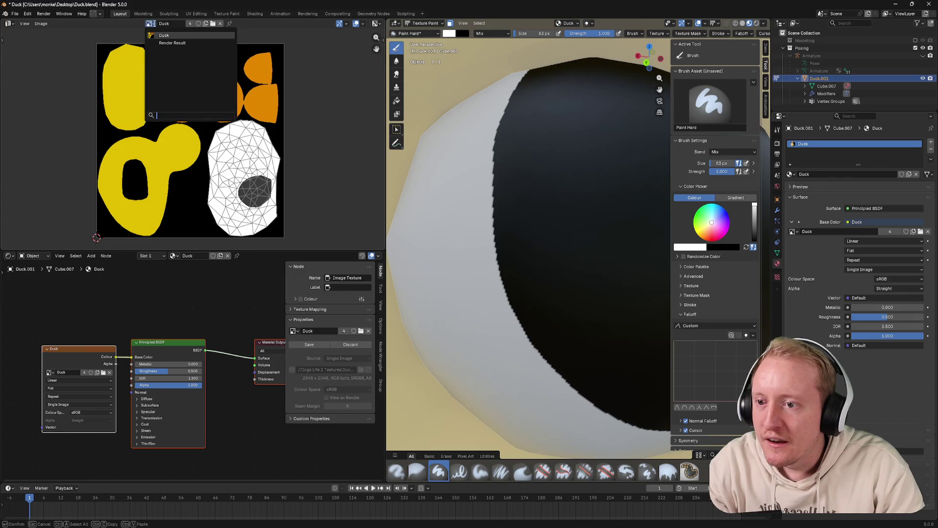
Open Image > Resize for the Duck texture, then cancel it
{"action": "left_click", "coordinate": [41, 23]}
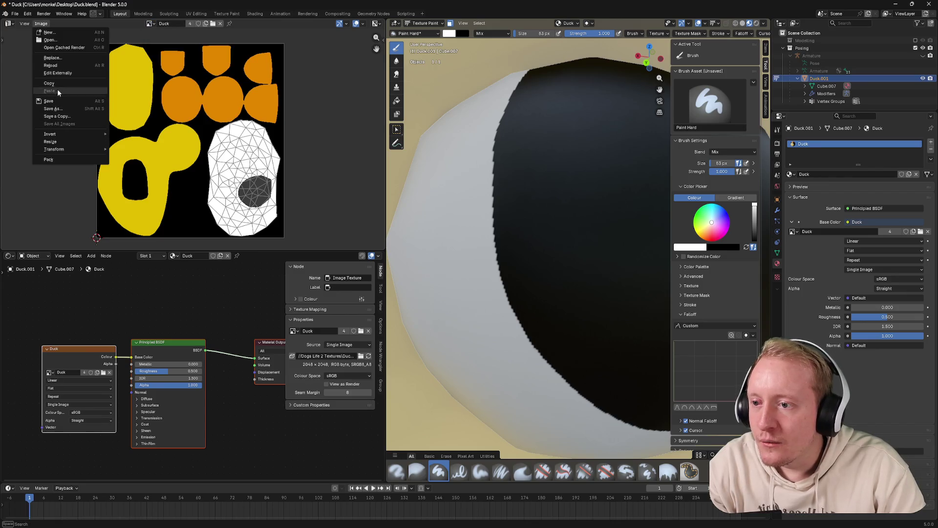
{"action": "left_click", "coordinate": [54, 141]}
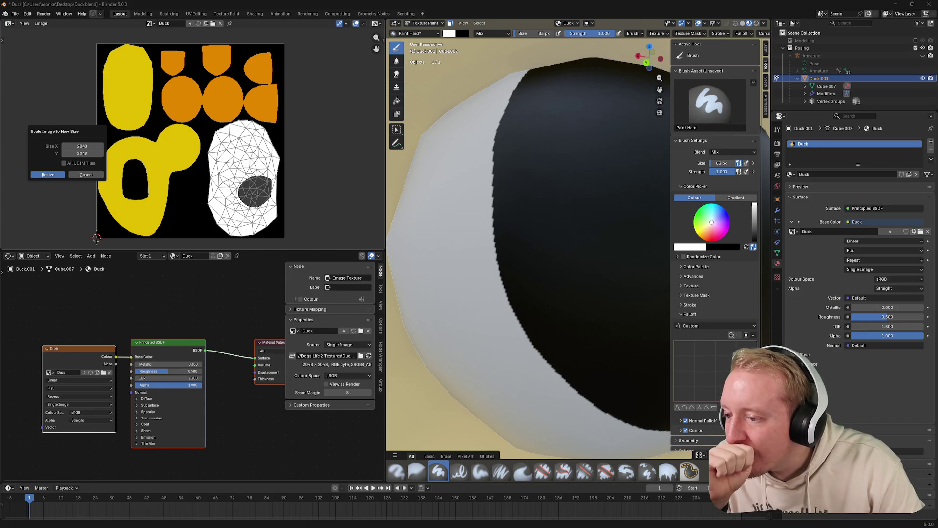
{"action": "left_click", "coordinate": [85, 174]}
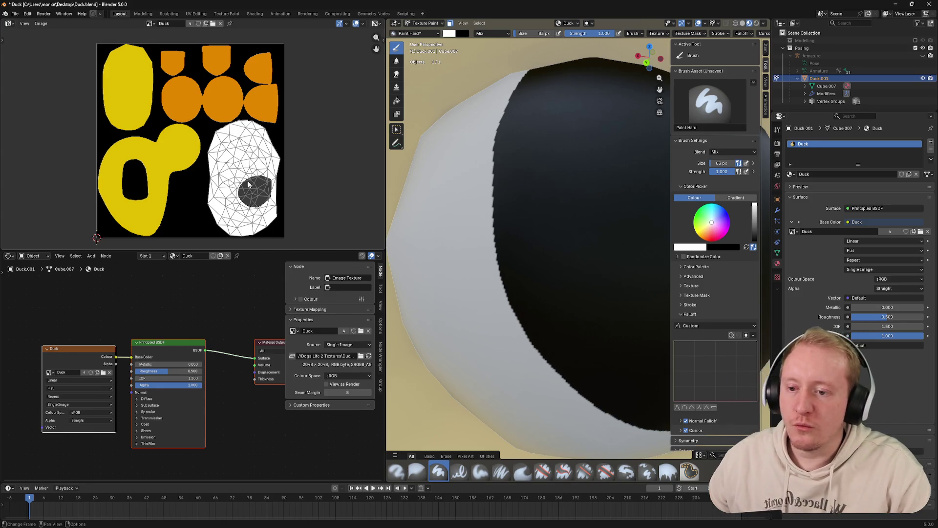
Review the brush's stroke method options
{"action": "scroll", "scroll_direction": "down", "scroll_amount": 3}
{"action": "scroll", "scroll_direction": "up", "scroll_amount": 3}
{"action": "scroll", "scroll_direction": "down", "scroll_amount": 3}
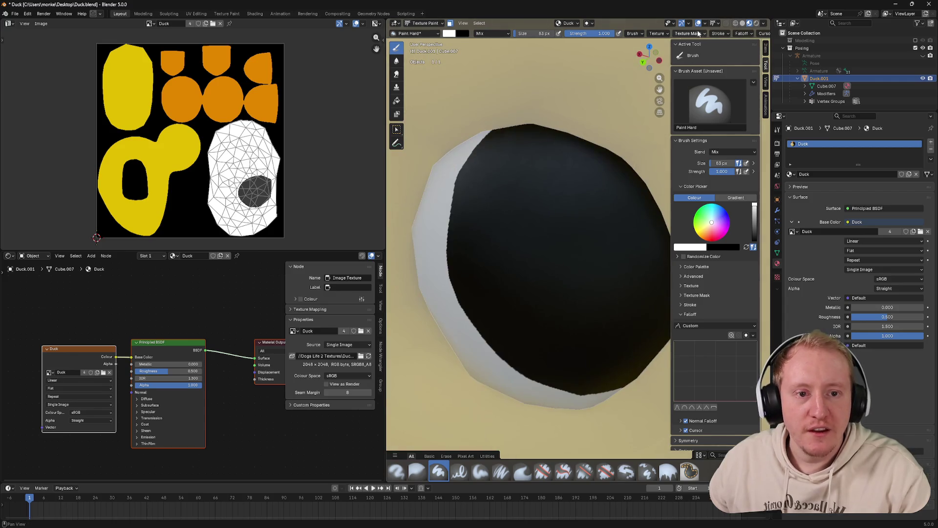
{"action": "left_click", "coordinate": [717, 34]}
{"action": "left_click", "coordinate": [722, 48]}
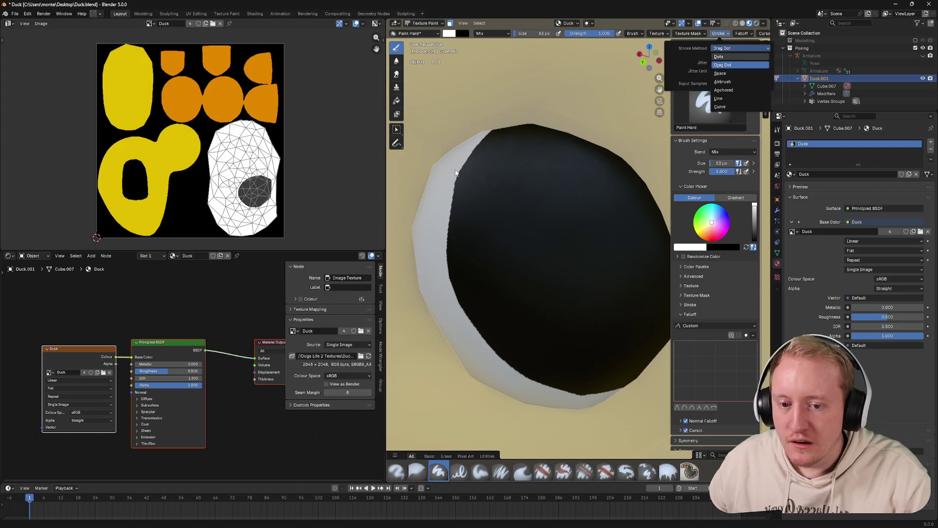
Orbit to a front view of the whole duck and enter Edit Mode
{"action": "scroll", "scroll_direction": "down", "scroll_amount": 3}
{"action": "left_click_drag", "start_coordinate": [459, 166], "coordinate": [489, 154]}
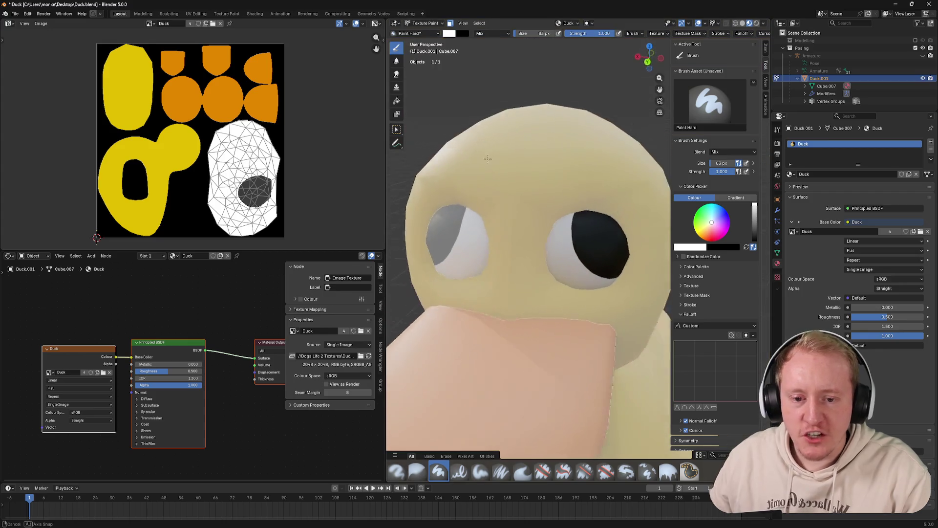
{"action": "scroll", "scroll_direction": "down", "scroll_amount": 3}
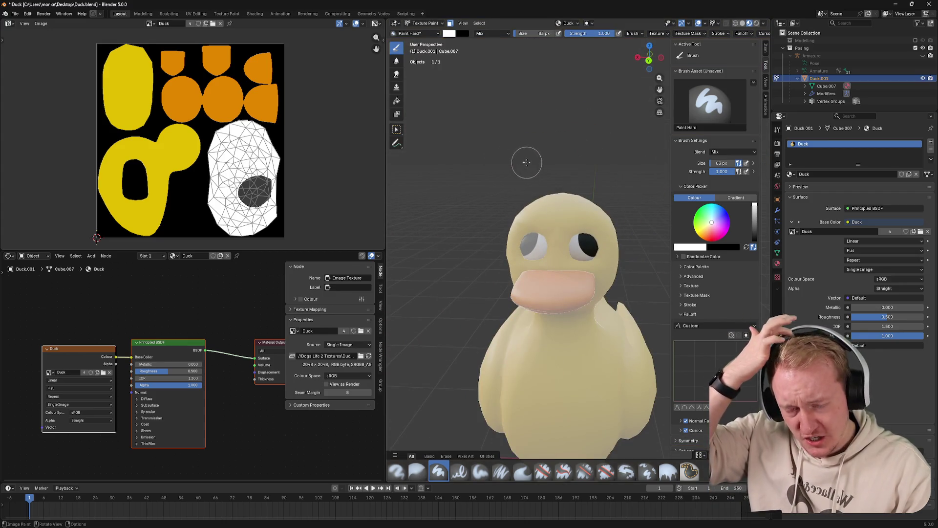
{"action": "key", "text": "Tab"}
Scale the eye geometry down, toggling between Edit Mode and Texture Paint to check it
{"action": "key", "text": "s"}
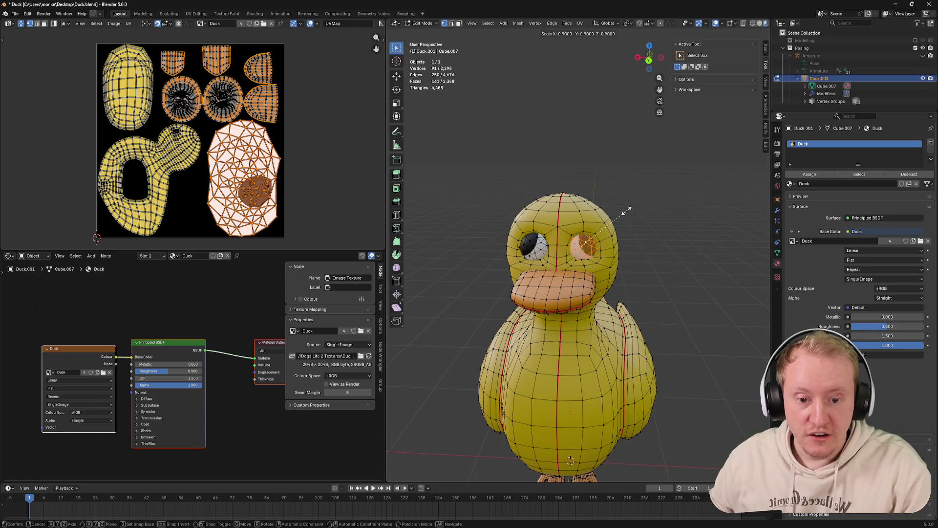
{"action": "left_click", "coordinate": [620, 213]}
{"action": "key", "text": "Tab"}
{"action": "key", "text": "Tab"}
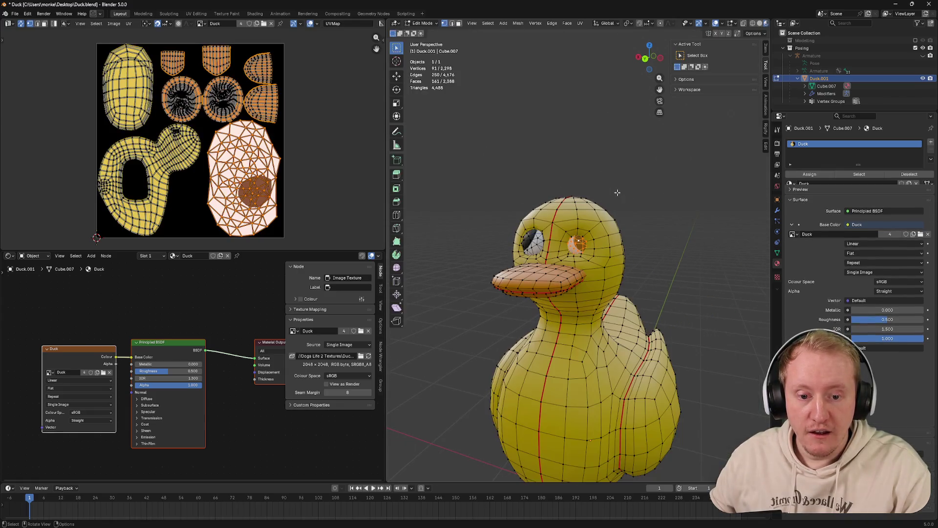
{"action": "key", "text": "Tab"}
{"action": "key", "text": "Tab"}
{"action": "left_click_drag", "start_coordinate": [623, 192], "coordinate": [642, 193]}
{"action": "key", "text": "Tab"}
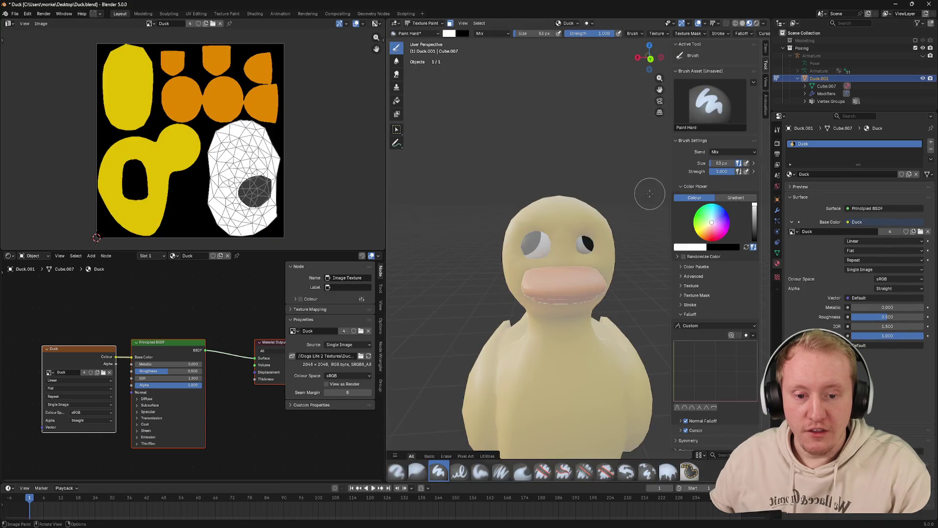
{"action": "key", "text": "Tab"}
{"action": "key", "text": "Tab"}
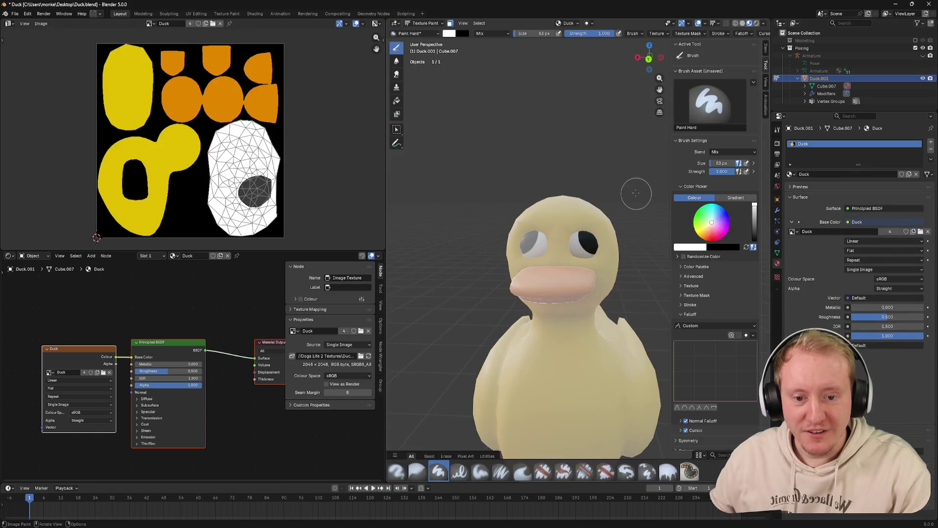
{"action": "key", "text": "Tab"}
Select all linked geometry of both eyes and set the pivot point to Bounding Box Center
{"action": "left_click", "coordinate": [556, 245]}
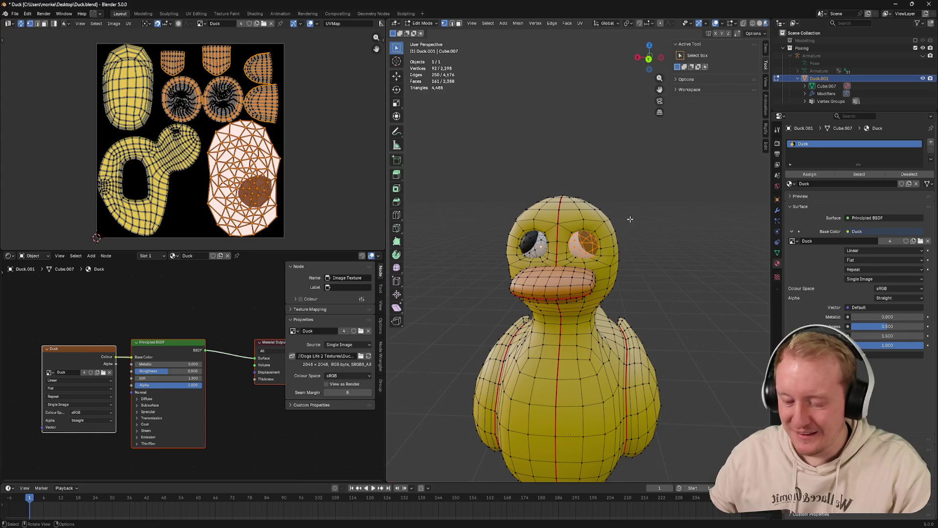
{"action": "key", "text": "ctrl+l"}
{"action": "key", "text": "s"}
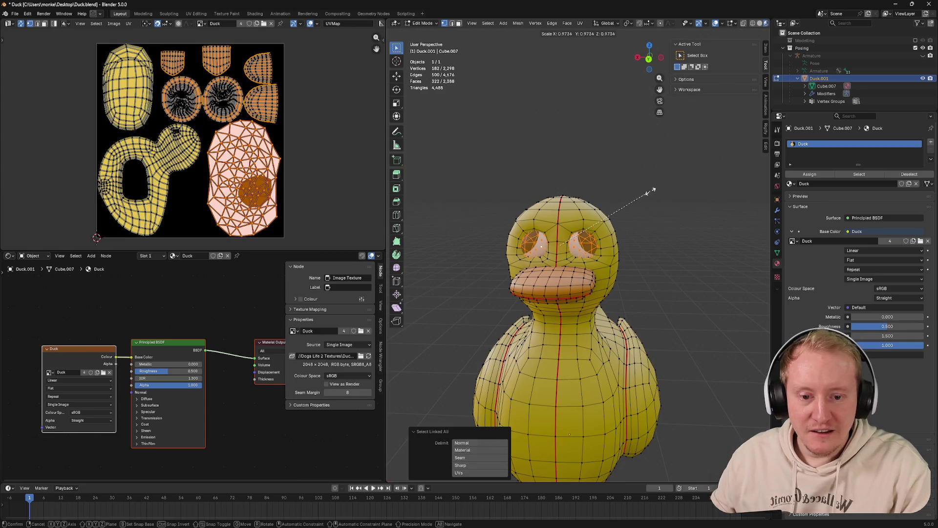
{"action": "right_click", "coordinate": [650, 192]}
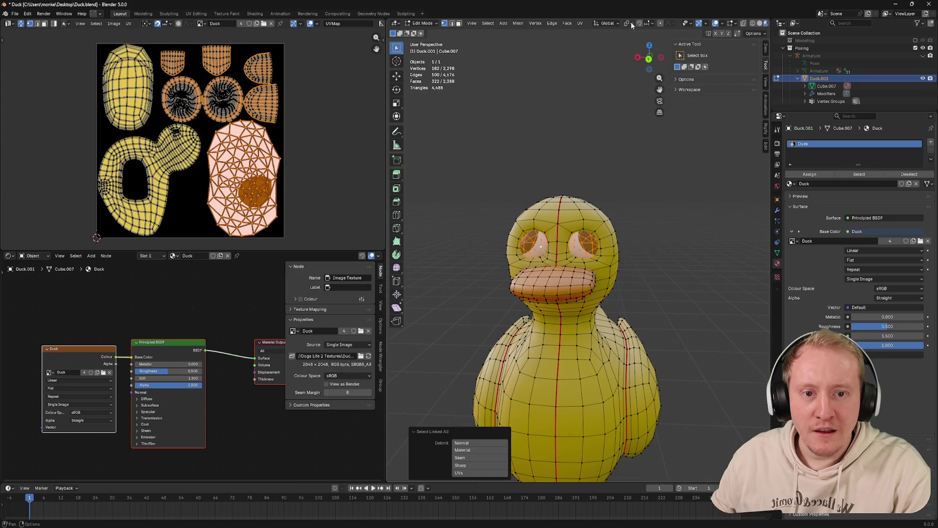
{"action": "left_click", "coordinate": [630, 24]}
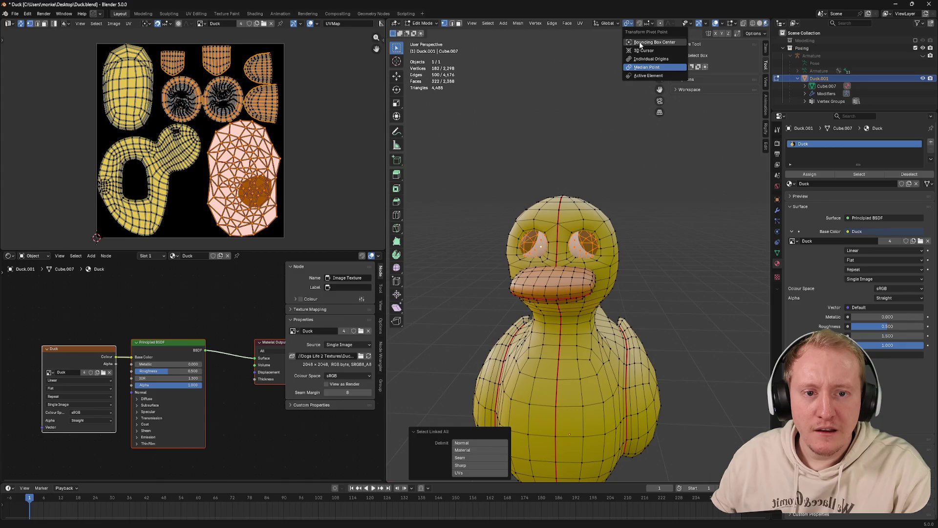
{"action": "left_click", "coordinate": [640, 43]}
Scale both eyes down around their own centres and return to Texture Paint
{"action": "key", "text": "s"}
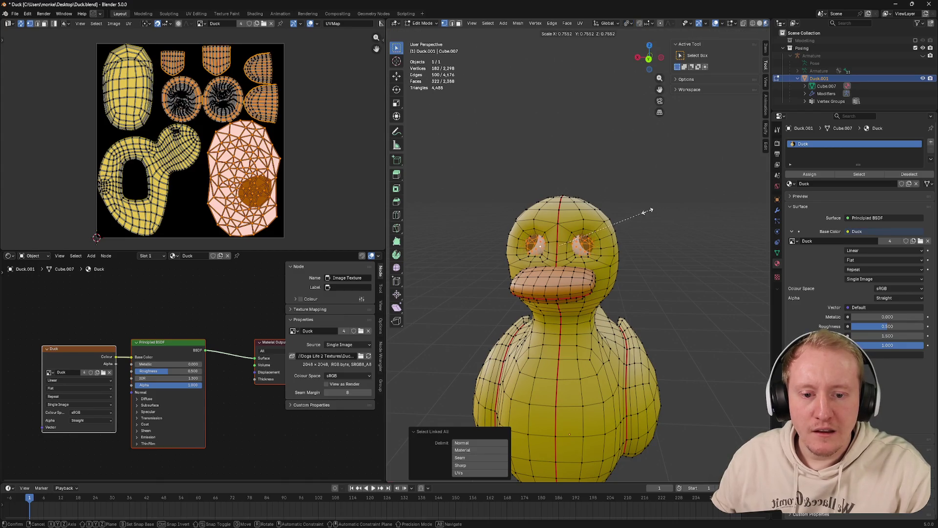
{"action": "left_click", "coordinate": [647, 211]}
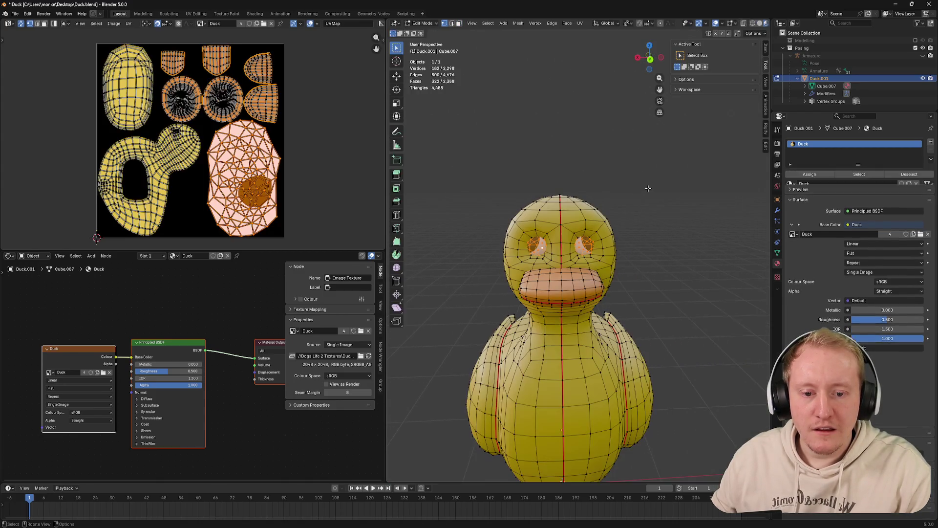
{"action": "key", "text": "s"}
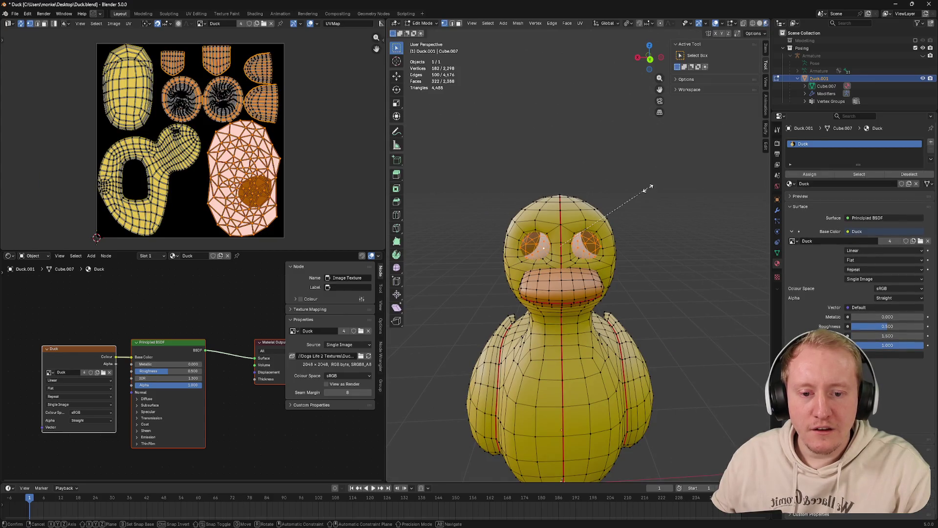
{"action": "left_click", "coordinate": [640, 185]}
{"action": "key", "text": "Tab"}
{"action": "left_click_drag", "start_coordinate": [628, 178], "coordinate": [630, 167]}
{"action": "key", "text": "Tab"}
{"action": "key", "text": "Tab"}
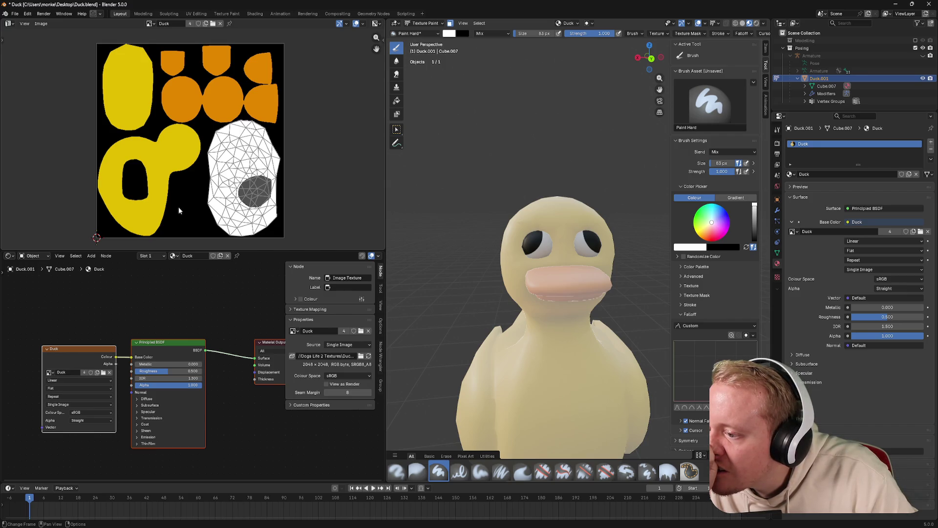
Orbit around the duck's head to inspect the eyes in Edit Mode
{"action": "scroll", "scroll_direction": "up", "scroll_amount": 3}
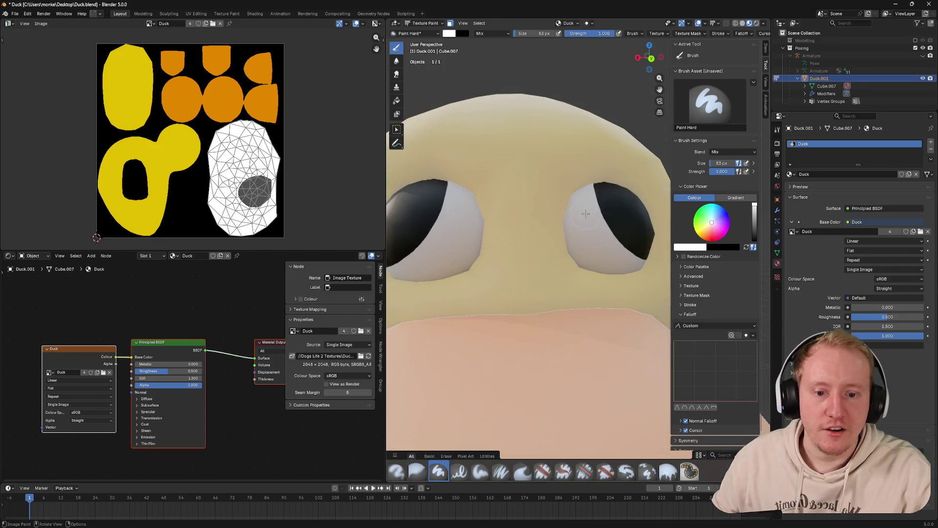
{"action": "key", "text": "Tab"}
{"action": "key", "text": "Tab"}
{"action": "scroll", "scroll_direction": "up", "scroll_amount": 3}
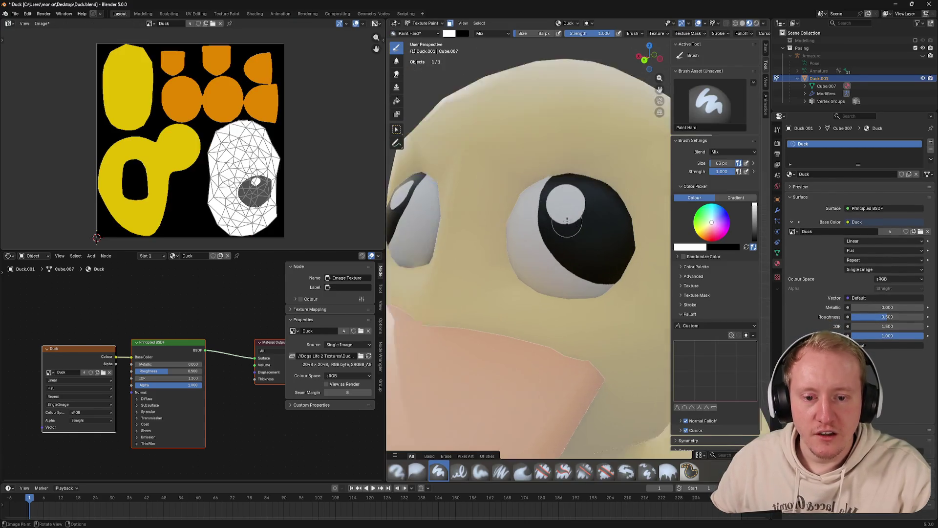
{"action": "scroll", "scroll_direction": "down", "scroll_amount": 3}
{"action": "left_click_drag", "start_coordinate": [560, 222], "coordinate": [586, 254]}
{"action": "scroll", "scroll_direction": "up", "scroll_amount": 3}
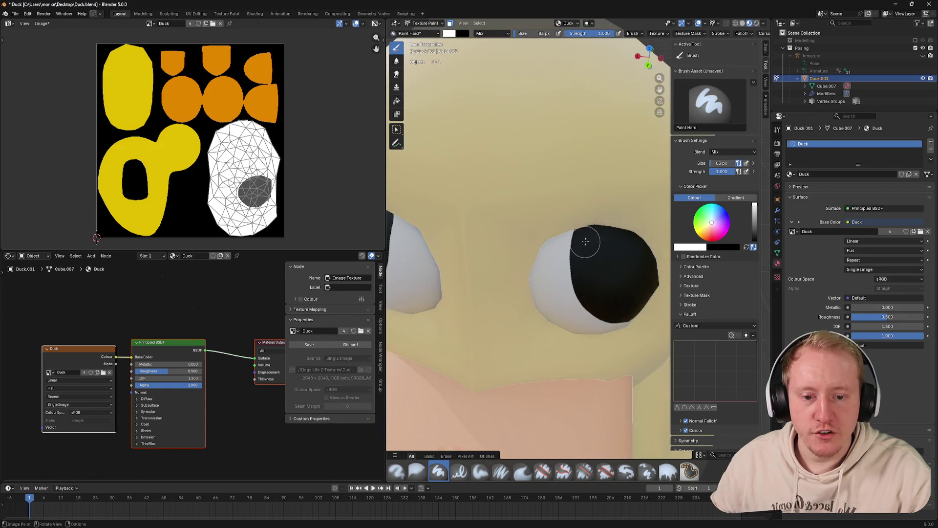
{"action": "scroll", "scroll_direction": "down", "scroll_amount": 3}
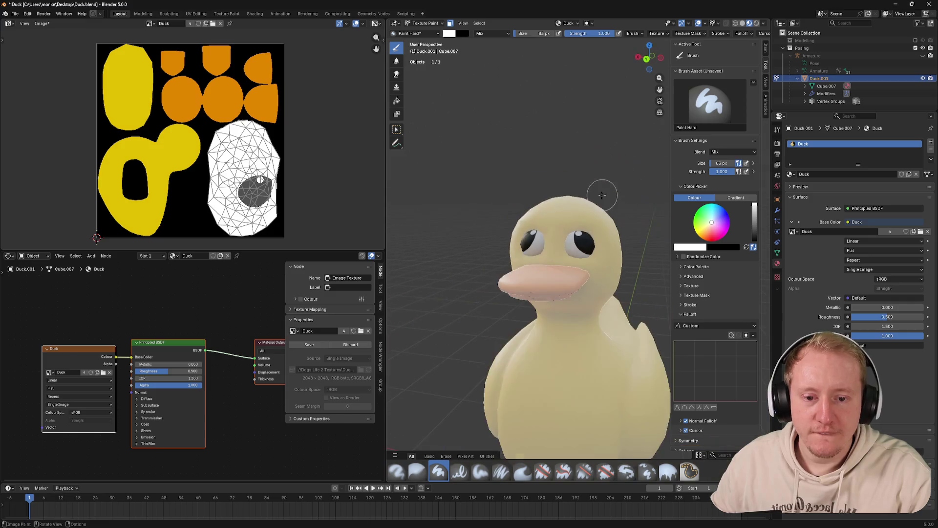
Undo the previous highlight, try a white dot on the pupil, and check stroke methods
{"action": "key", "text": "ctrl+z"}
{"action": "scroll", "scroll_direction": "up", "scroll_amount": 3}
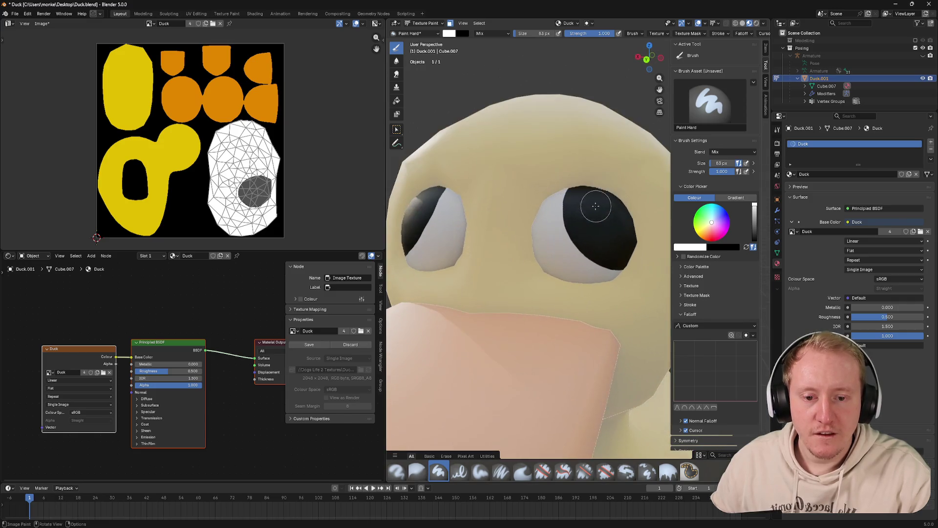
{"action": "left_click", "coordinate": [570, 131]}
{"action": "key", "text": "ctrl+z"}
{"action": "left_click", "coordinate": [690, 34]}
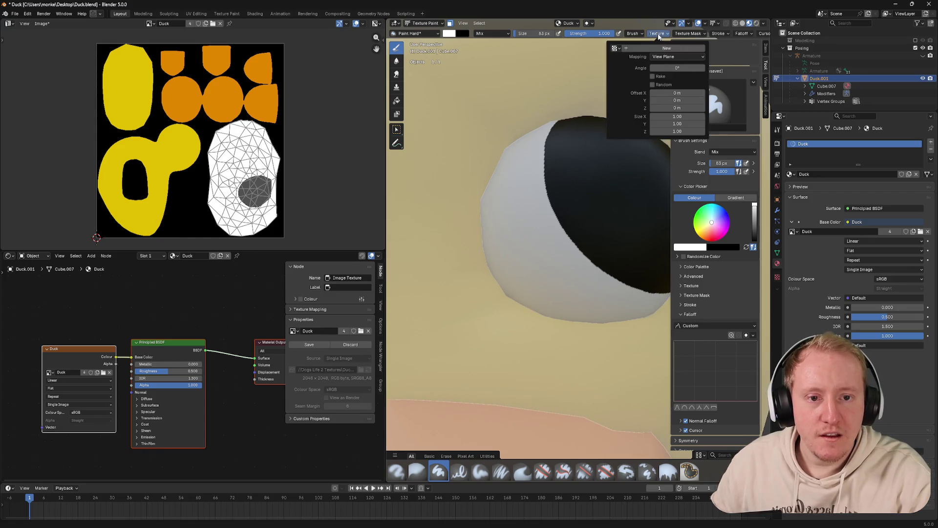
{"action": "left_click", "coordinate": [727, 48]}
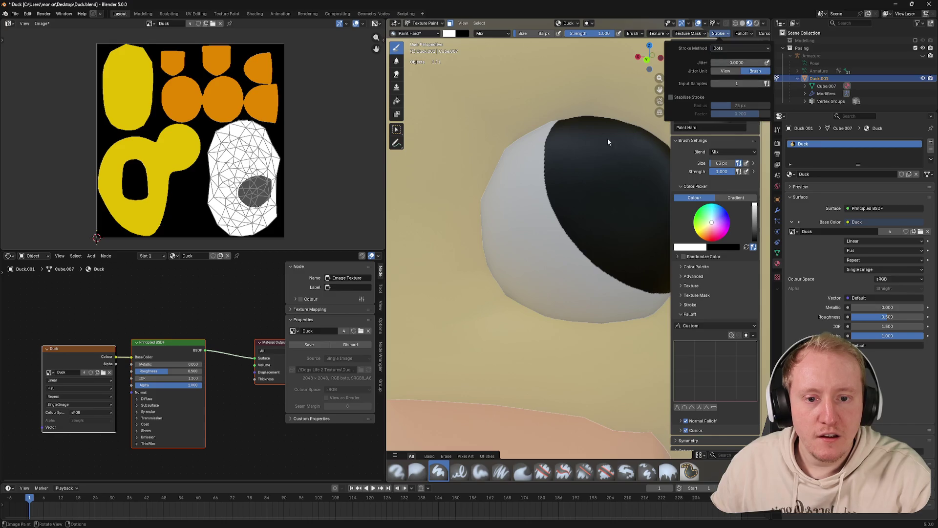
Paint a short white highlight stroke down the pupil, redoing it once
{"action": "left_click_drag", "start_coordinate": [574, 140], "coordinate": [586, 190]}
{"action": "key", "text": "ctrl+z"}
{"action": "left_click_drag", "start_coordinate": [565, 138], "coordinate": [572, 175]}
{"action": "left_click_drag", "start_coordinate": [569, 144], "coordinate": [573, 168]}
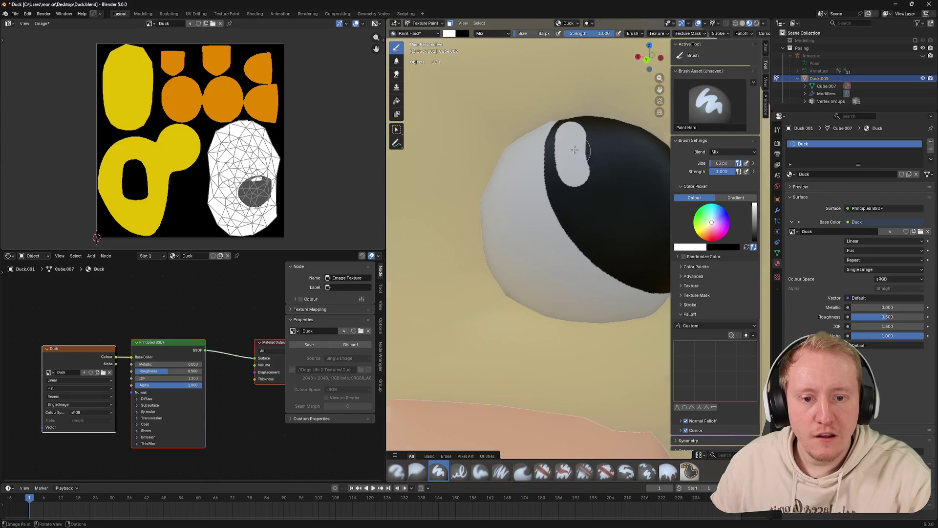
{"action": "scroll", "scroll_direction": "down", "scroll_amount": 3}
{"action": "left_click_drag", "start_coordinate": [569, 147], "coordinate": [554, 152]}
{"action": "scroll", "scroll_direction": "up", "scroll_amount": 3}
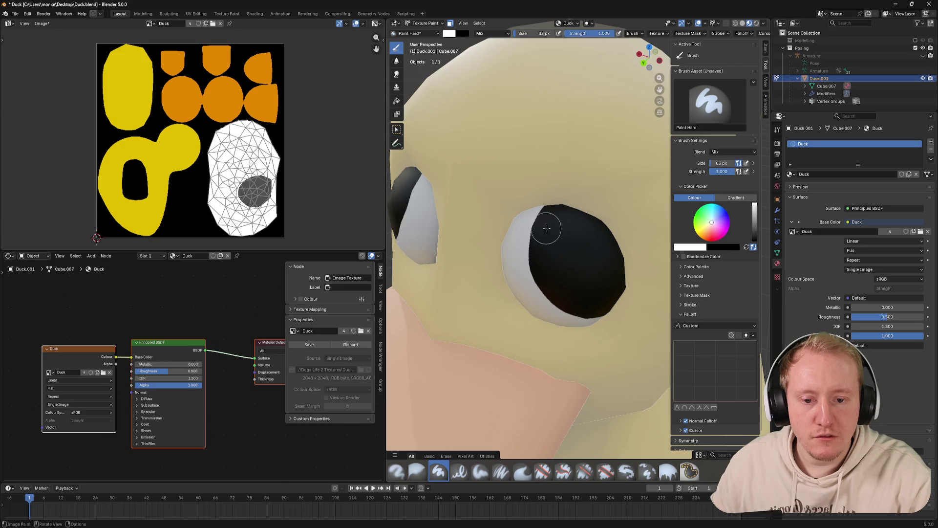
{"action": "scroll", "scroll_direction": "up", "scroll_amount": 3}
Try several white highlight stripes and a round dab on the pupil, undoing each
{"action": "left_click_drag", "start_coordinate": [489, 213], "coordinate": [478, 288]}
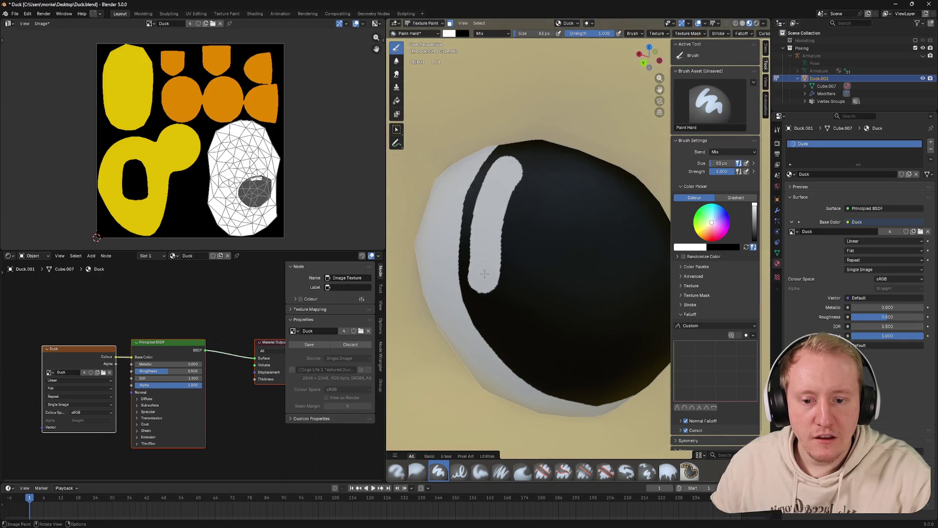
{"action": "key", "text": "ctrl+z"}
{"action": "left_click_drag", "start_coordinate": [503, 173], "coordinate": [487, 248]}
{"action": "key", "text": "ctrl+z"}
{"action": "key", "text": "ctrl+z"}
{"action": "left_click_drag", "start_coordinate": [509, 172], "coordinate": [481, 266]}
{"action": "scroll", "scroll_direction": "down", "scroll_amount": 3}
{"action": "key", "text": "ctrl+z"}
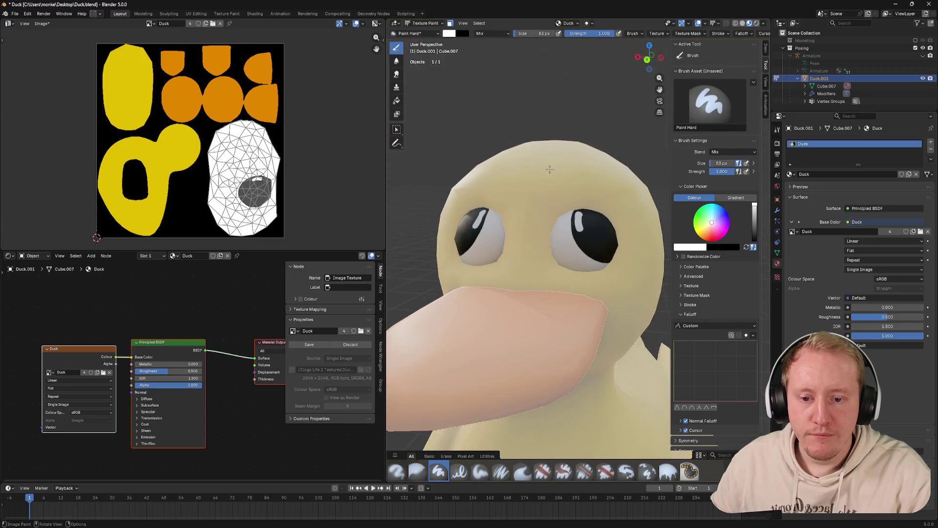
{"action": "scroll", "scroll_direction": "up", "scroll_amount": 3}
{"action": "left_click", "coordinate": [581, 140]}
{"action": "key", "text": "ctrl+z"}
Paint a white highlight dot on the pupil, then switch the paint colour to red
{"action": "scroll", "scroll_direction": "down", "scroll_amount": 3}
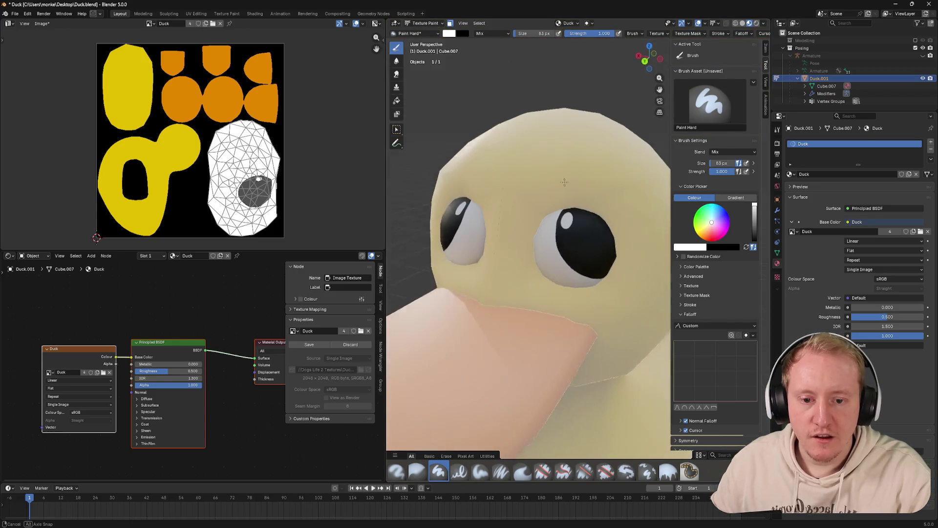
{"action": "scroll", "scroll_direction": "up", "scroll_amount": 3}
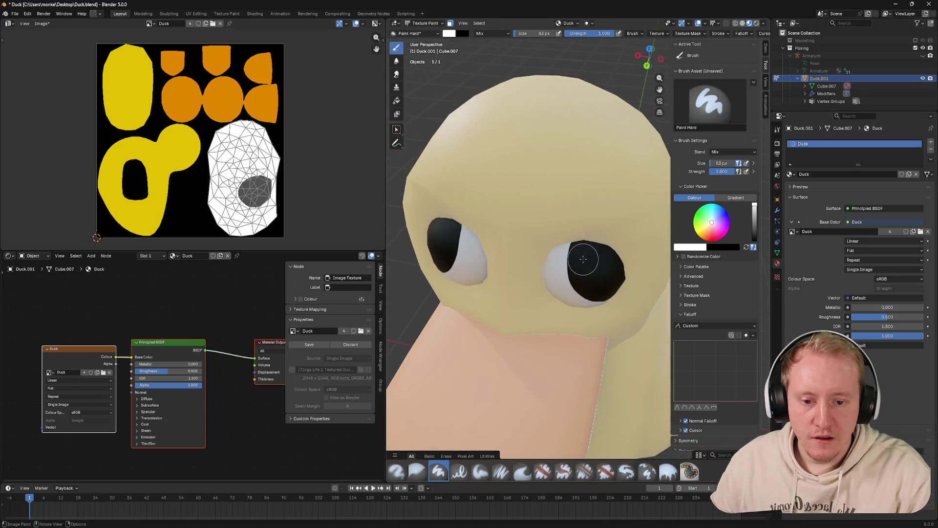
{"action": "scroll", "scroll_direction": "up", "scroll_amount": 3}
{"action": "left_click", "coordinate": [582, 256]}
{"action": "scroll", "scroll_direction": "down", "scroll_amount": 3}
{"action": "left_click_drag", "start_coordinate": [584, 258], "coordinate": [623, 192]}
{"action": "scroll", "scroll_direction": "down", "scroll_amount": 3}
{"action": "scroll", "scroll_direction": "up", "scroll_amount": 3}
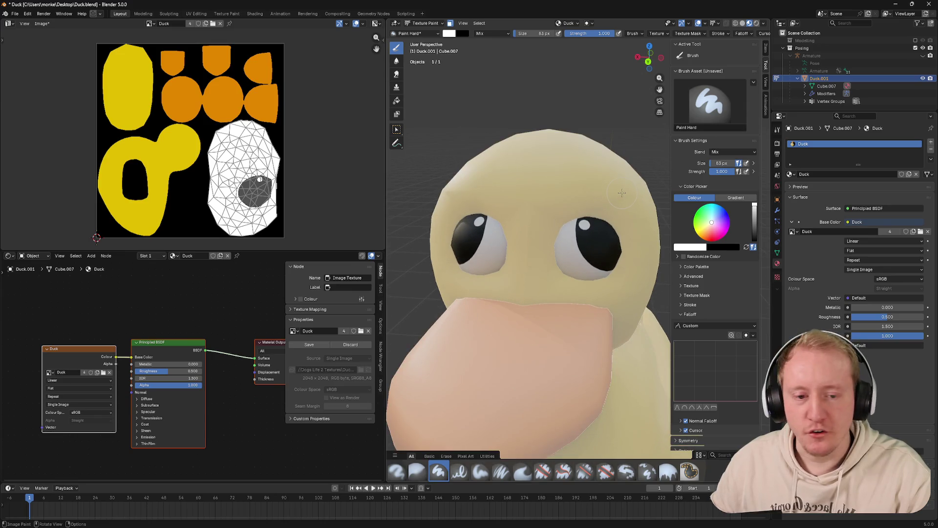
{"action": "scroll", "scroll_direction": "up", "scroll_amount": 3}
{"action": "left_click", "coordinate": [715, 239]}
Shrink the brush to 9 px and paint red veins on the lower eyes and eye tops
{"action": "key", "text": "f"}
{"action": "left_click", "coordinate": [567, 235]}
{"action": "left_click_drag", "start_coordinate": [585, 262], "coordinate": [572, 277]}
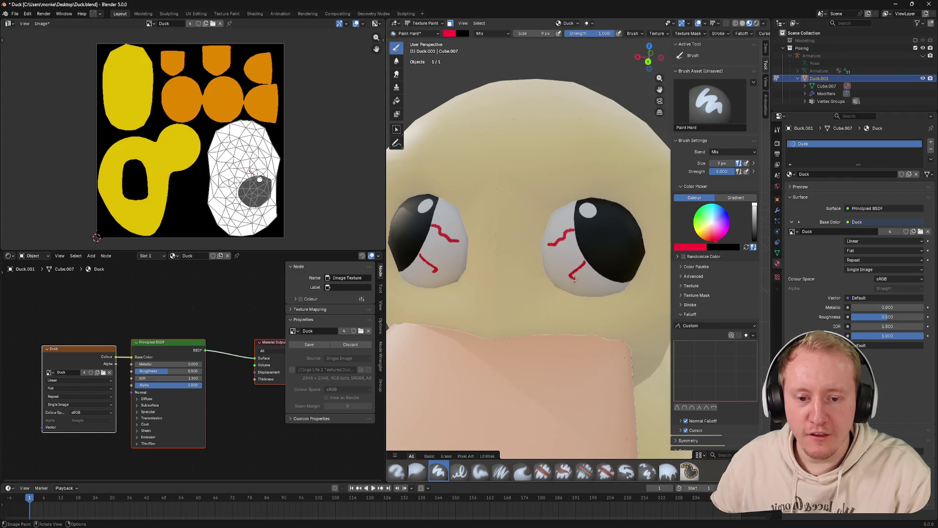
{"action": "left_click", "coordinate": [555, 218]}
{"action": "scroll", "scroll_direction": "down", "scroll_amount": 3}
{"action": "left_click_drag", "start_coordinate": [556, 217], "coordinate": [525, 221]}
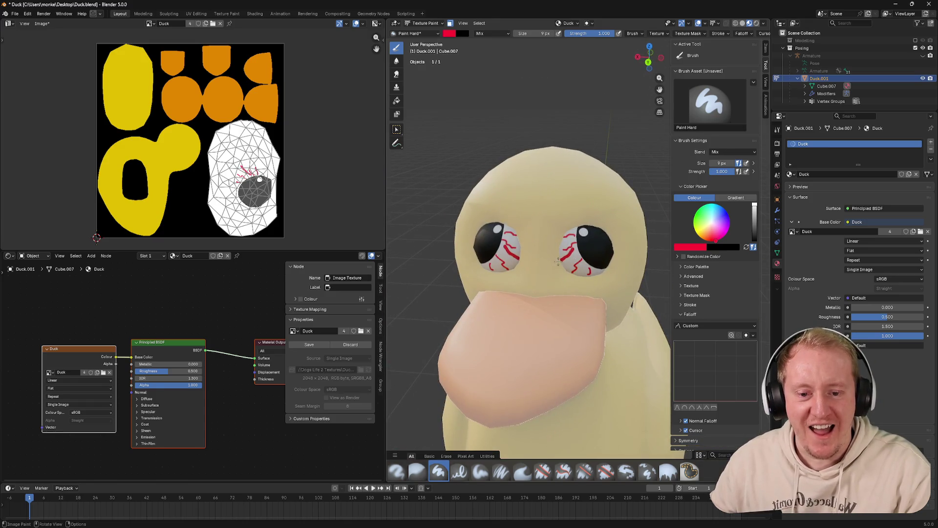
{"action": "scroll", "scroll_direction": "up", "scroll_amount": 3}
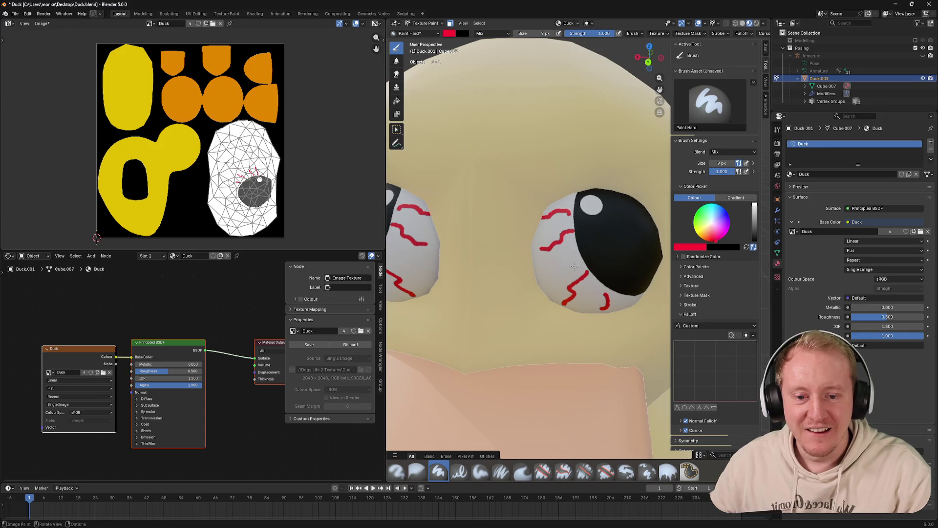
{"action": "scroll", "scroll_direction": "down", "scroll_amount": 3}
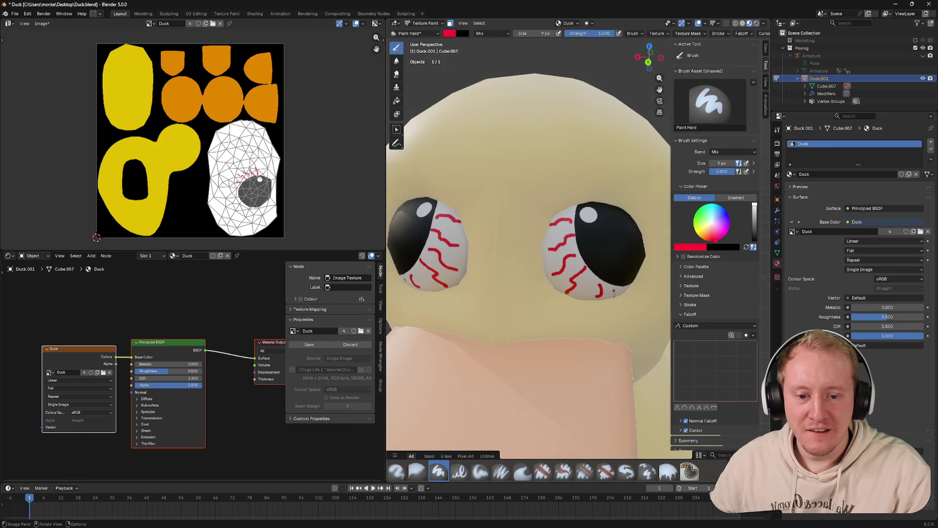
{"action": "scroll", "scroll_direction": "down", "scroll_amount": 3}
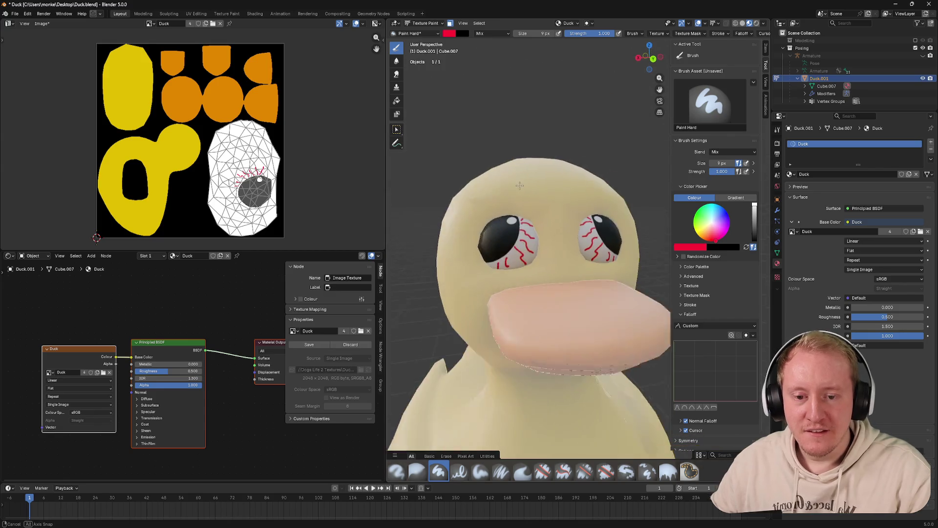